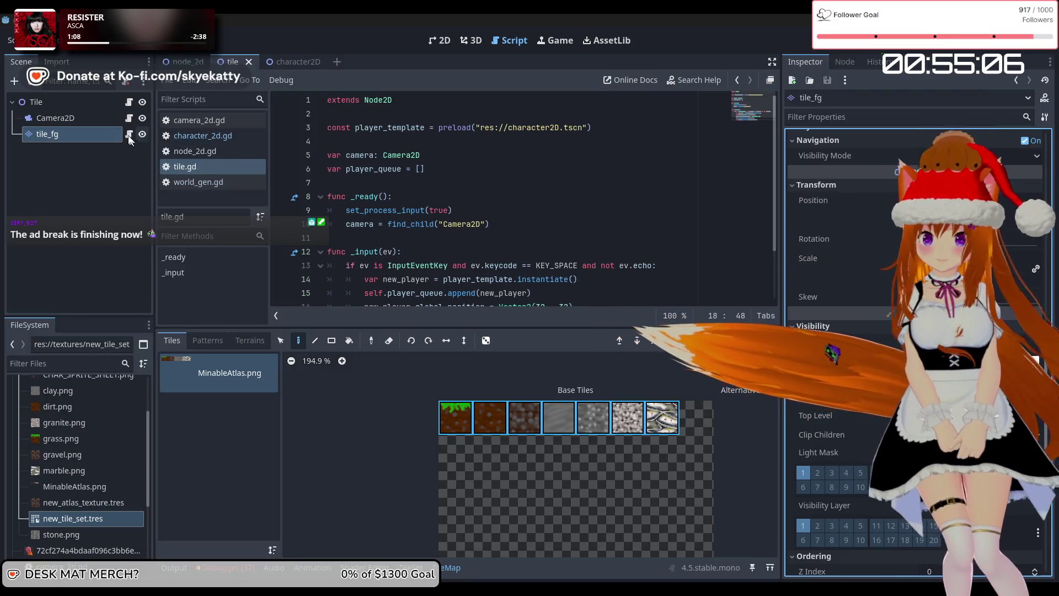
Step: Open world_gen.gd and find the _ready() function
left_click(245, 179)
scroll(403, 166, "up", 1)
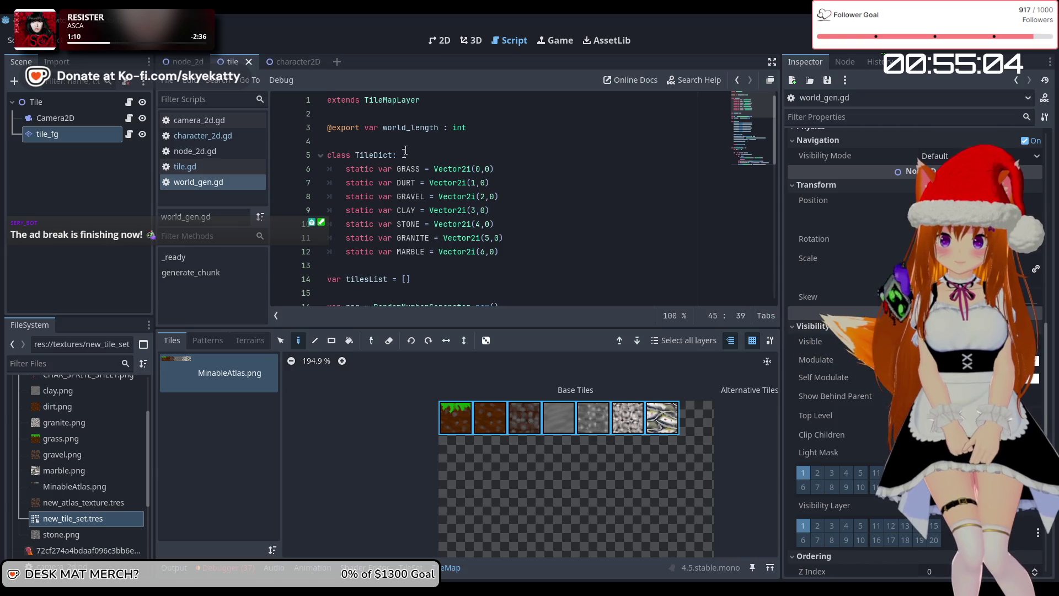
left_click(462, 157)
scroll(463, 160, "down", 4)
scroll(463, 161, "up", 1)
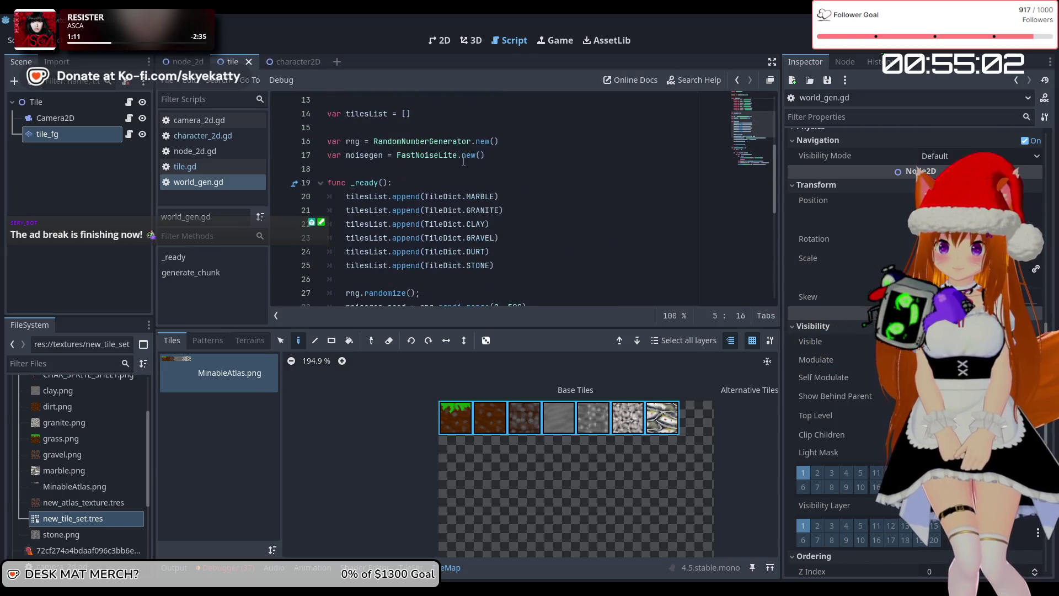
scroll(458, 176, "down", 4)
scroll(472, 204, "up", 2)
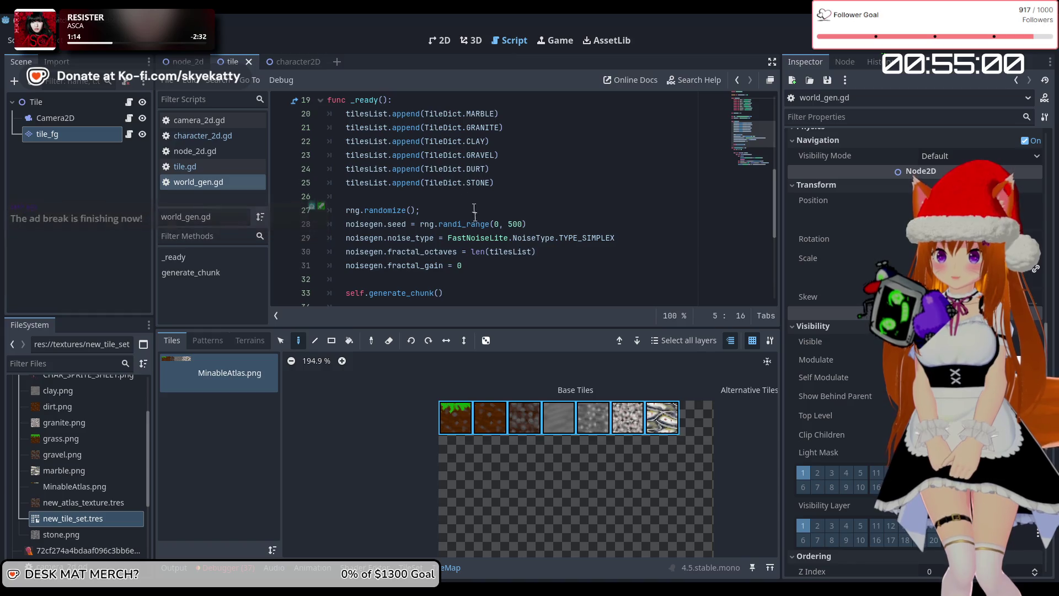
scroll(434, 283, "down", 1)
scroll(469, 232, "up", 3)
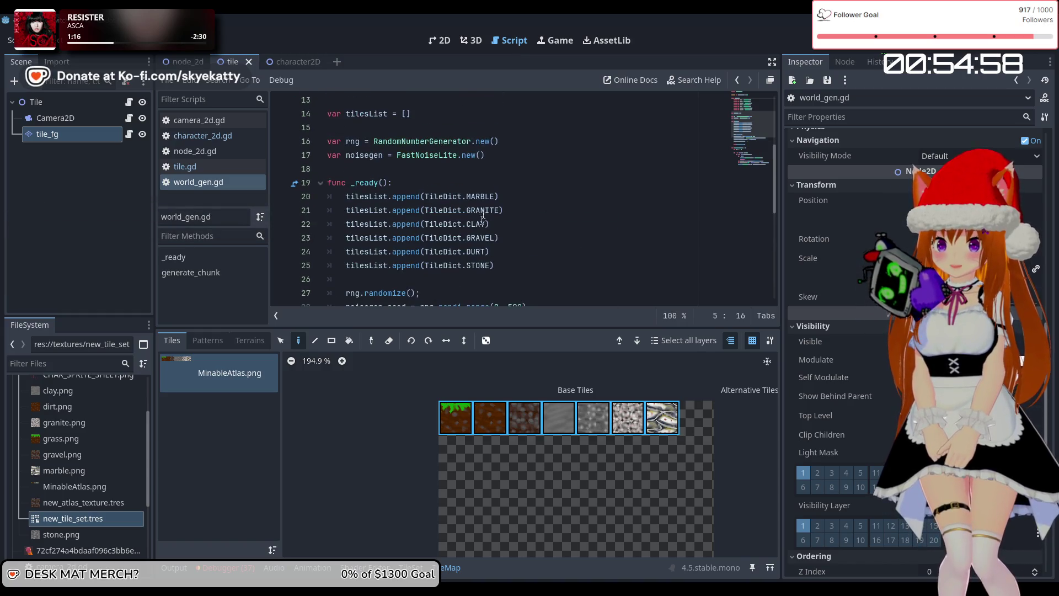
Step: Add collision_enabled = true as the first line of _ready(), then save and run with F5
left_click(484, 186)
key("Return")
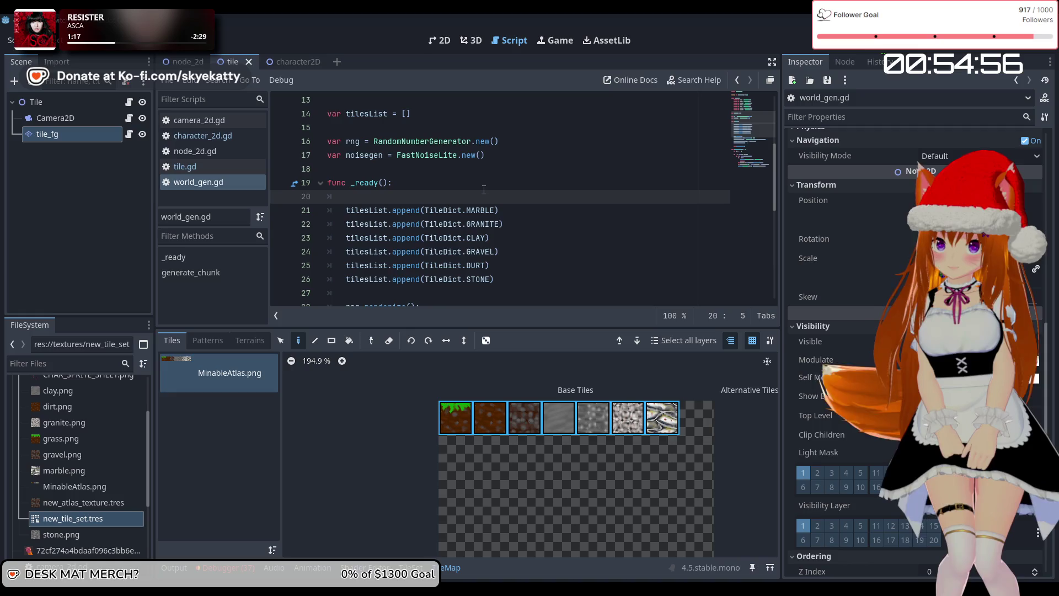
type("collision_enabled")
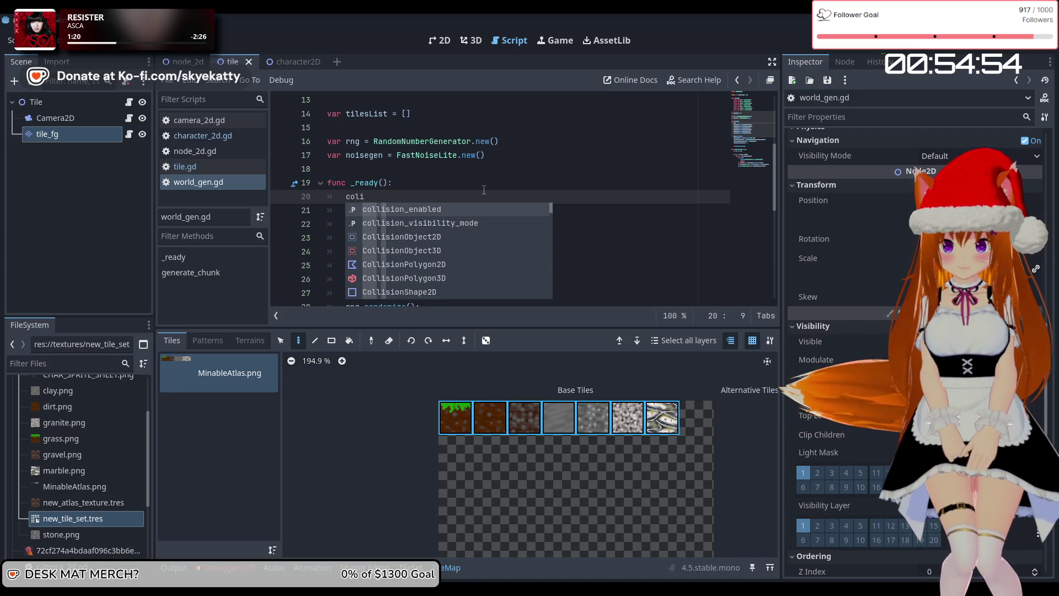
type(" -")
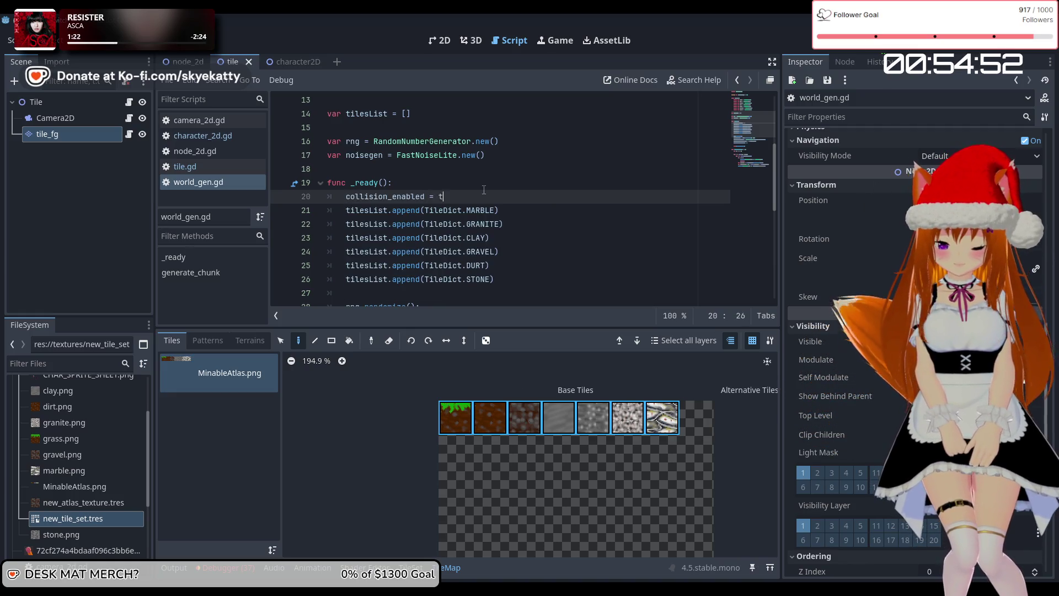
left_click(483, 188)
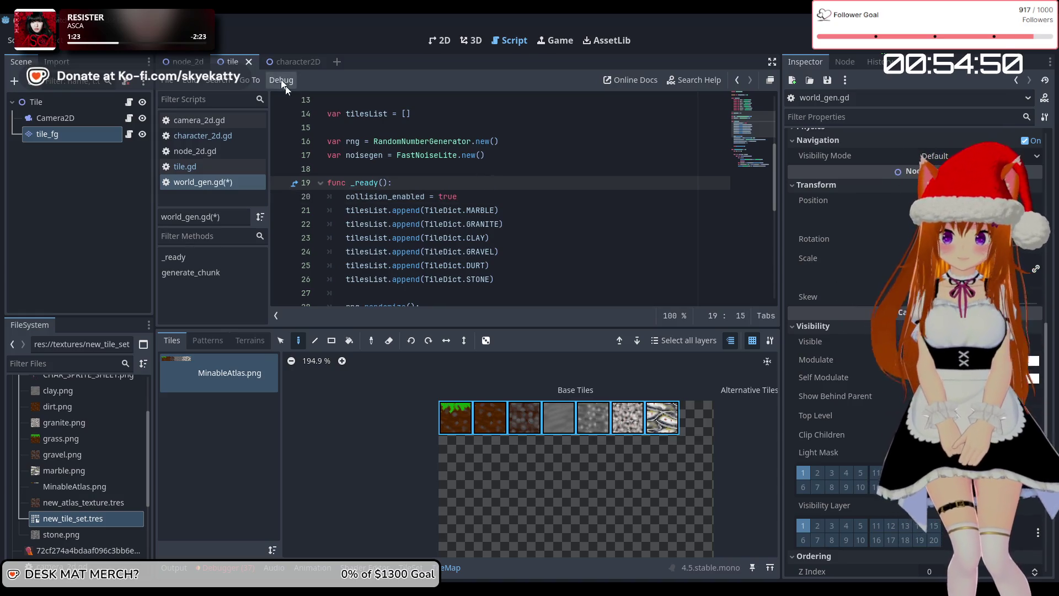
key("F5")
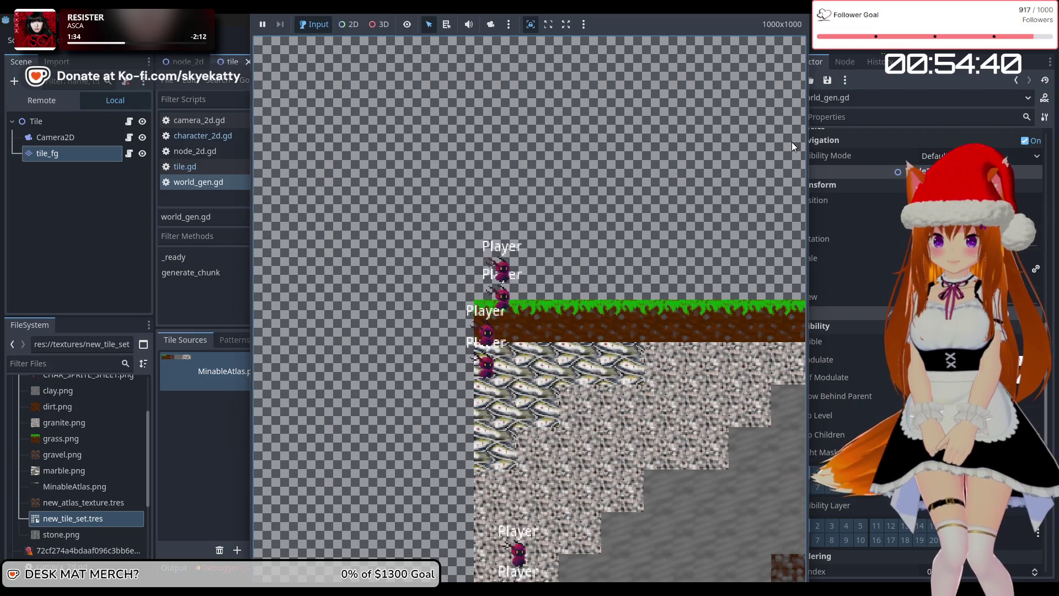
Step: Stop the running game with F8 and return to the collision_enabled line
key("F8")
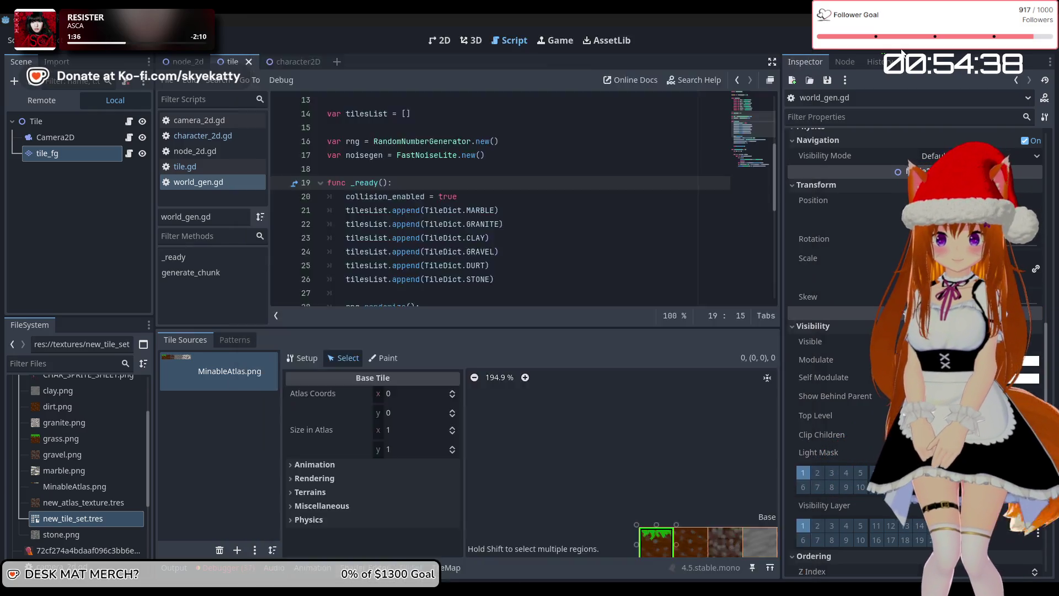
left_click(555, 197)
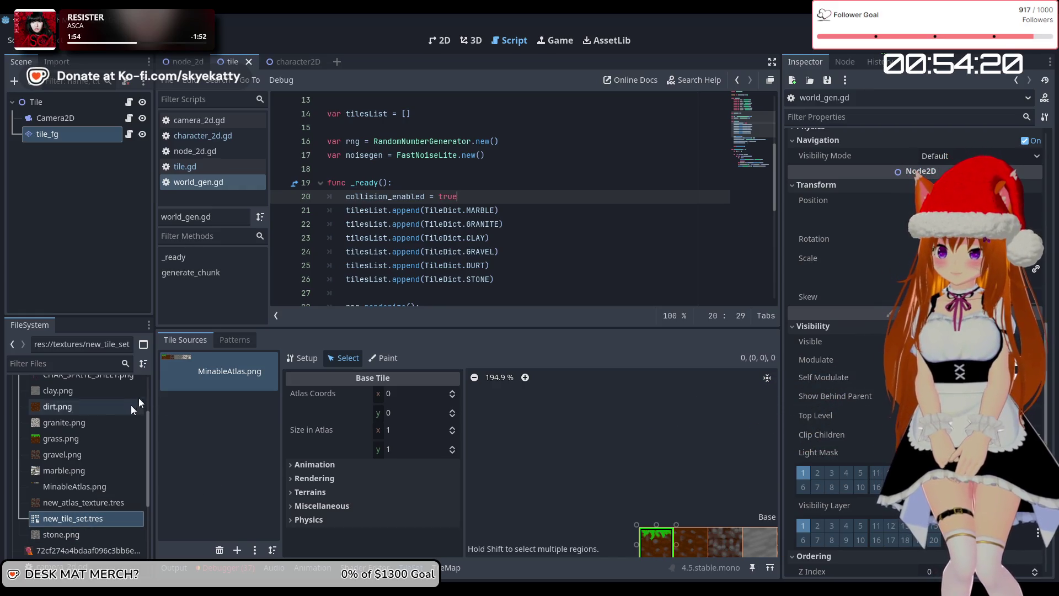
Step: Open new_tile_set.tres and enable Collision Layer 1
scroll(117, 432, "up", 2)
scroll(100, 452, "down", 4)
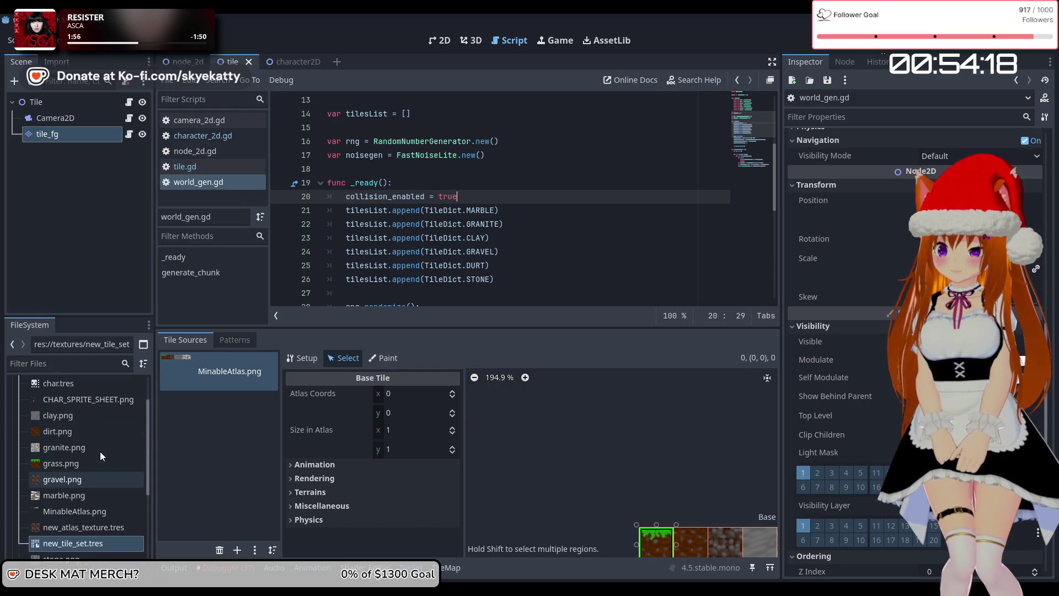
double_click(91, 474)
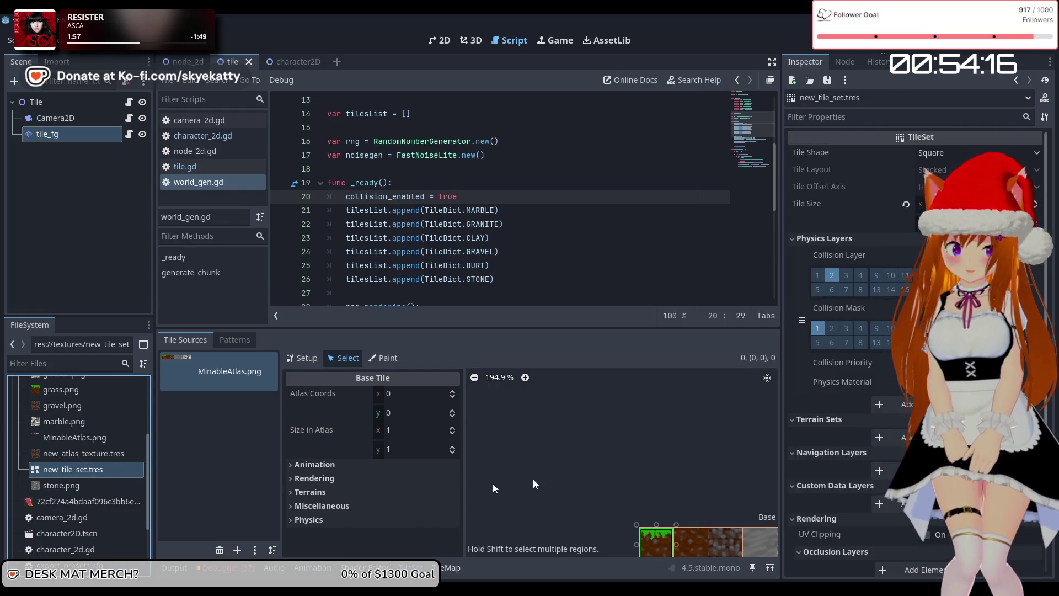
left_click(819, 276)
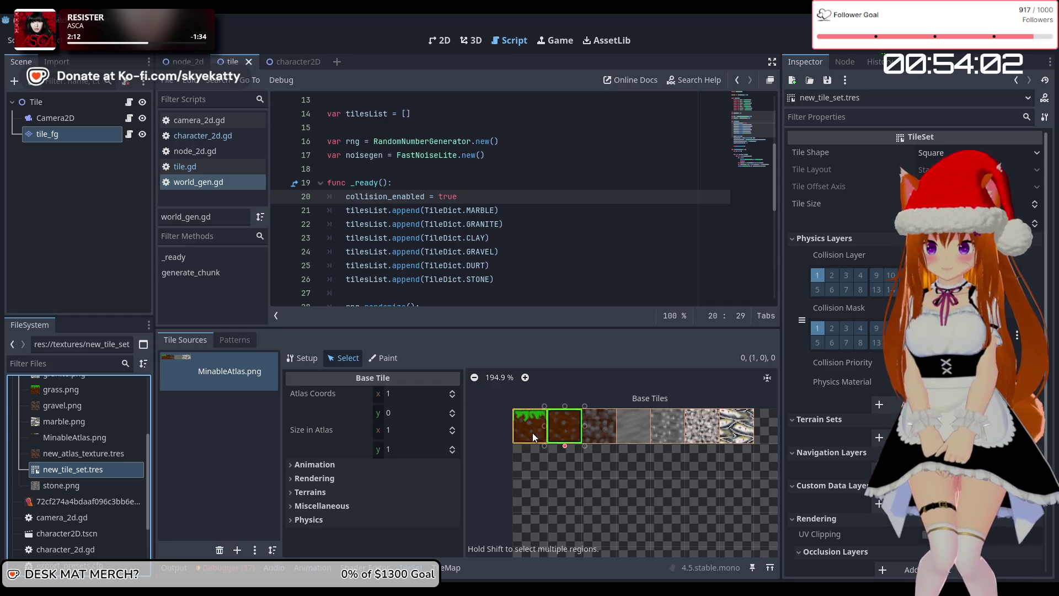
Step: Step through the atlas tiles from dirt to granite (5,0), then select the tile_fg layer
left_click(579, 427)
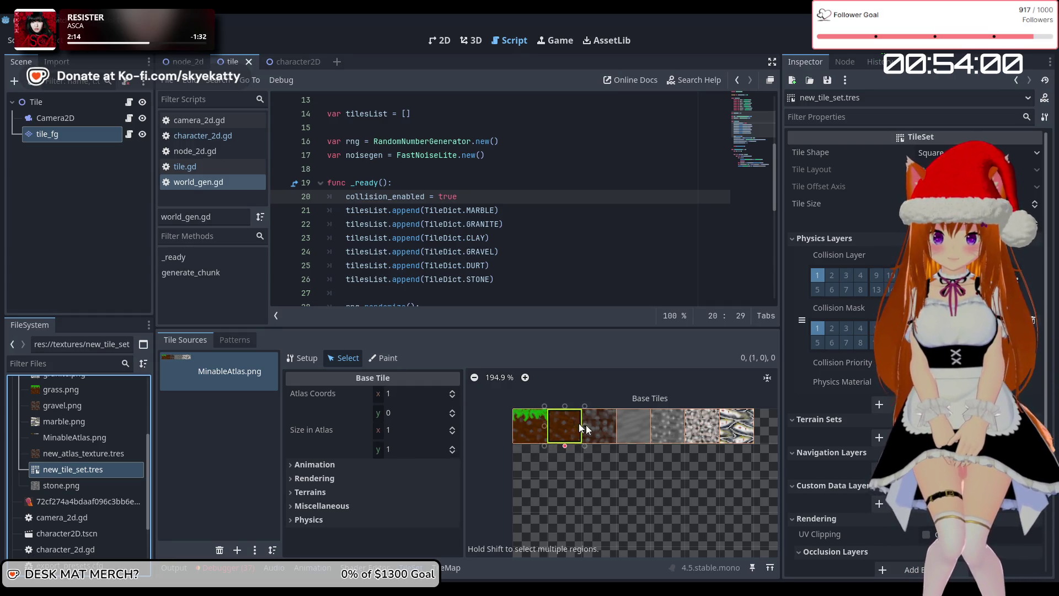
left_click(634, 433)
left_click(668, 433)
left_click(703, 436)
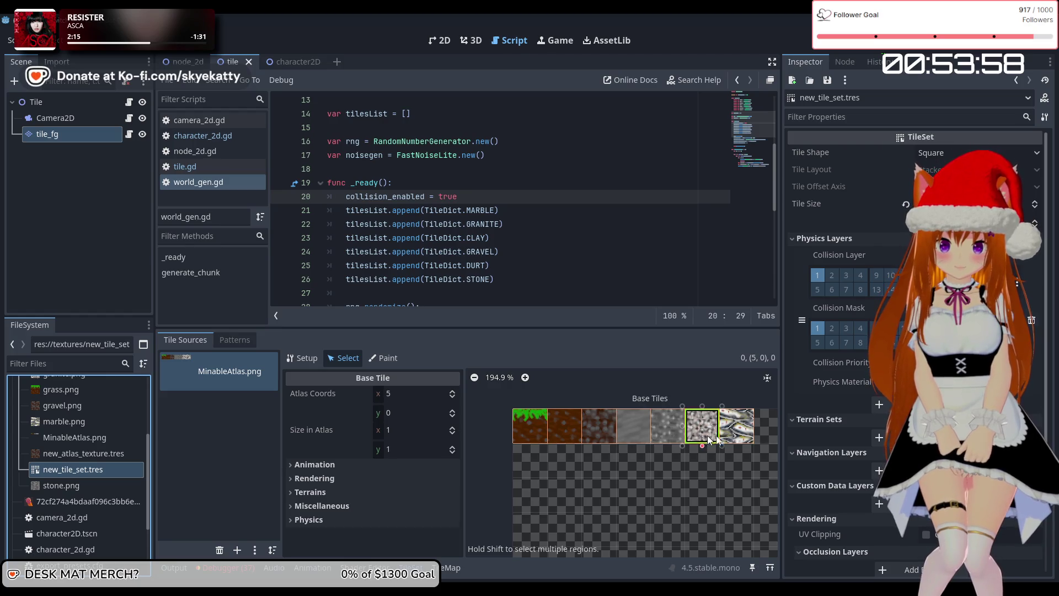
left_click(213, 412)
left_click(72, 137)
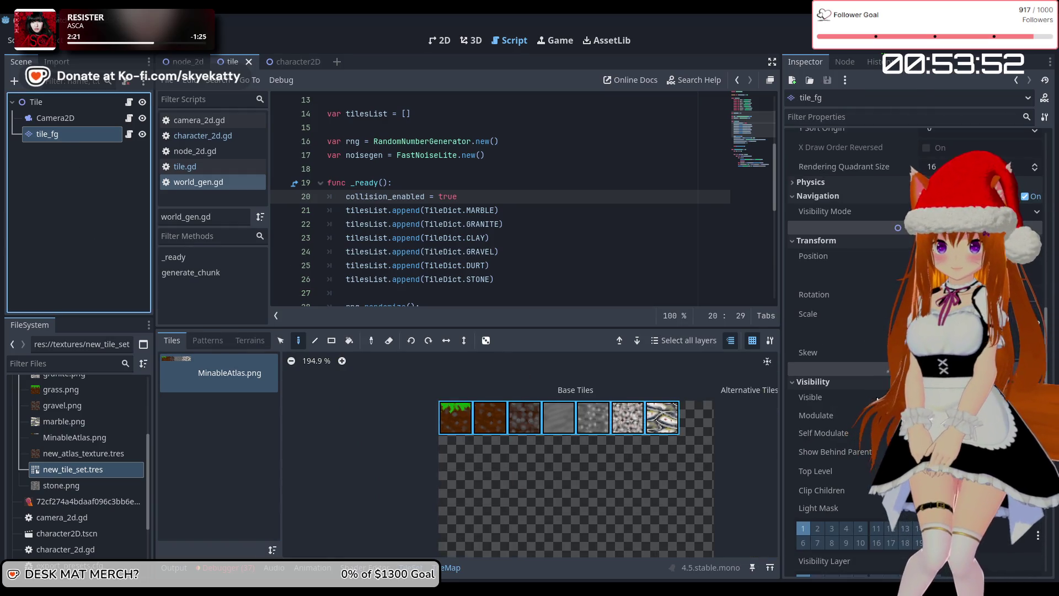
Step: Review tile_fg's Tile Set properties, save and run the game again, then stop it
scroll(874, 369, "up", 10)
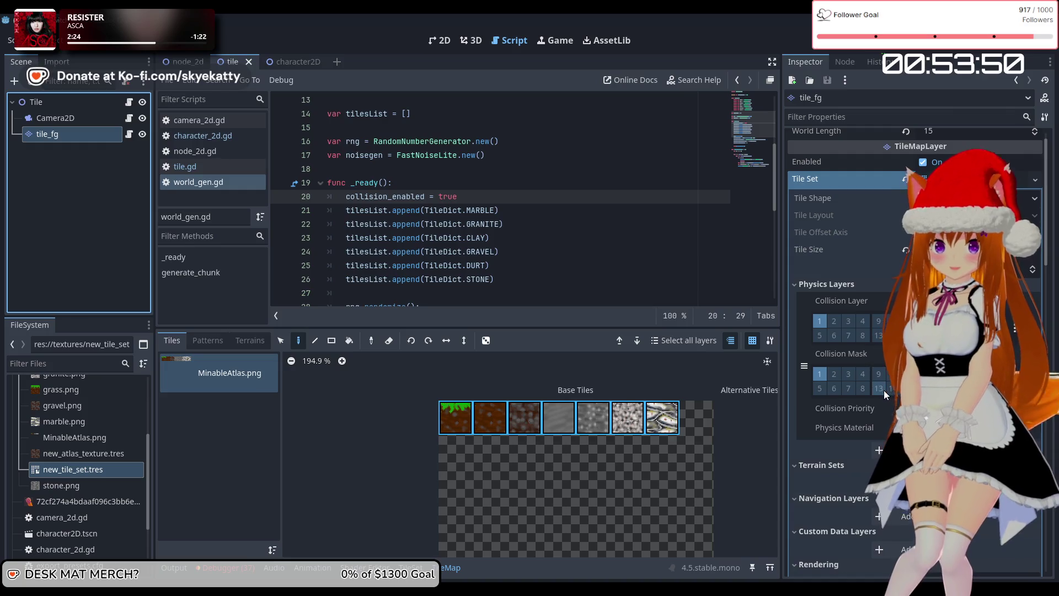
scroll(884, 390, "down", 4)
scroll(884, 395, "up", 6)
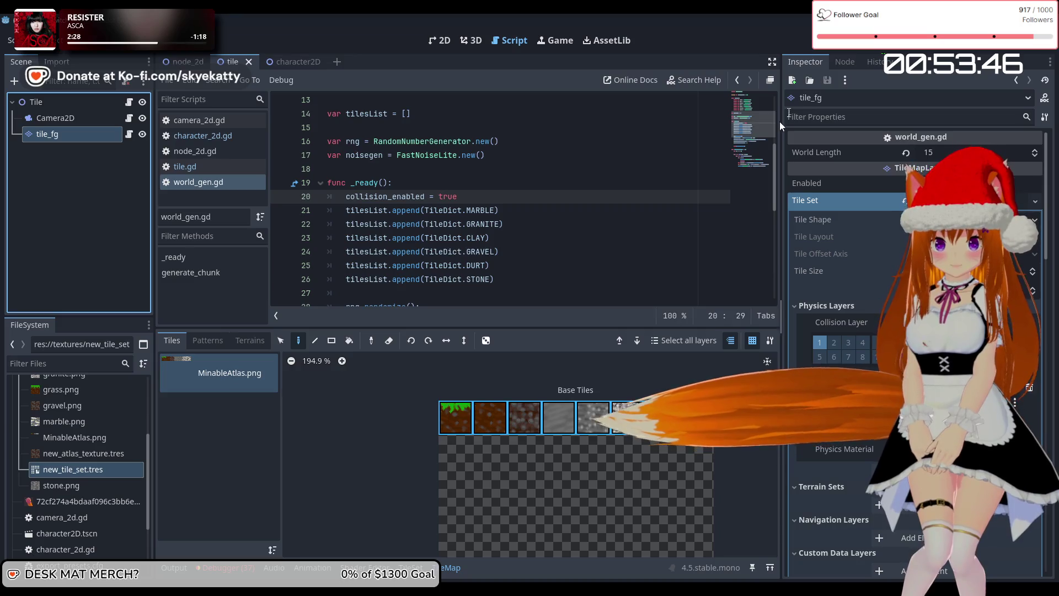
key("ctrl+s")
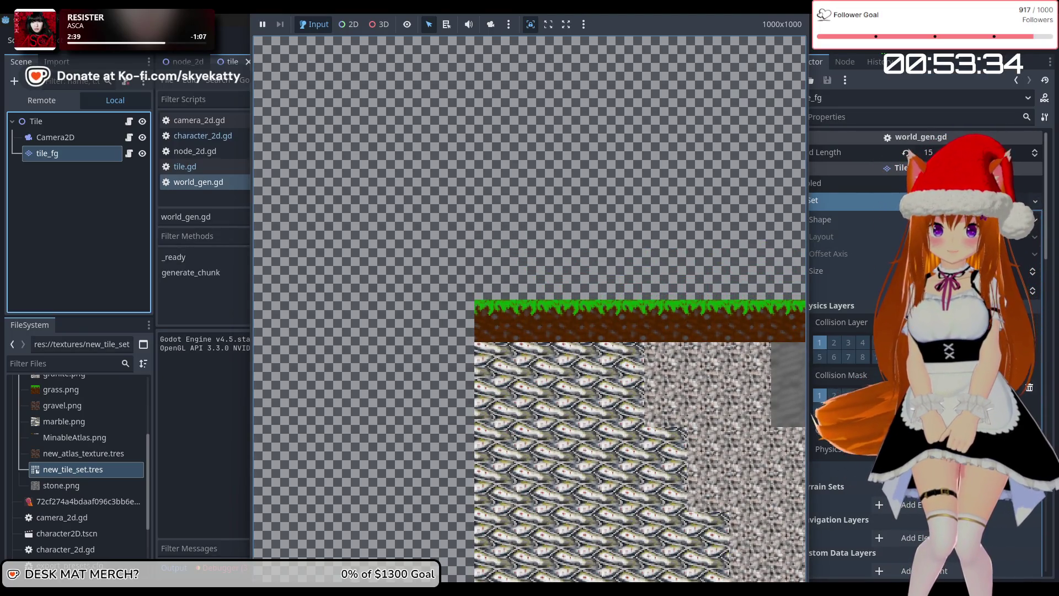
left_click(903, 49)
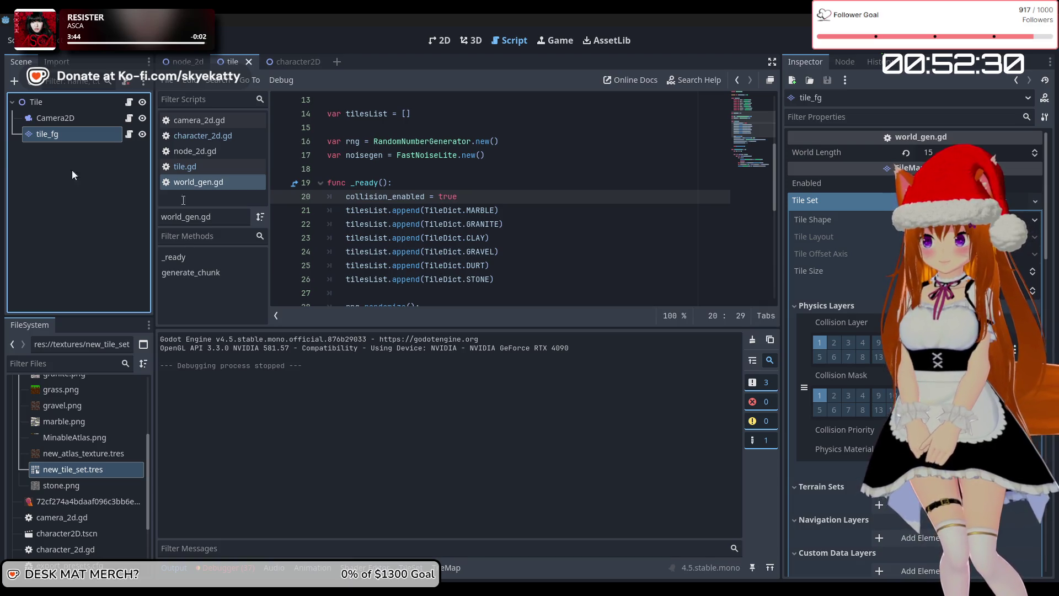
Step: Reselect tile_fg, pick the grass tile in the 2D view, and turn off collision layer 1
left_click(74, 117)
left_click(71, 134)
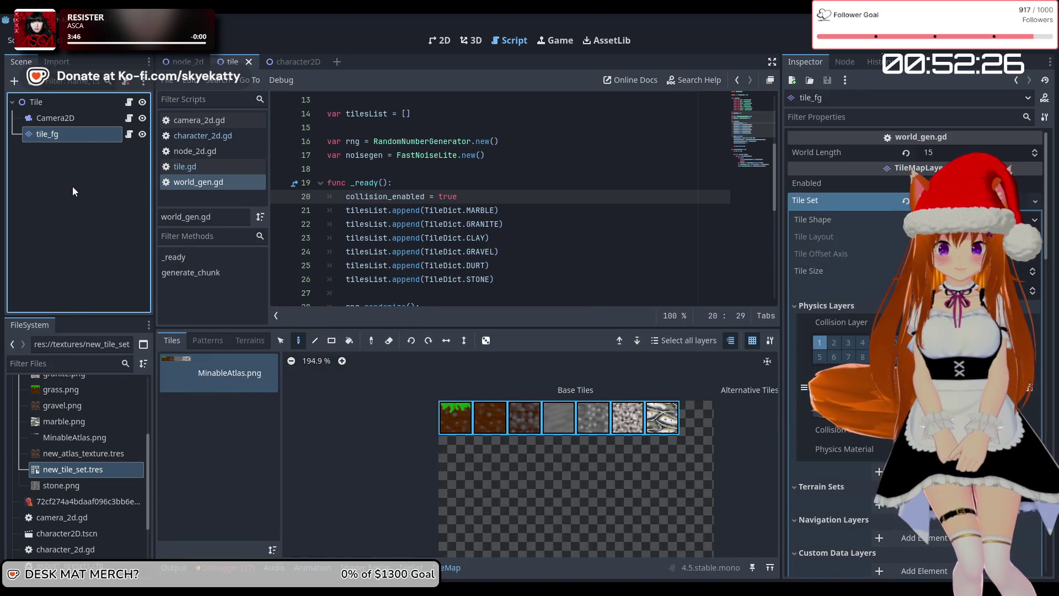
left_click(433, 42)
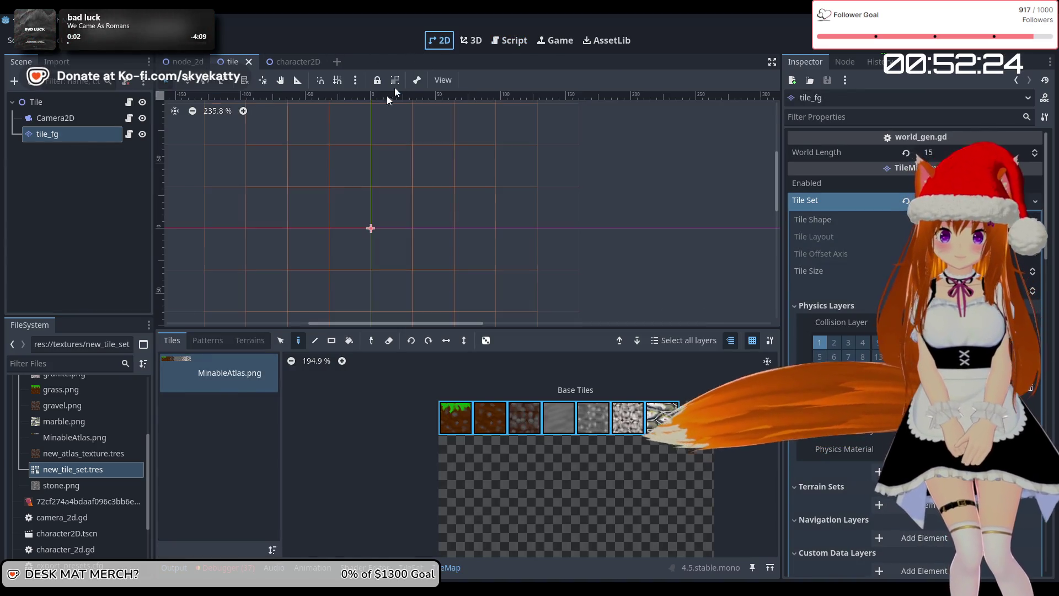
scroll(532, 256, "down", 1)
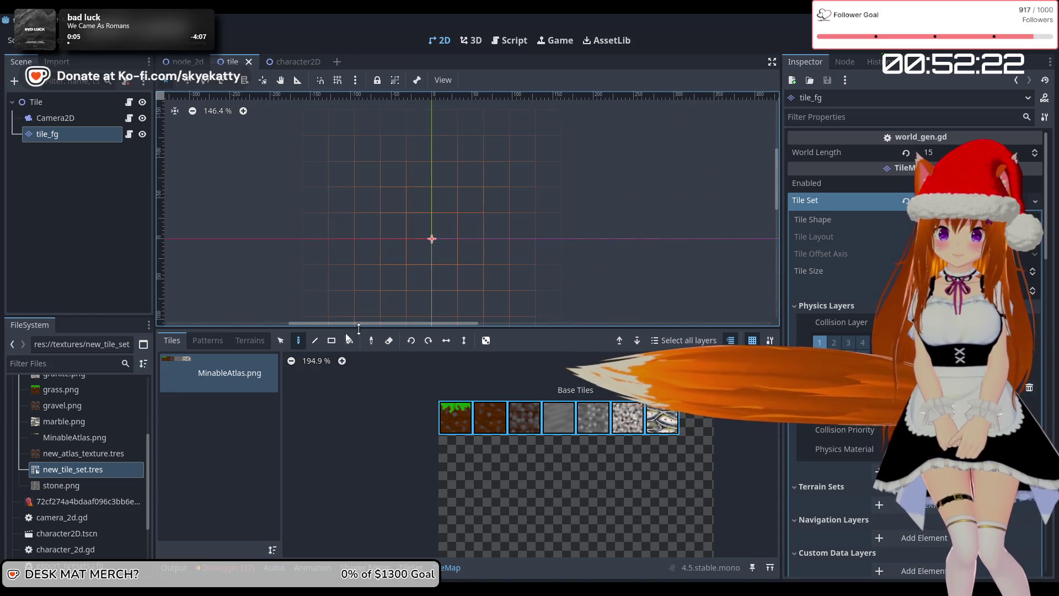
left_click(455, 417)
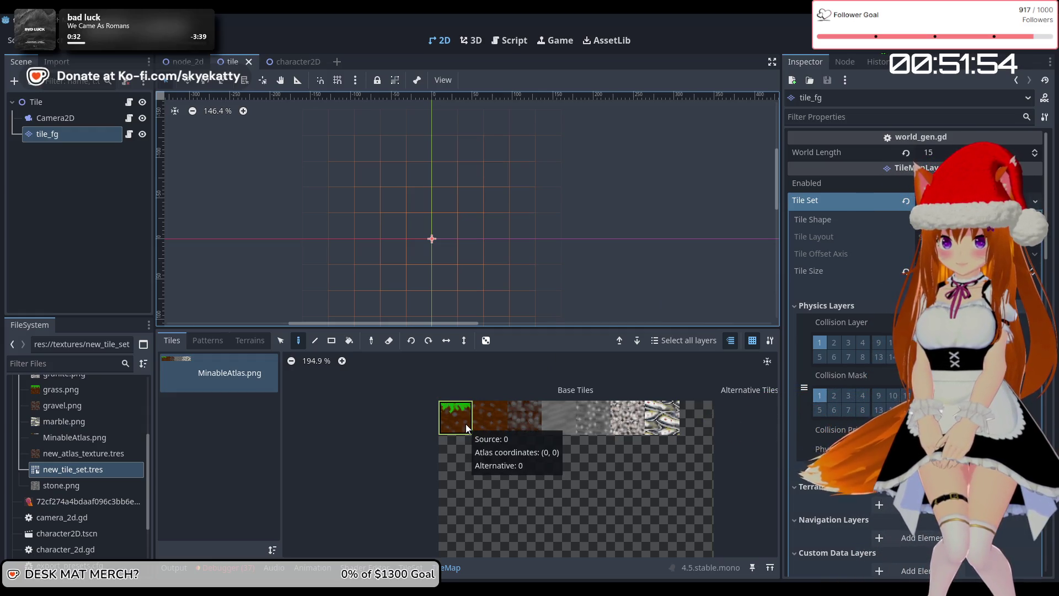
left_click(822, 346)
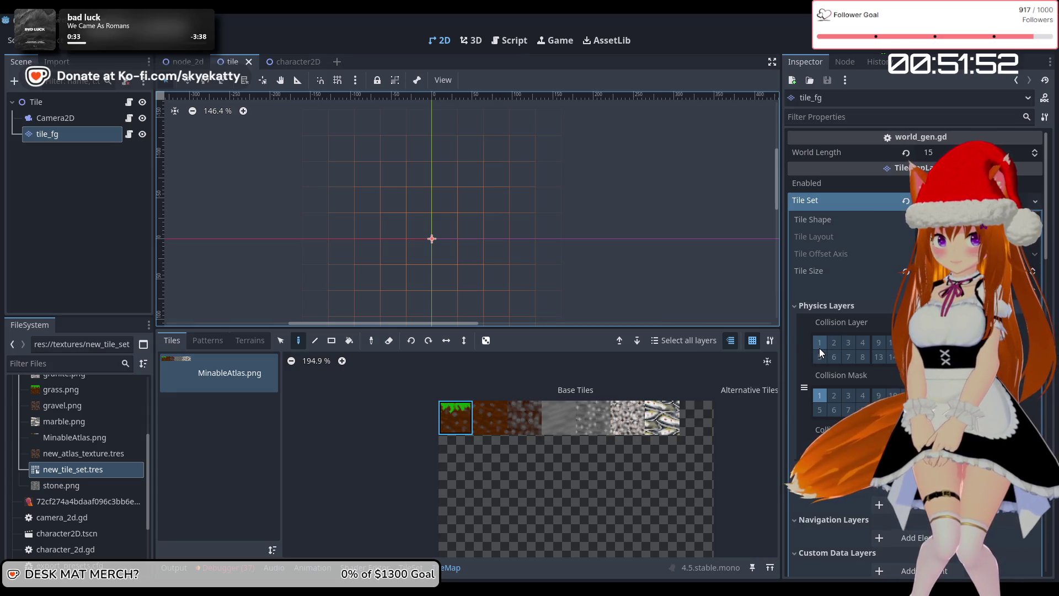
left_click(468, 430)
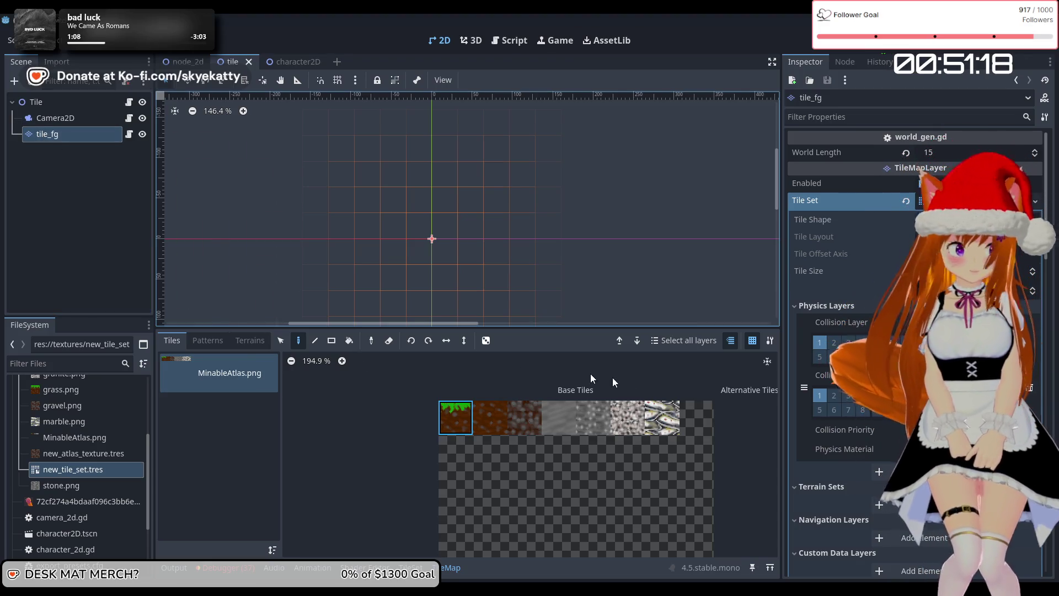
left_click(190, 364)
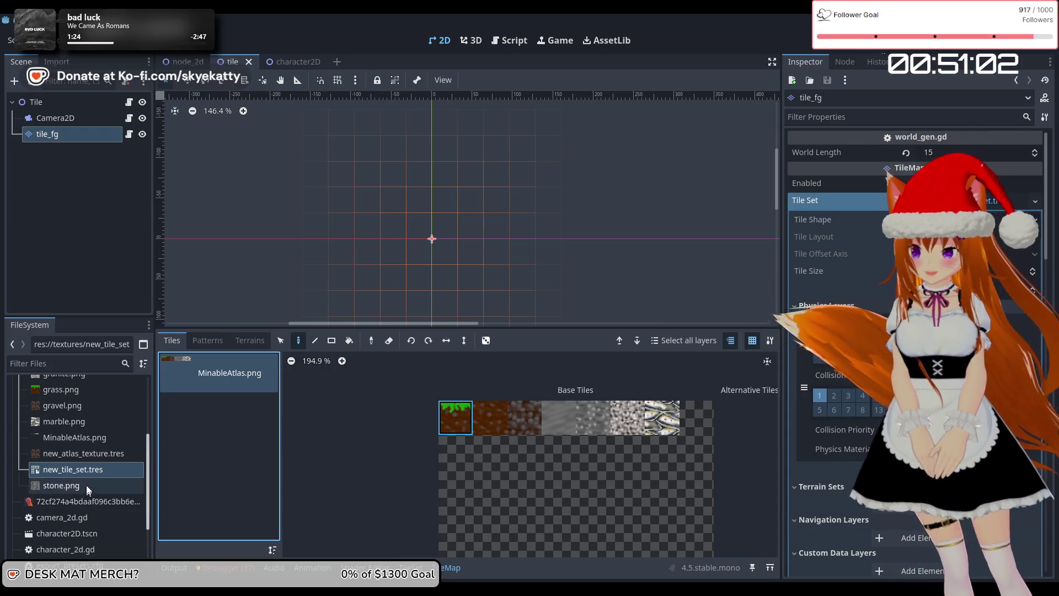
double_click(86, 470)
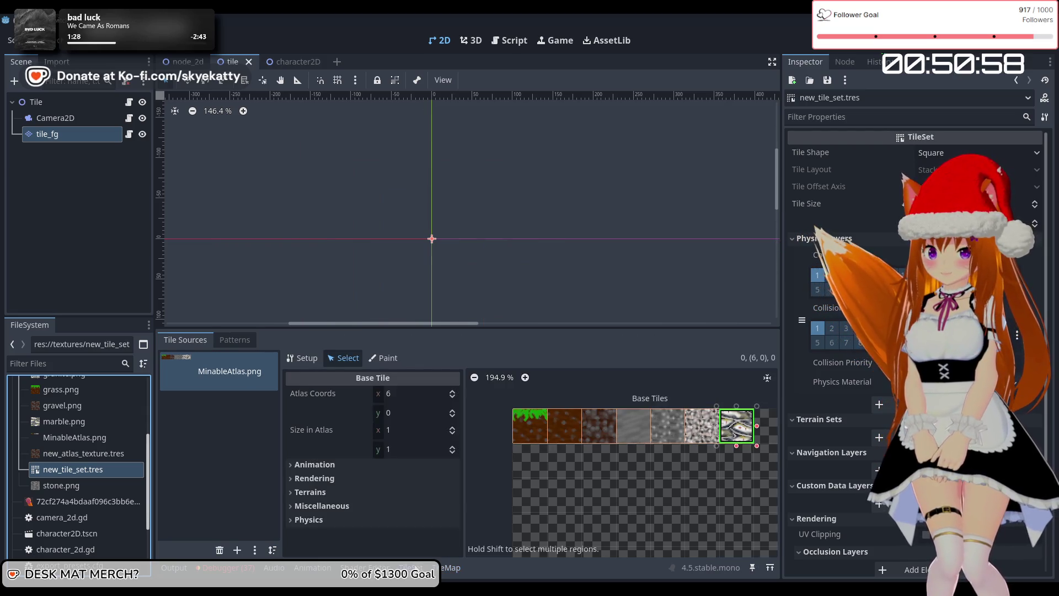
Step: Expand Physics Layer 0 for the grass tile and bring up its collision polygon tools
left_click(369, 523)
left_click(372, 531)
scroll(375, 524, "down", 3)
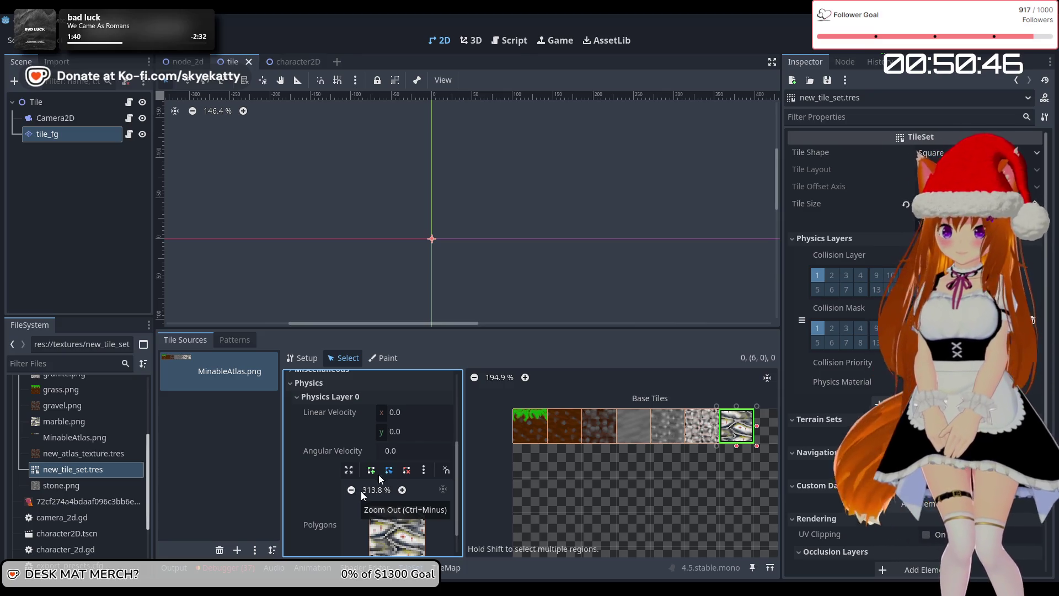
scroll(393, 469, "down", 2)
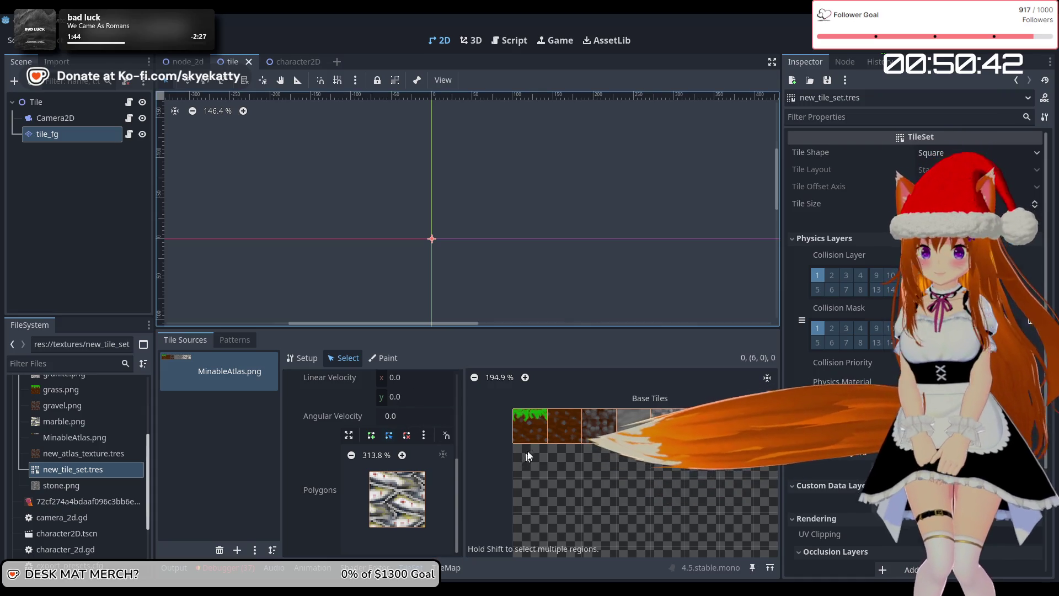
left_click(539, 438)
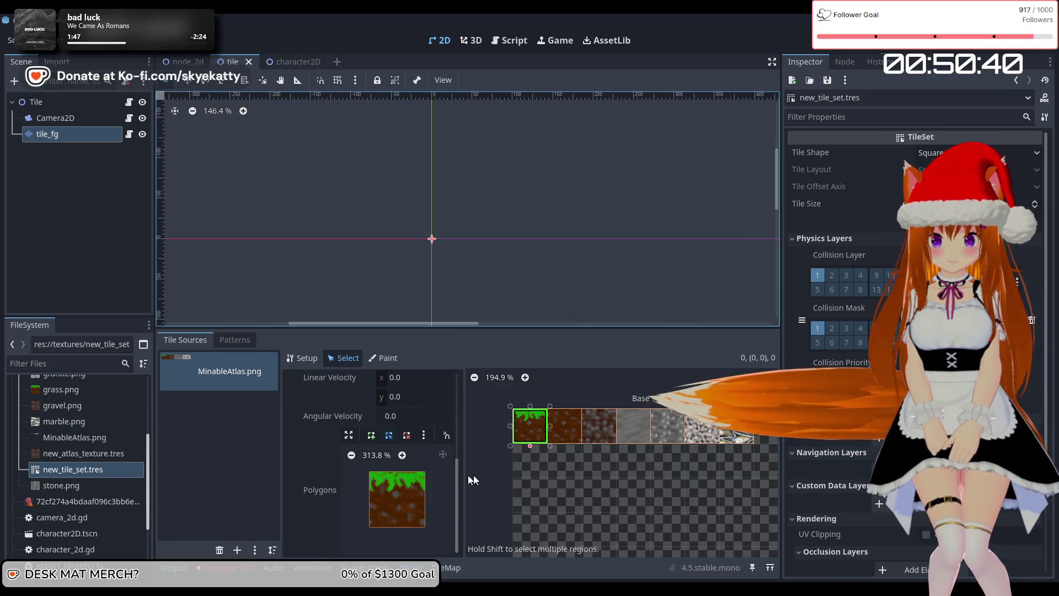
left_click(380, 480)
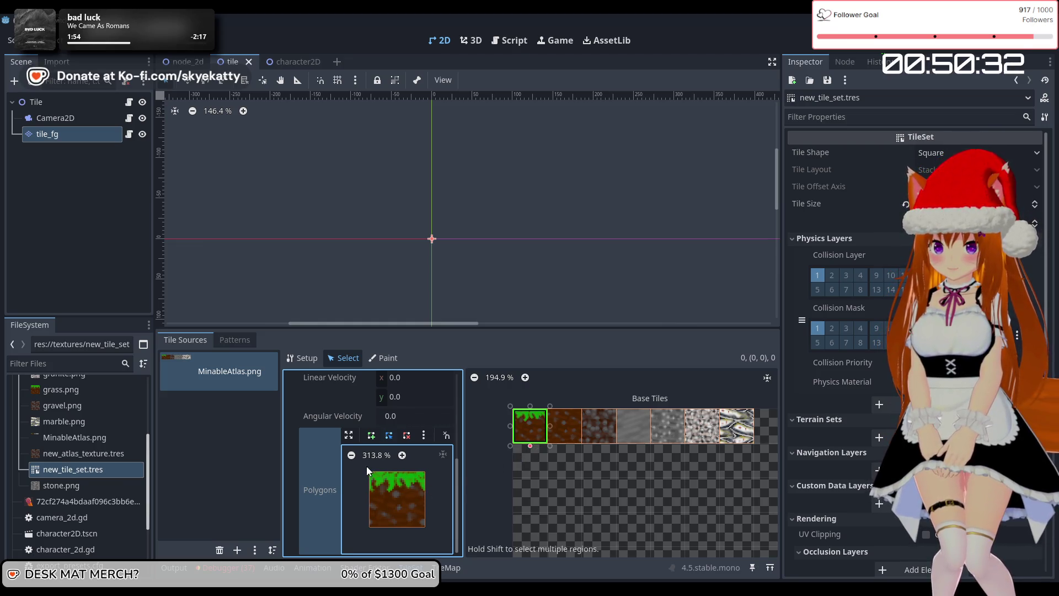
scroll(345, 464, "up", 3)
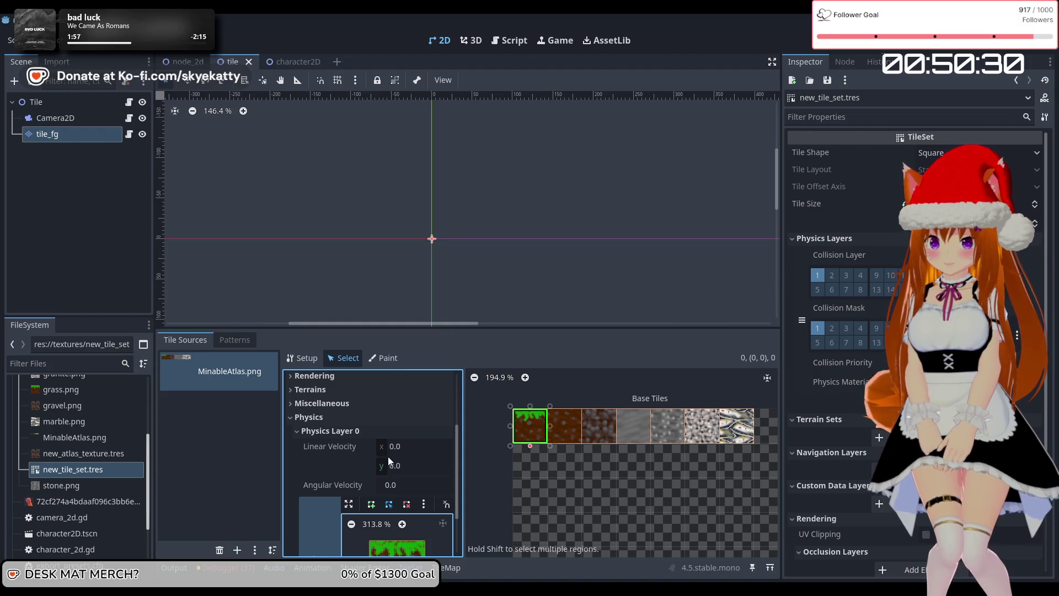
scroll(388, 462, "down", 2)
scroll(385, 436, "up", 1)
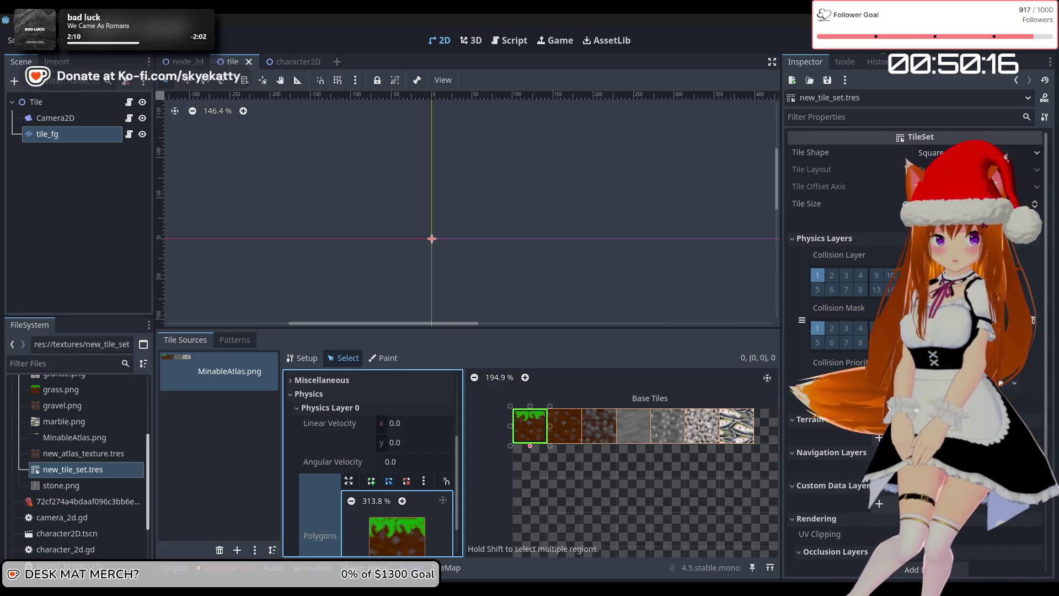
scroll(342, 508, "down", 2)
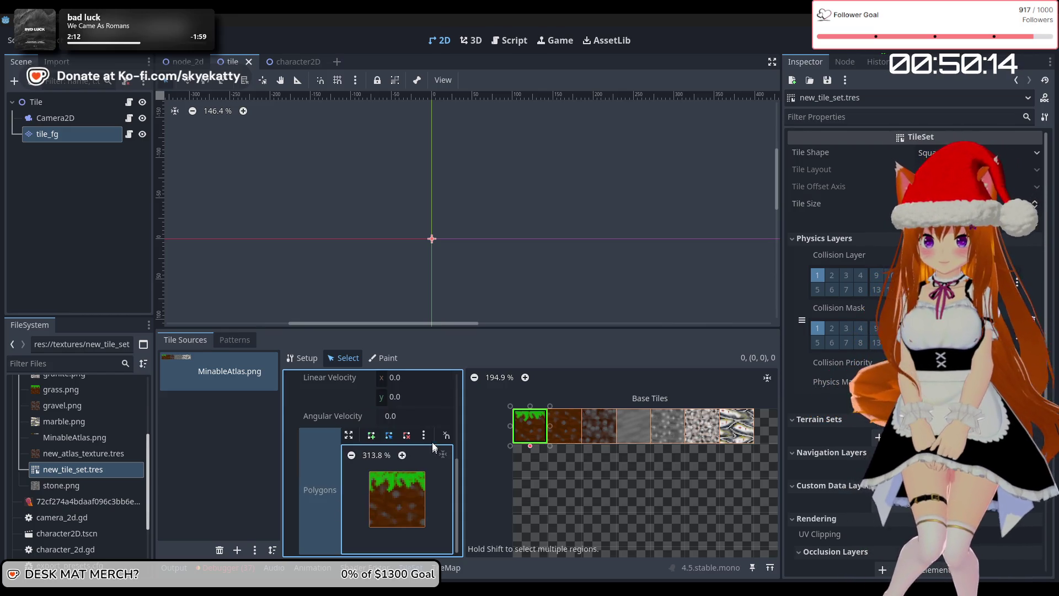
left_click(426, 436)
Step: Reset the grass, dirt, third and grey fourth atlas tiles to full-square collision shapes
left_click(433, 448)
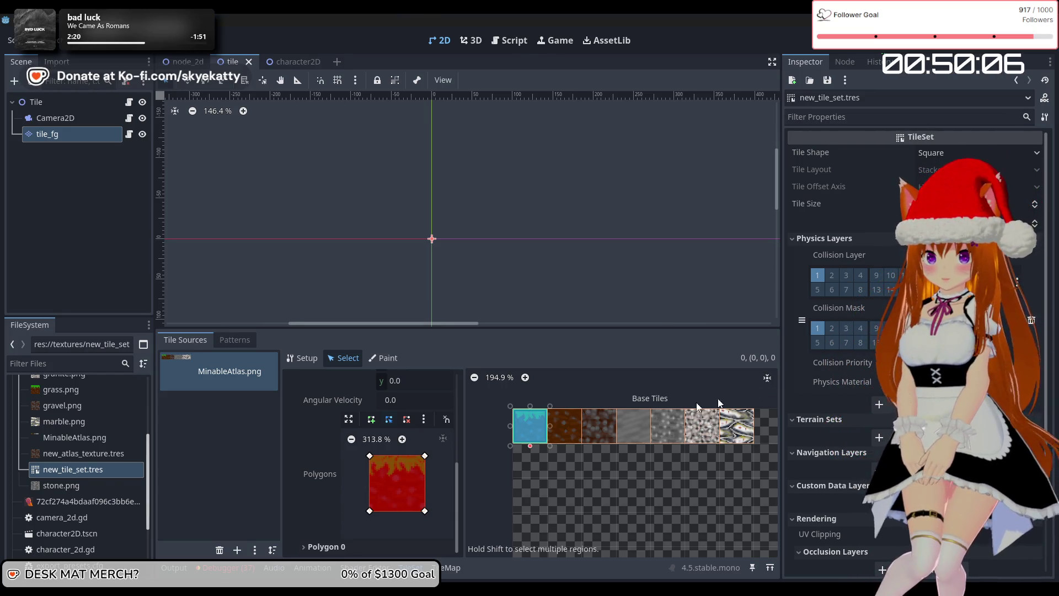
left_click(573, 423)
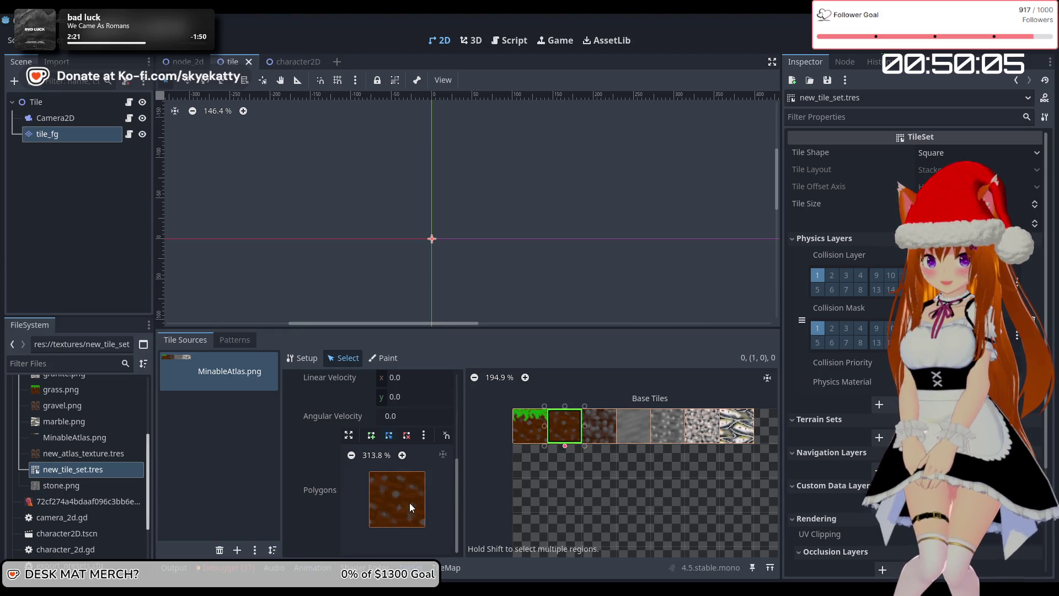
left_click(423, 436)
left_click(444, 452)
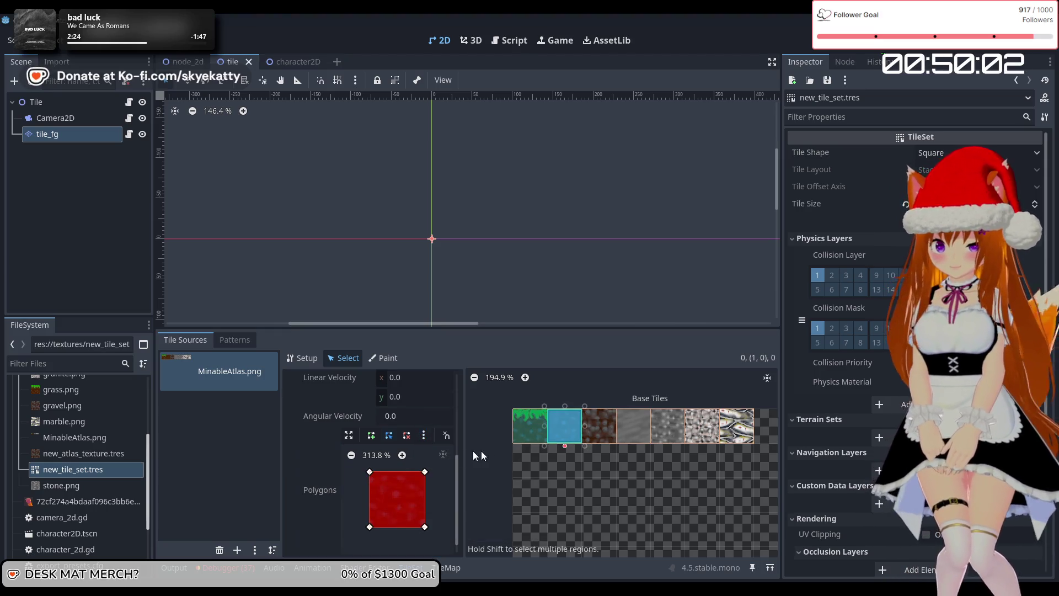
left_click(601, 439)
left_click(423, 436)
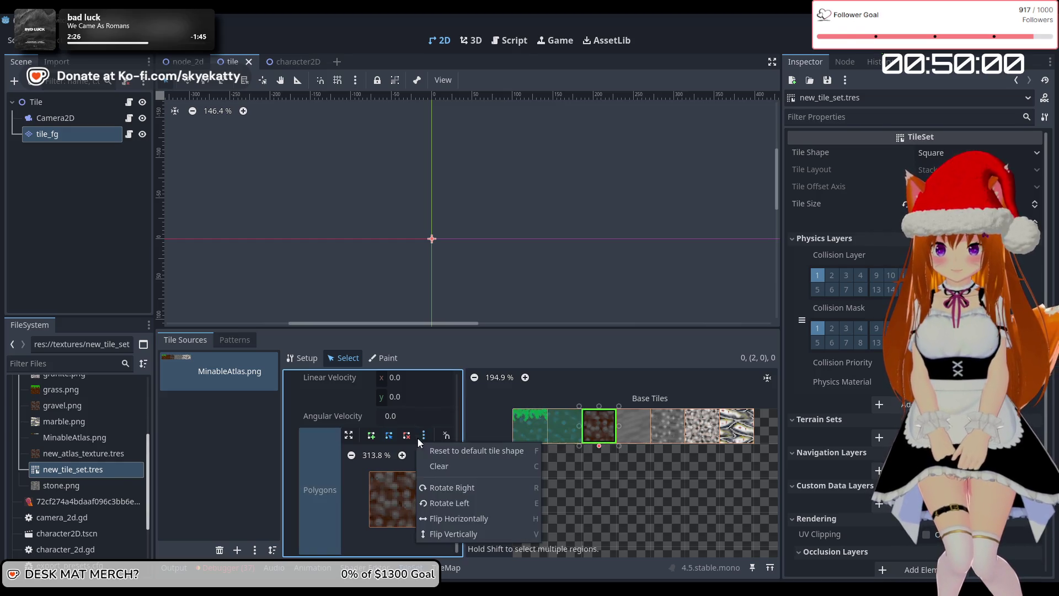
left_click(444, 457)
left_click(635, 428)
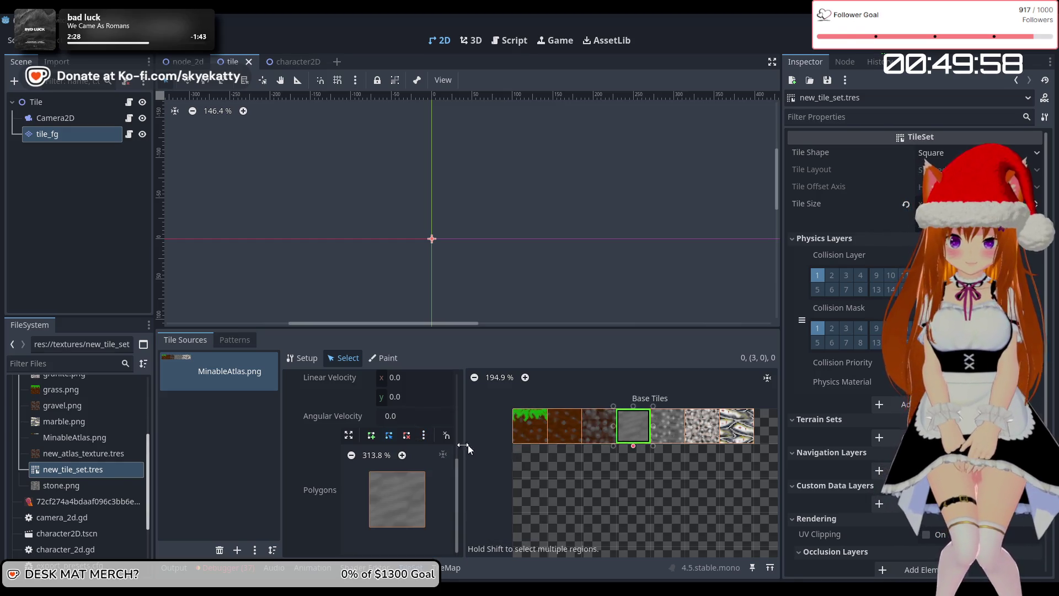
left_click(424, 436)
left_click(484, 453)
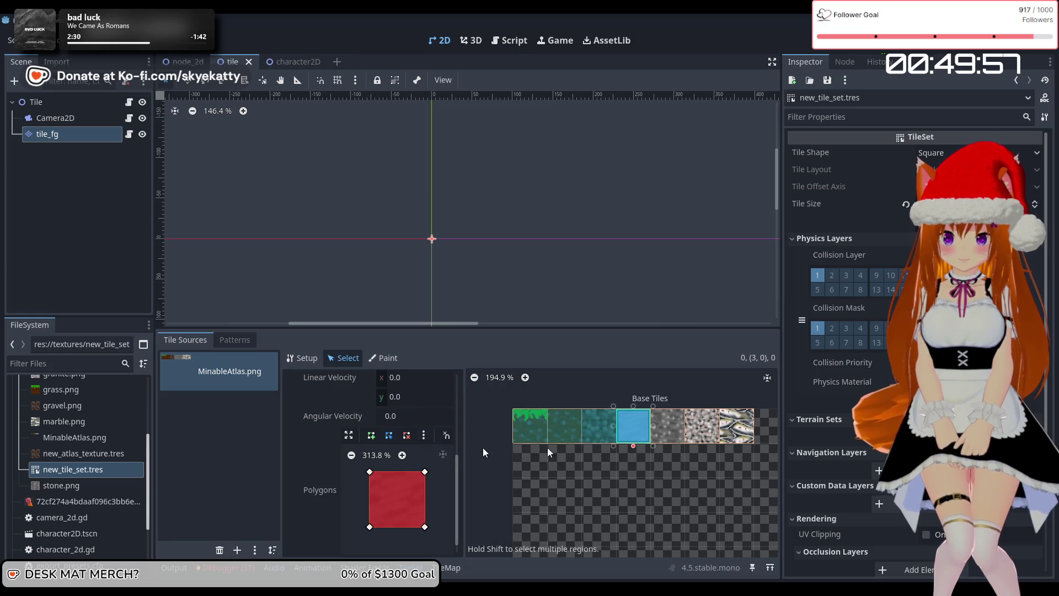
Step: Reset the fifth, sixth and last atlas tiles to full-square collision shapes, then run the game
left_click(673, 436)
left_click(429, 437)
left_click(438, 455)
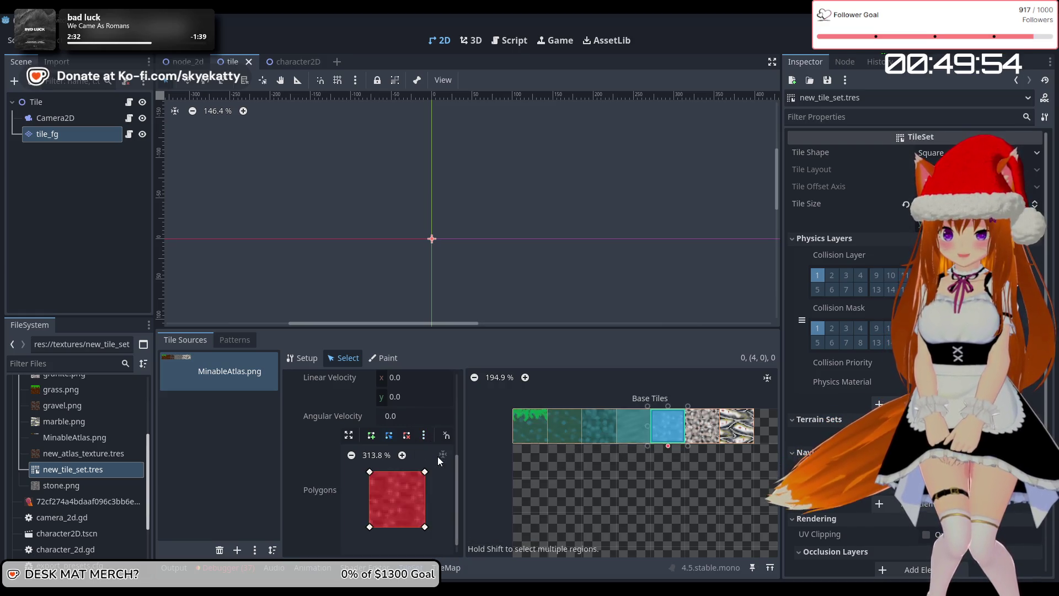
scroll(452, 474, "down", 1)
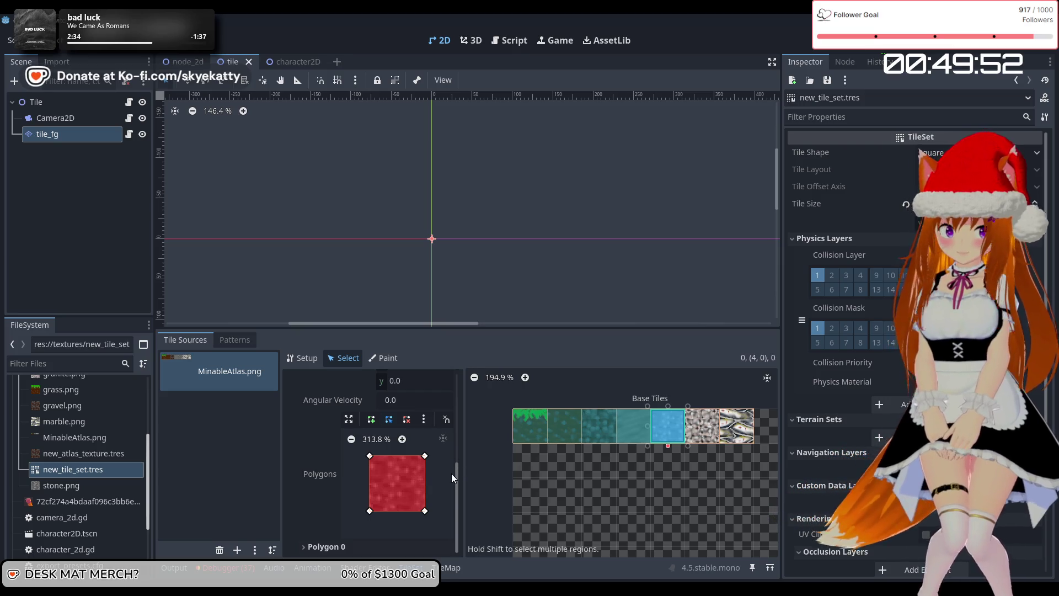
left_click(706, 435)
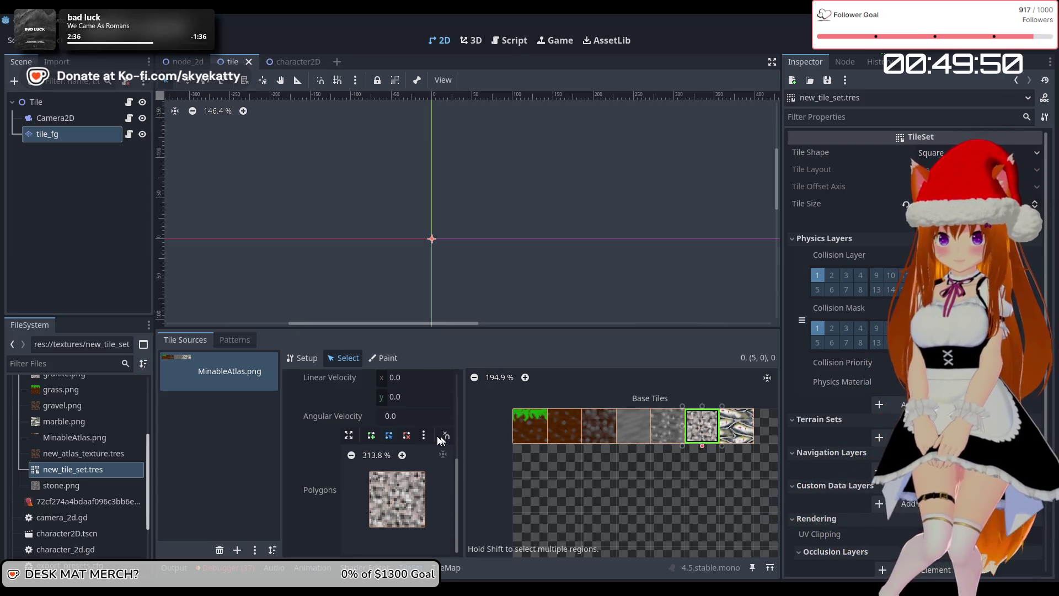
left_click(425, 435)
left_click(431, 448)
left_click(729, 441)
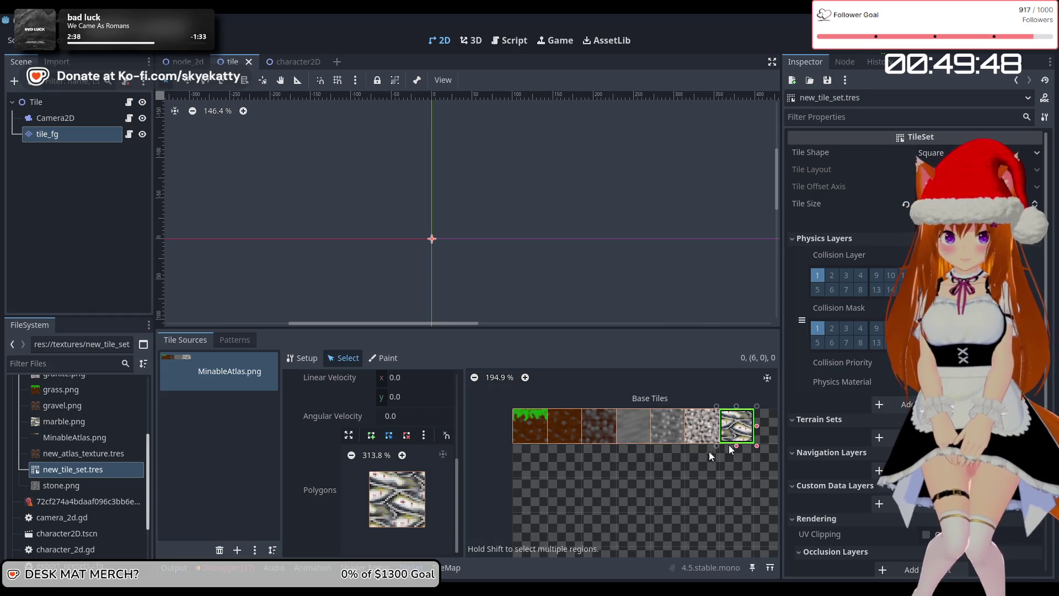
left_click(423, 436)
left_click(443, 447)
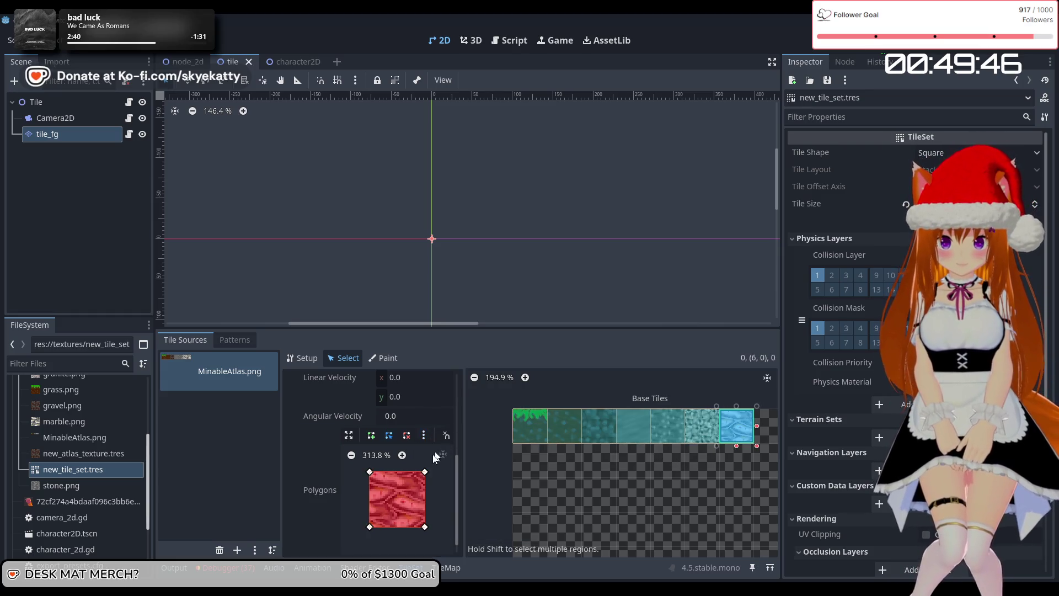
left_click(261, 448)
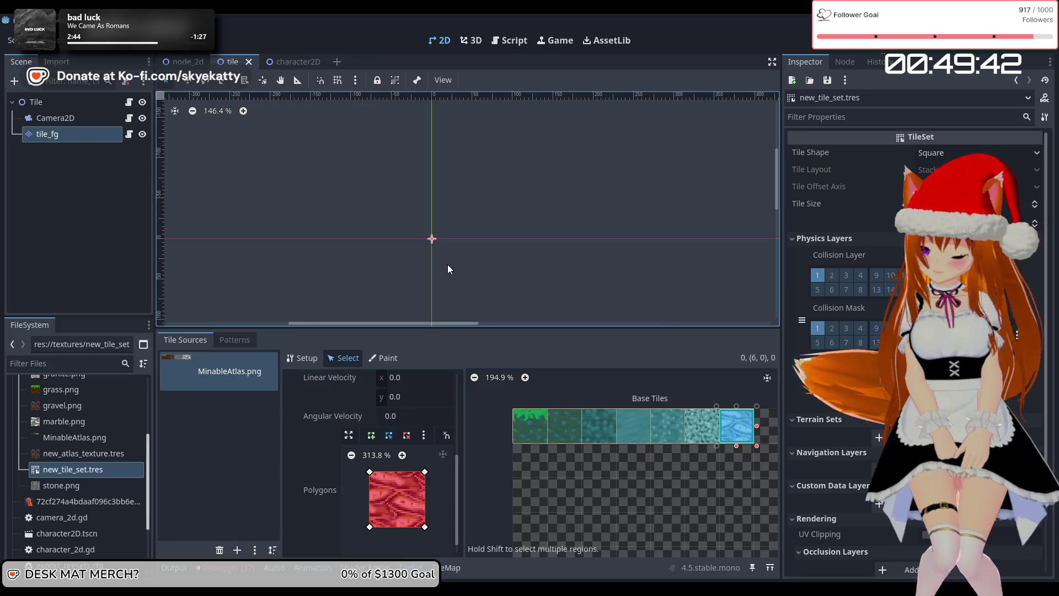
key("F5")
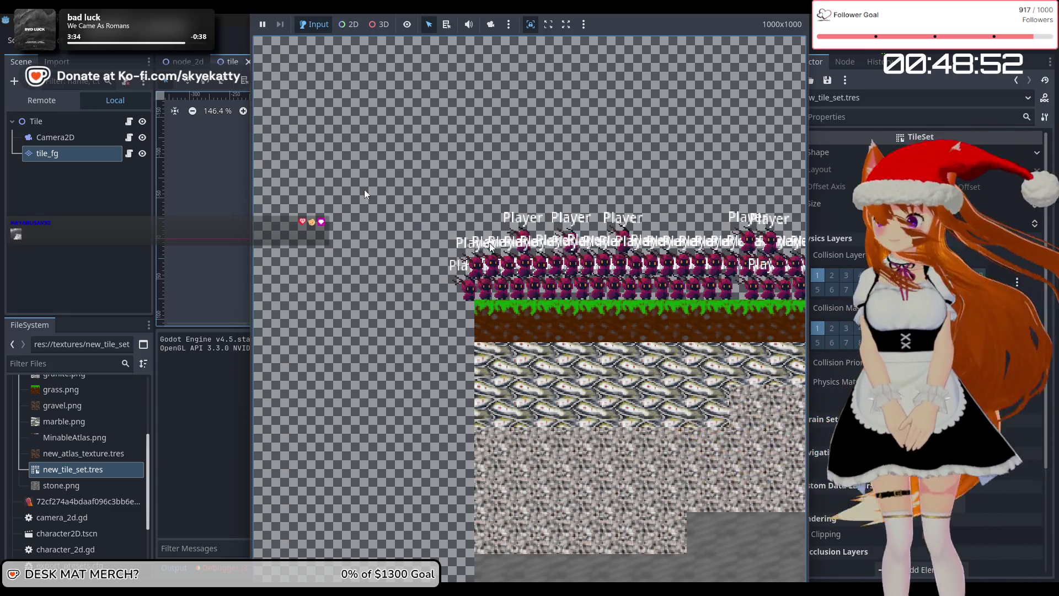
Step: Watch the players spawn on the terrain, then stop the game with F8
key("F8")
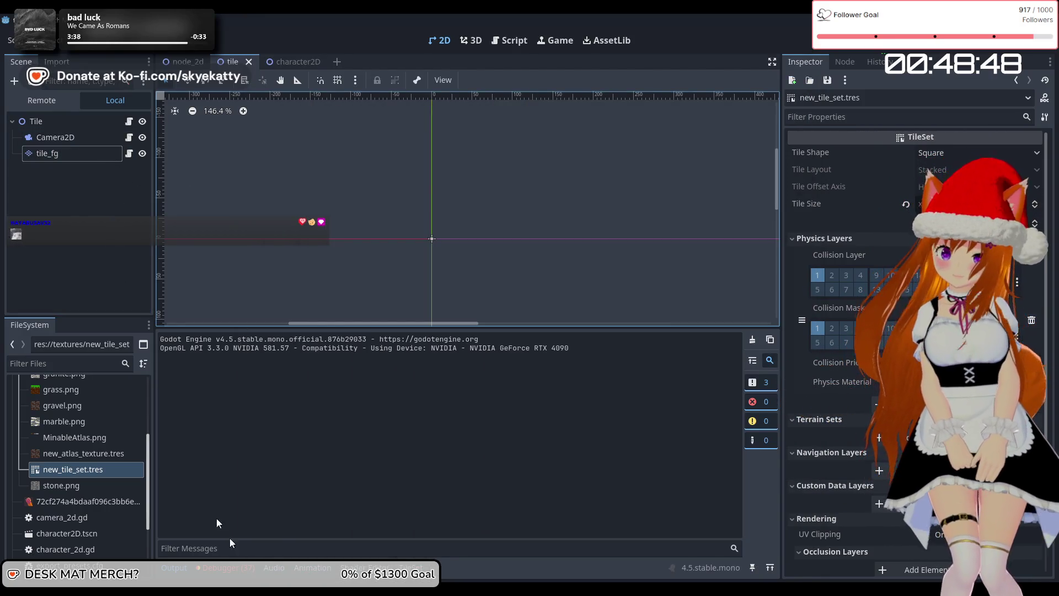
Step: Review the 37 tile-creation errors in the Debugger's Errors list, clear them, and stop debugging
left_click(243, 568)
left_click(237, 337)
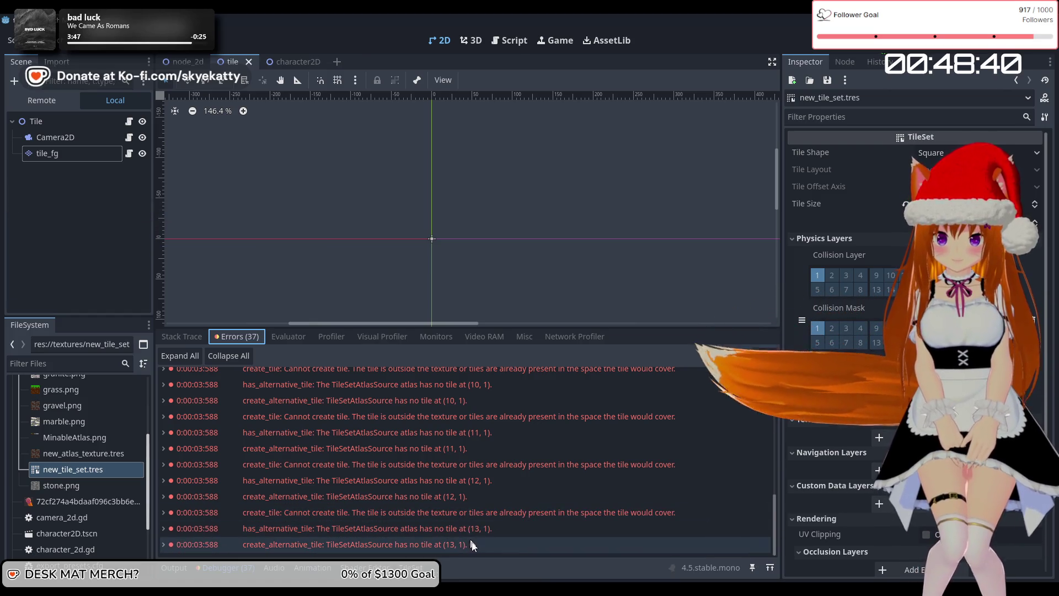
scroll(482, 544, "up", 10)
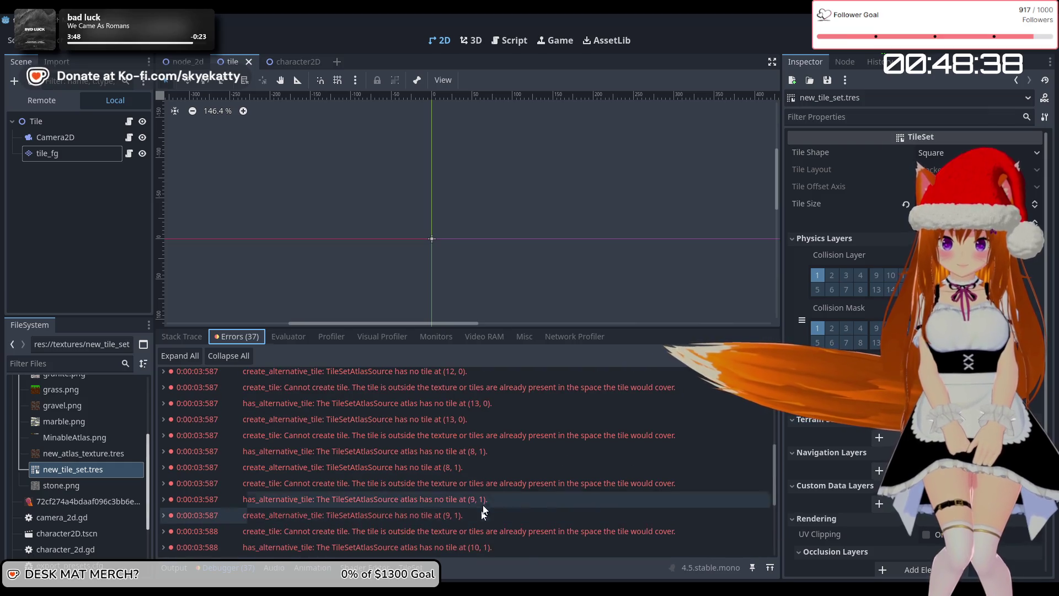
scroll(483, 478, "up", 2)
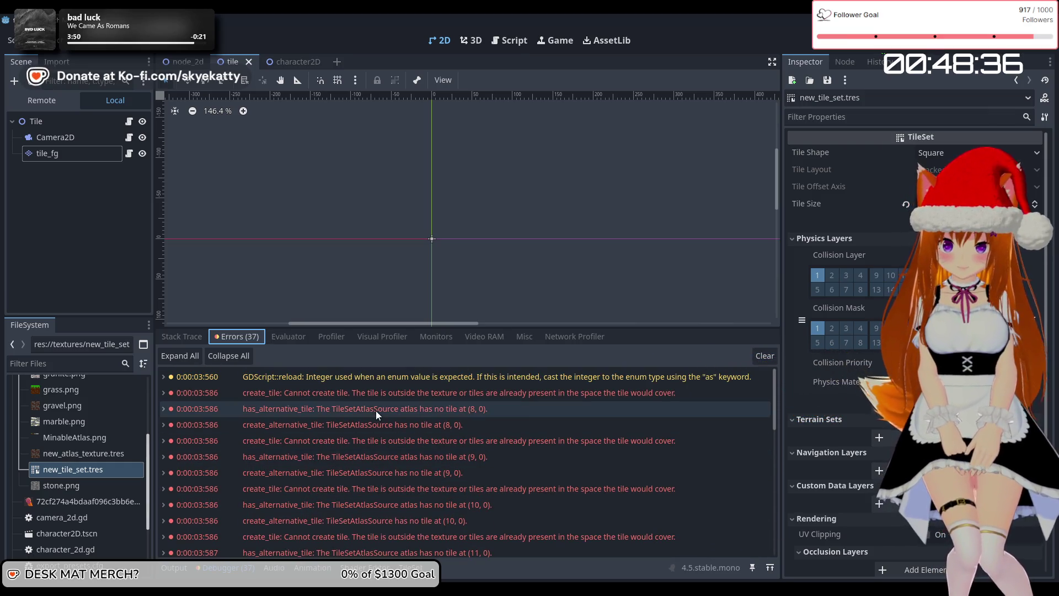
left_click(757, 357)
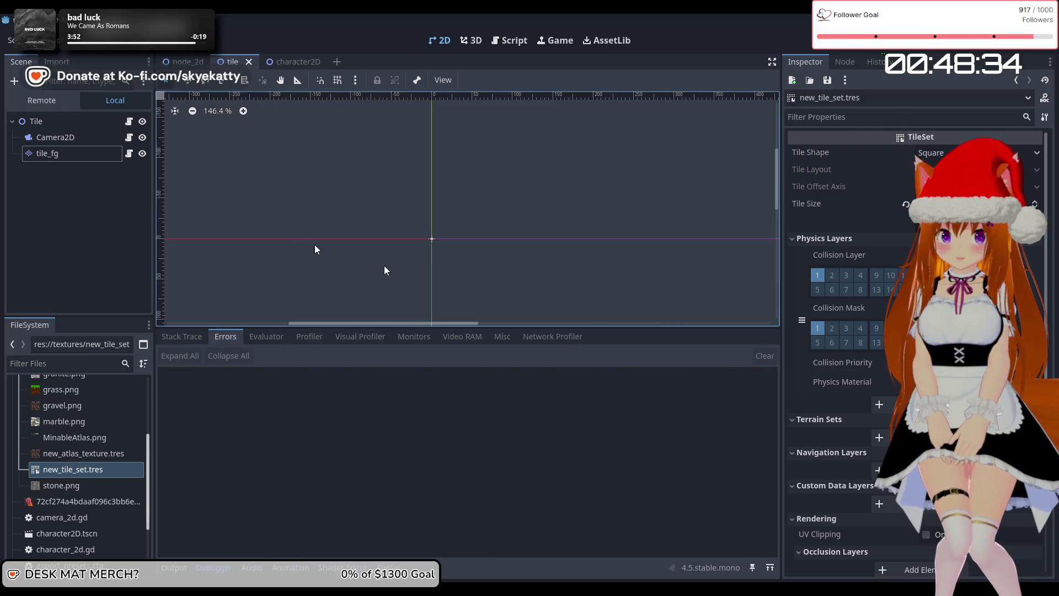
left_click(891, 48)
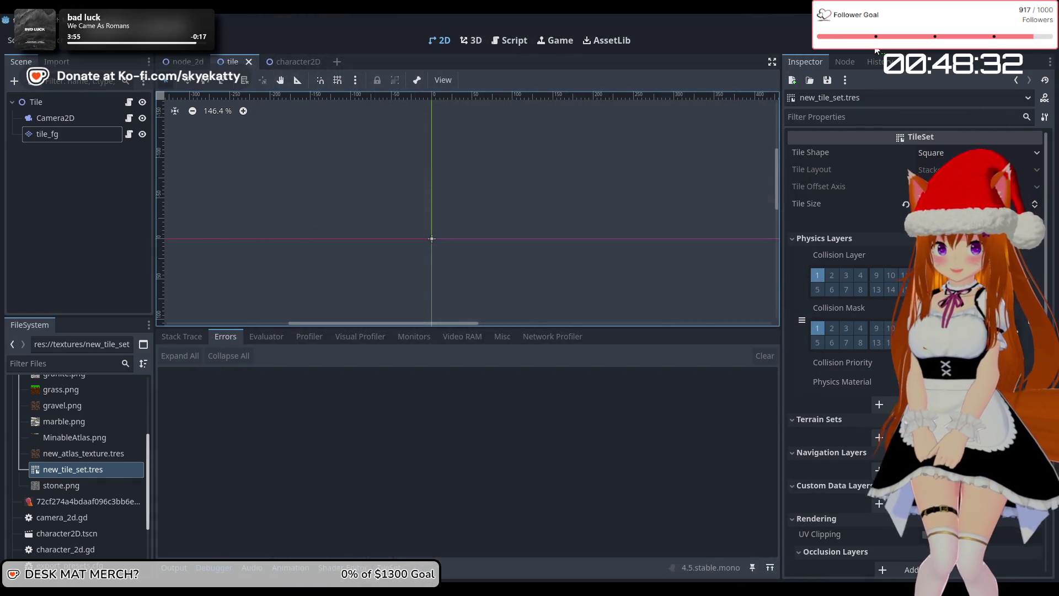
Step: Relaunch the game, check the players standing on the grass-topped terrain, then stop it
left_click(876, 50)
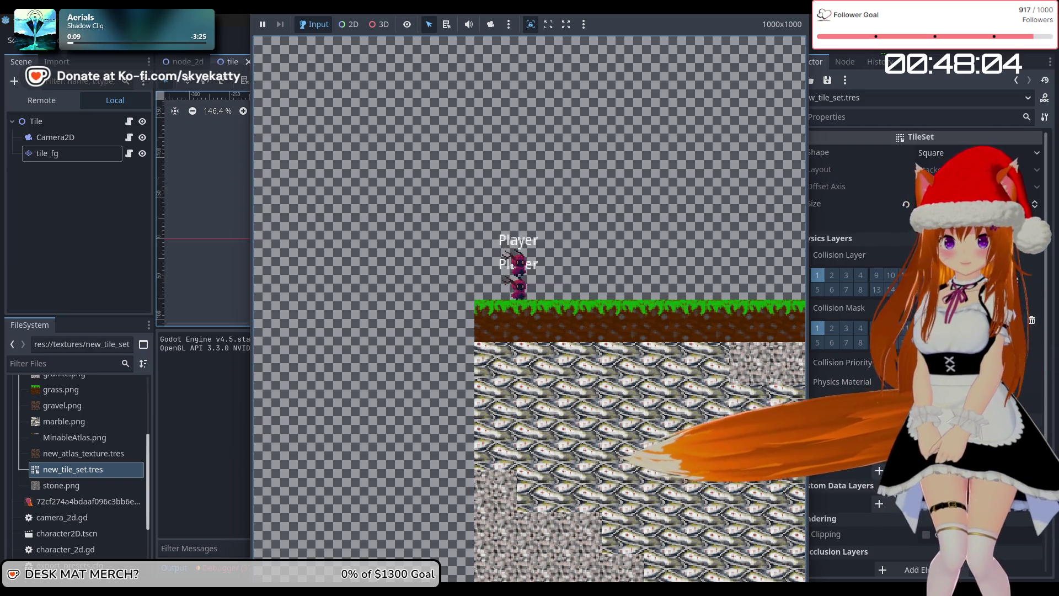
key("F8")
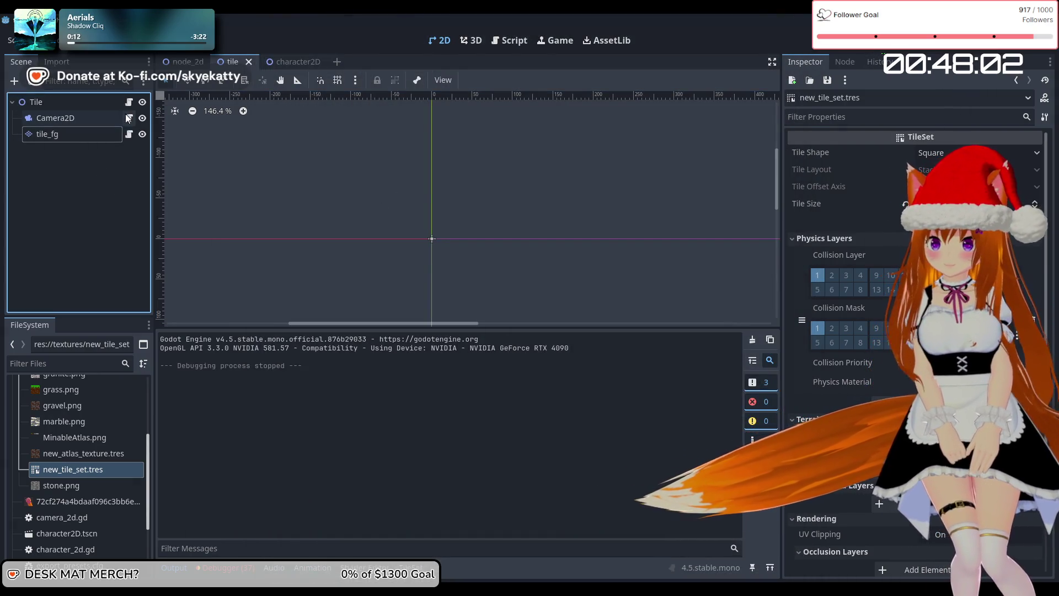
Step: Glance over the camera's follow script, camera_2d.gd, on the Camera2D node
left_click(129, 118)
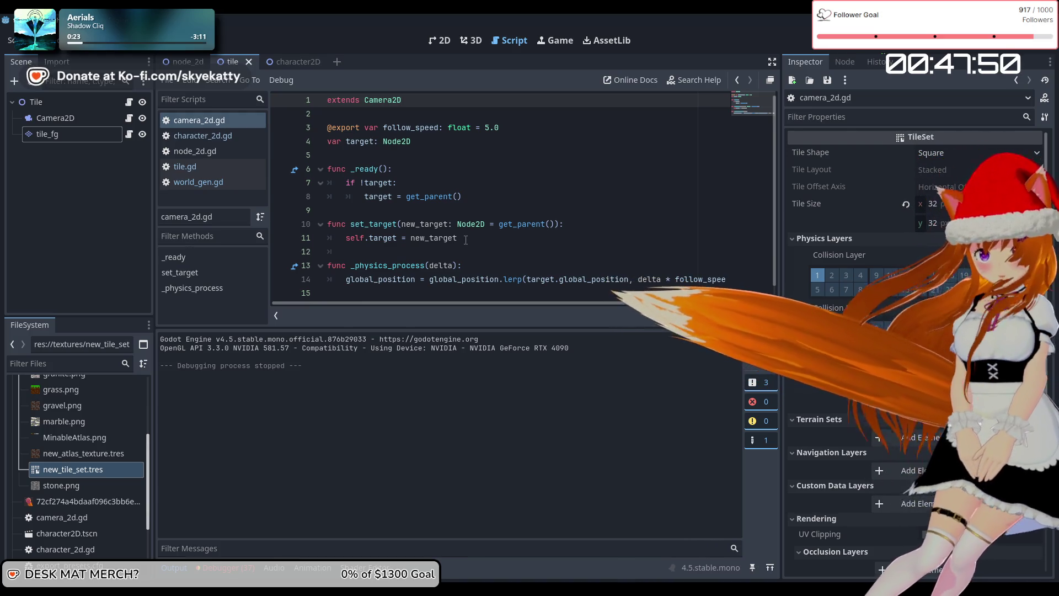
scroll(466, 240, "down", 1)
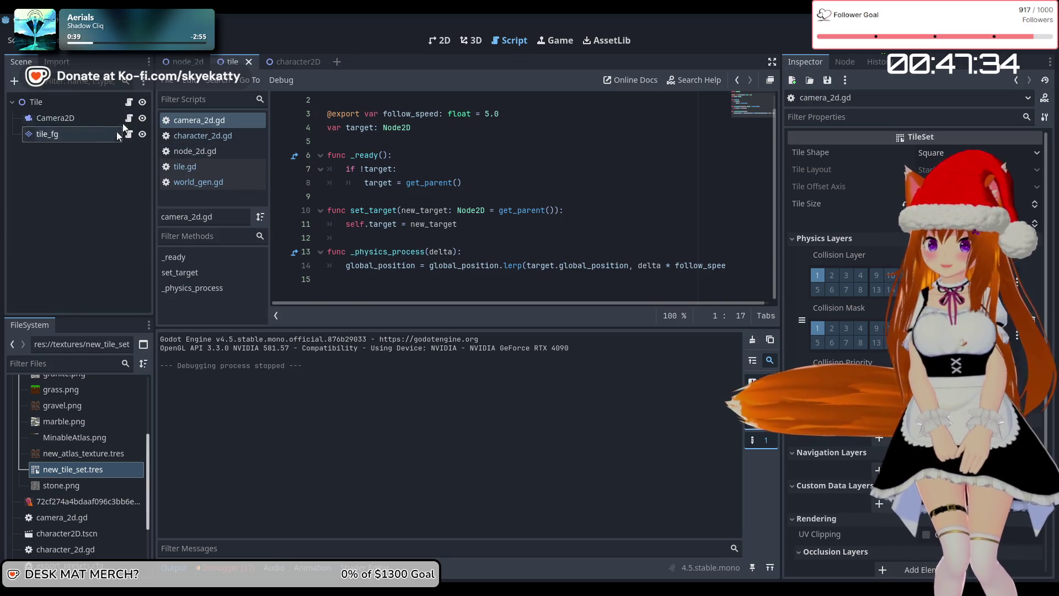
left_click(105, 118)
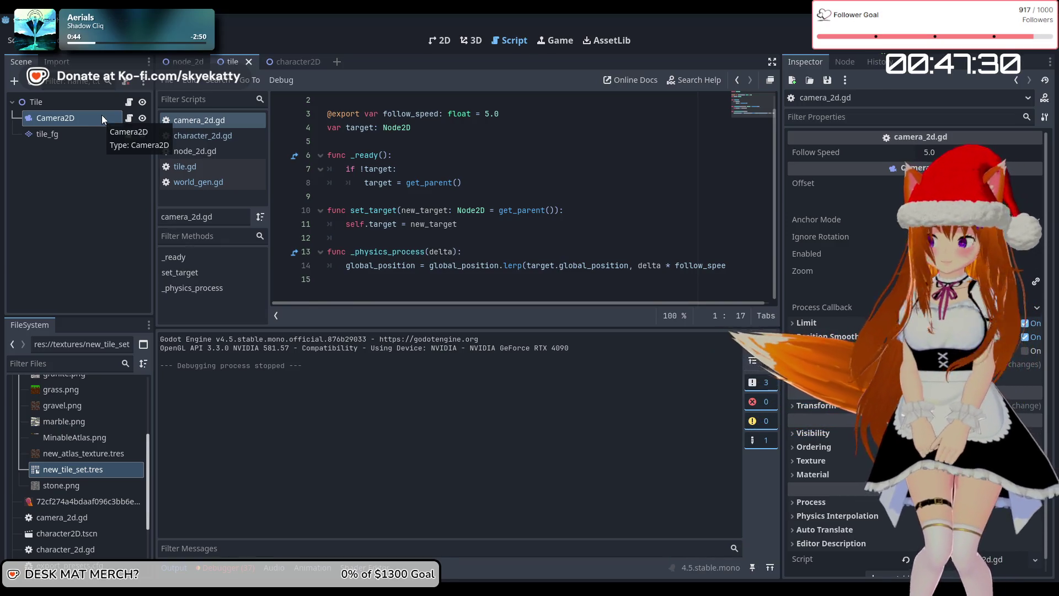
Step: Read tile.gd's _input spawning code, then select the tile_fg tile layer
left_click(129, 102)
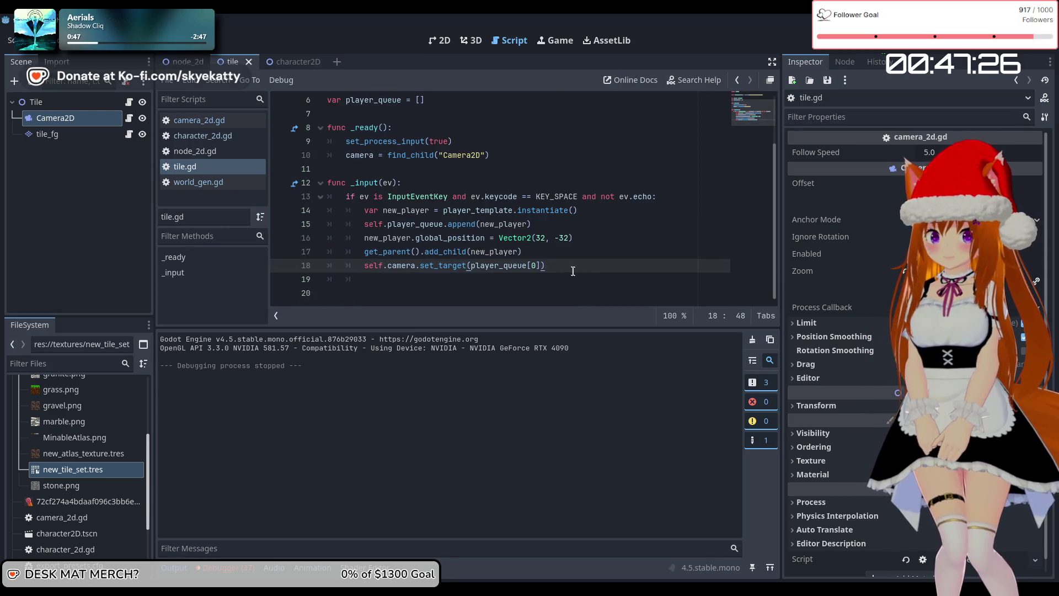
scroll(425, 277, "up", 1)
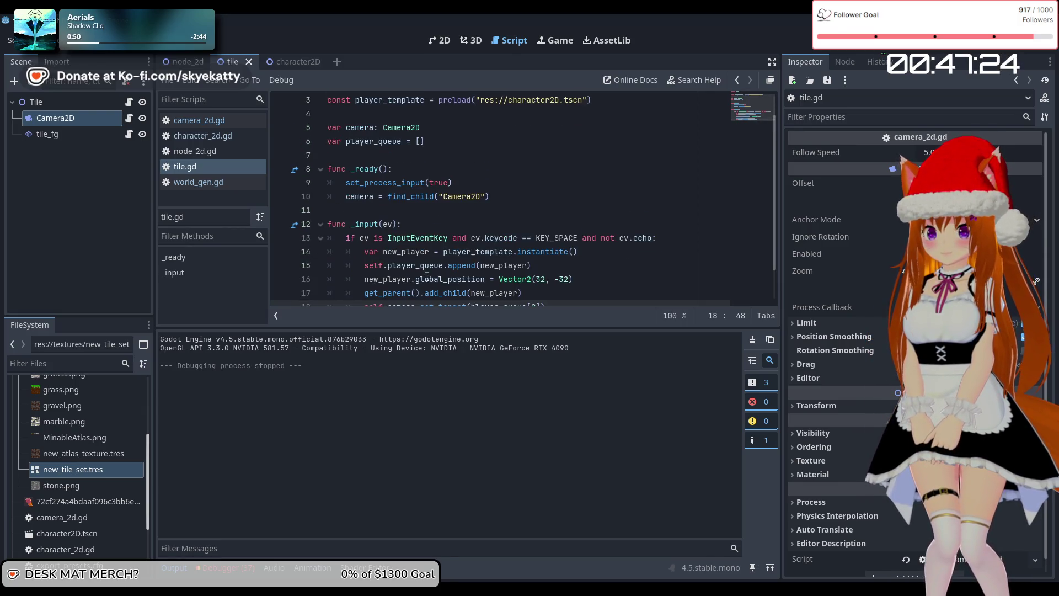
scroll(434, 268, "up", 1)
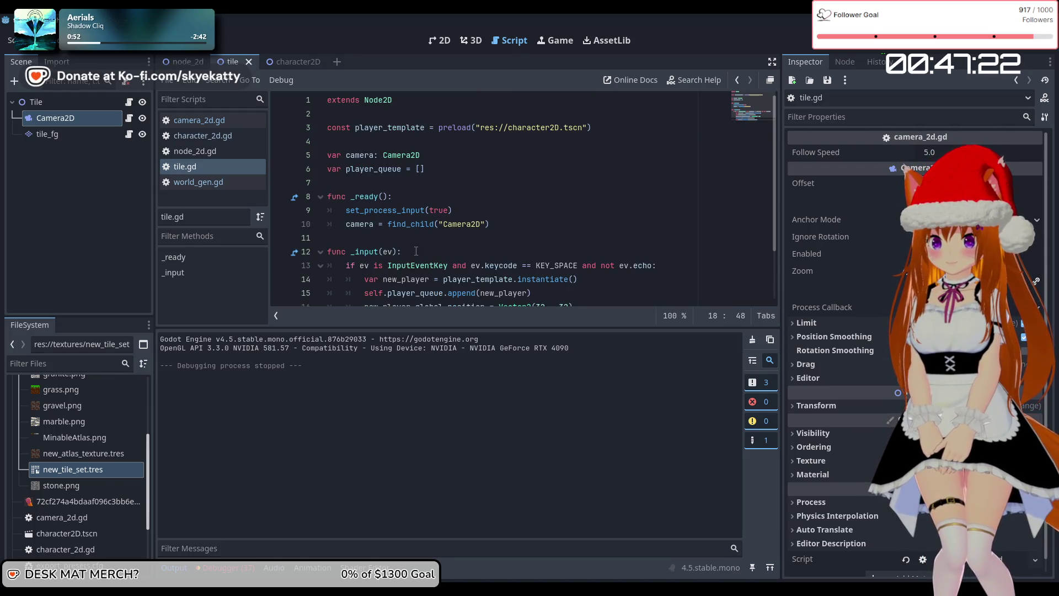
scroll(416, 251, "down", 2)
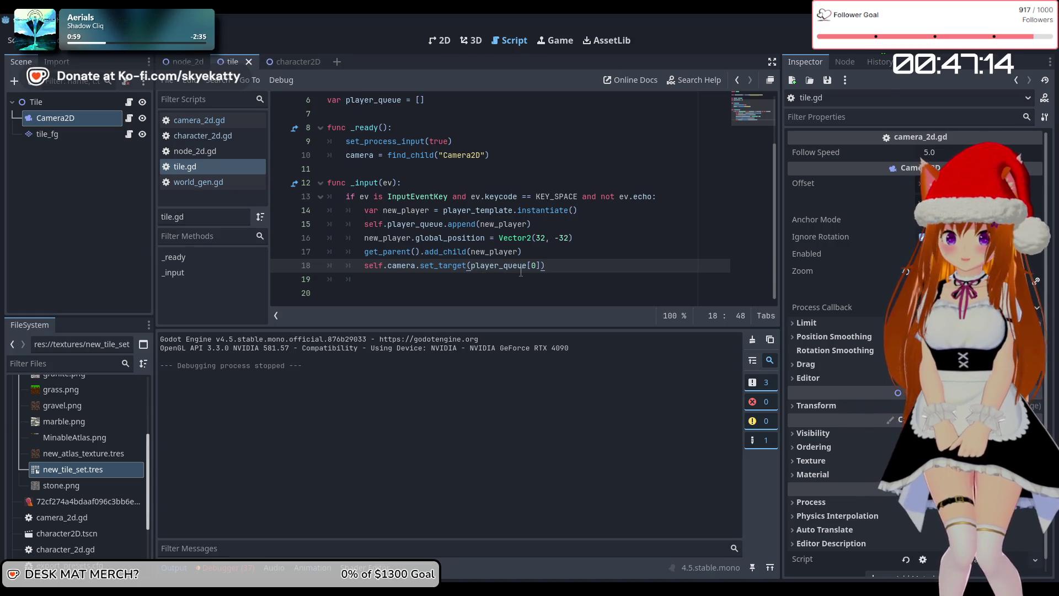
mouse_move(521, 272)
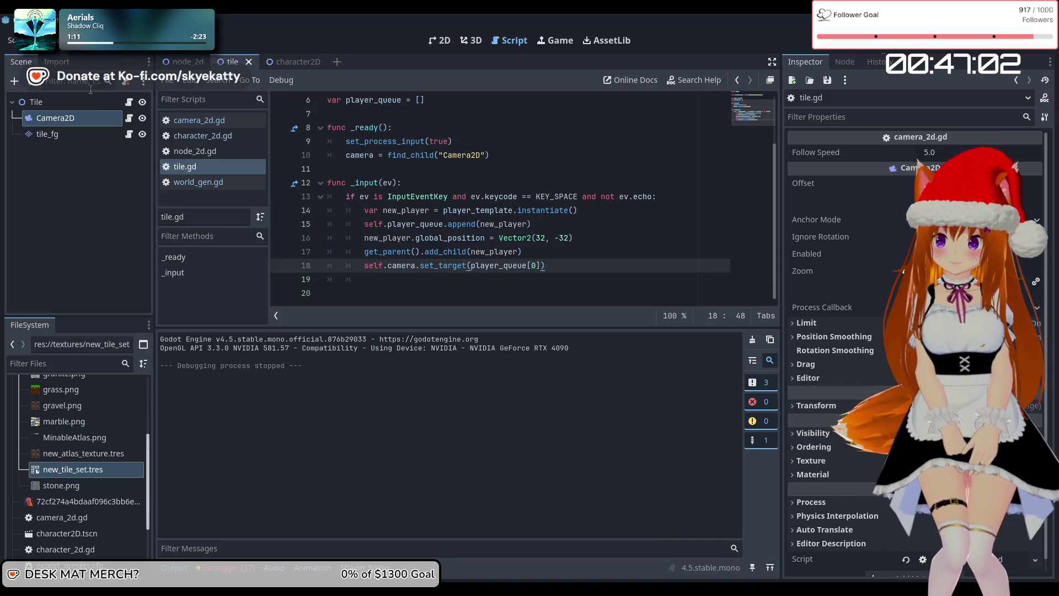
left_click(81, 133)
left_click(82, 122)
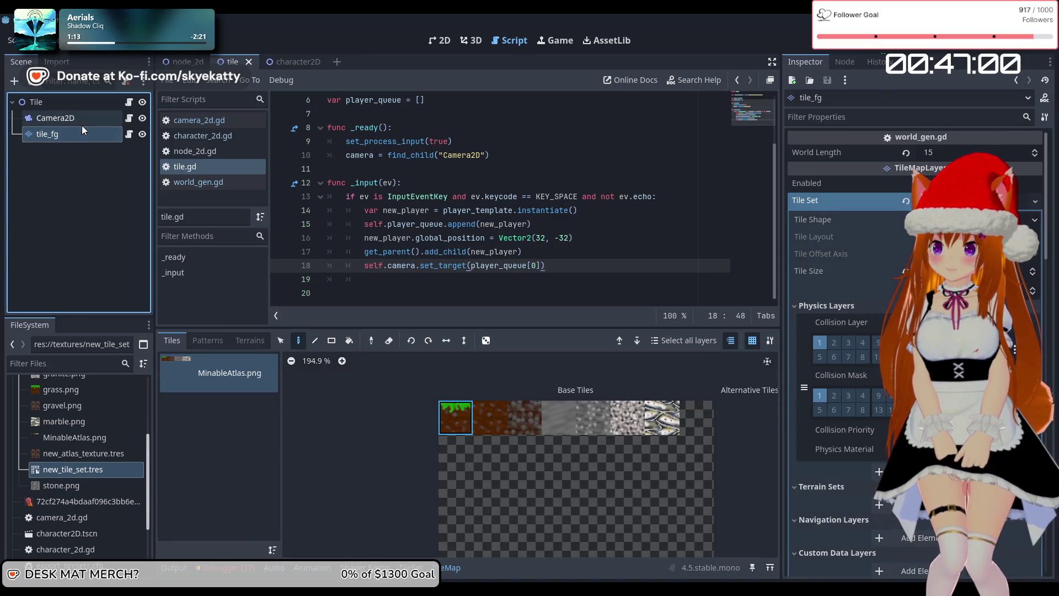
Step: Check the end of the lerp line in camera_2d.gd
left_click(129, 118)
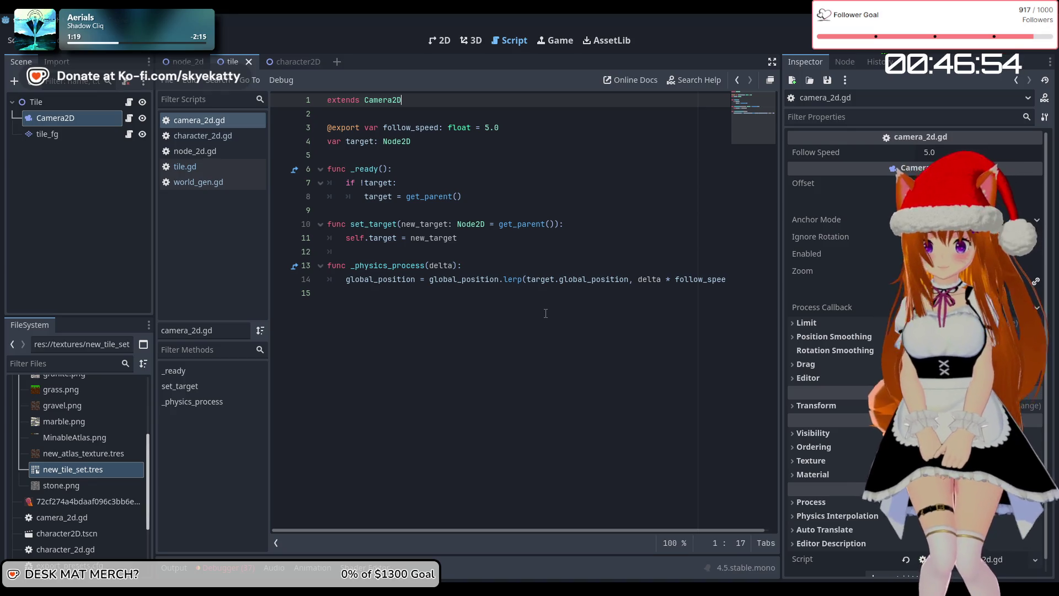
left_click_drag(713, 280, 727, 282)
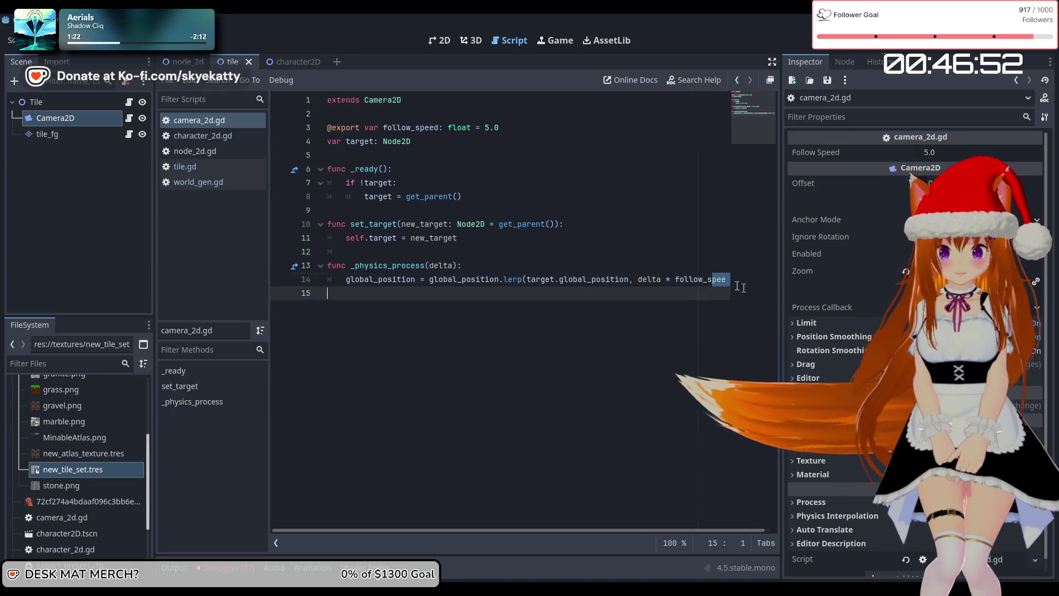
key("Down")
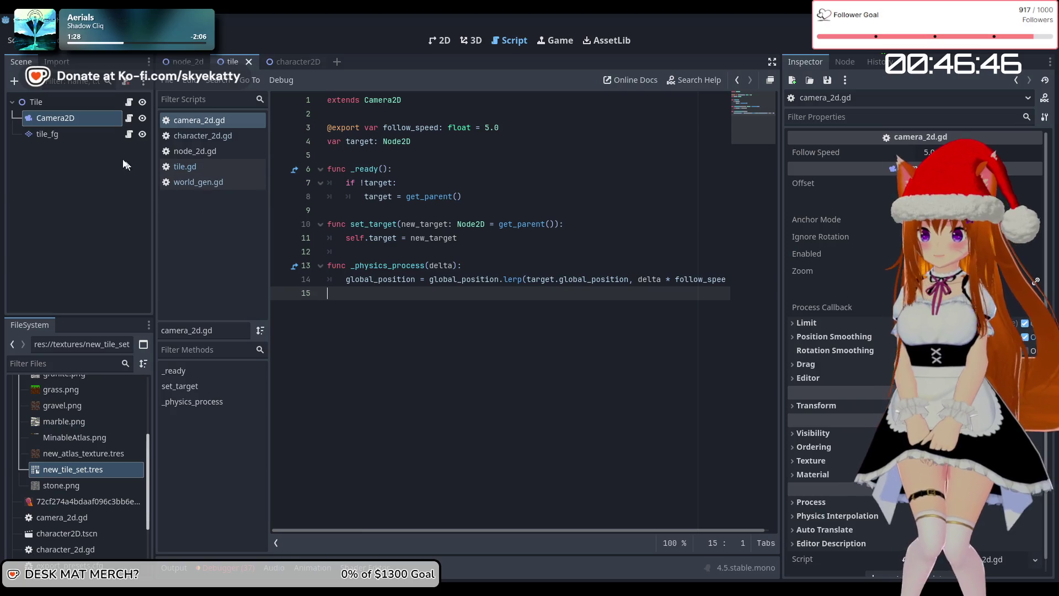
Step: Drop 'self.' from tile.gd line 18 so it calls camera.set_target(player_queue[0]), then run
left_click(70, 132)
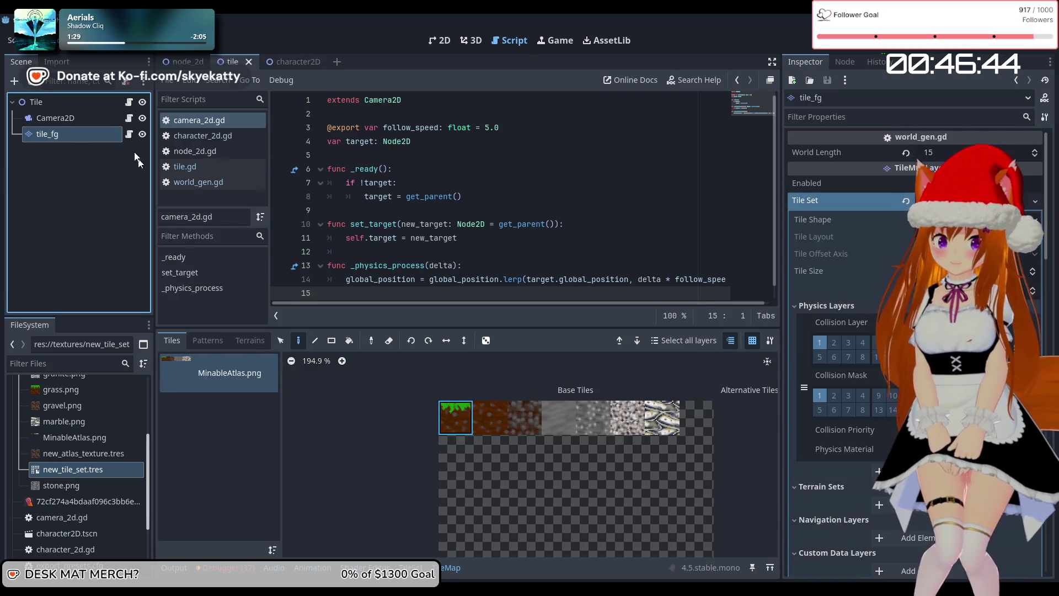
left_click(129, 101)
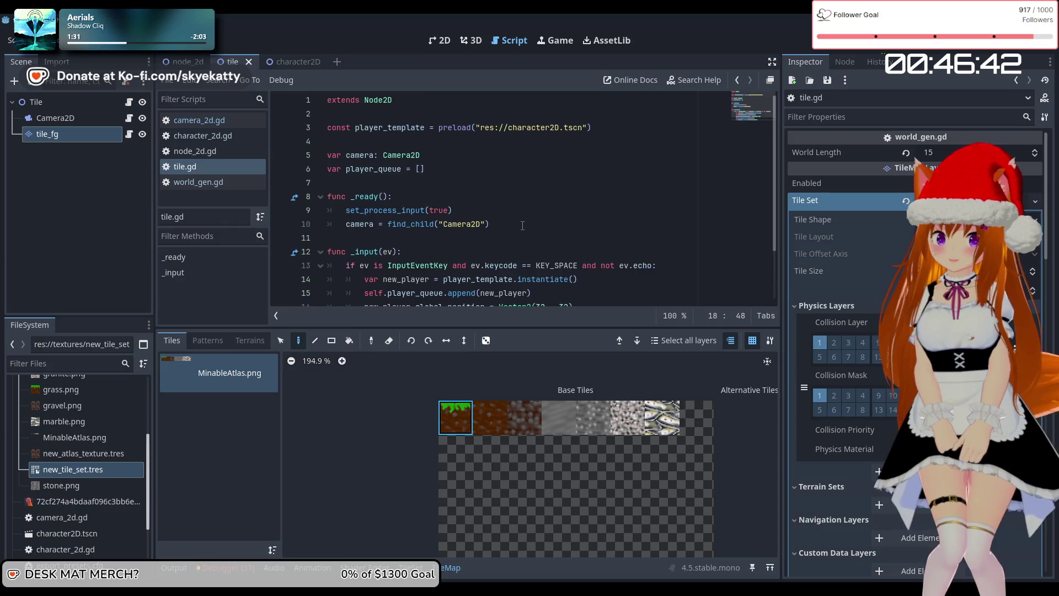
scroll(518, 261, "up", 2)
scroll(469, 266, "down", 2)
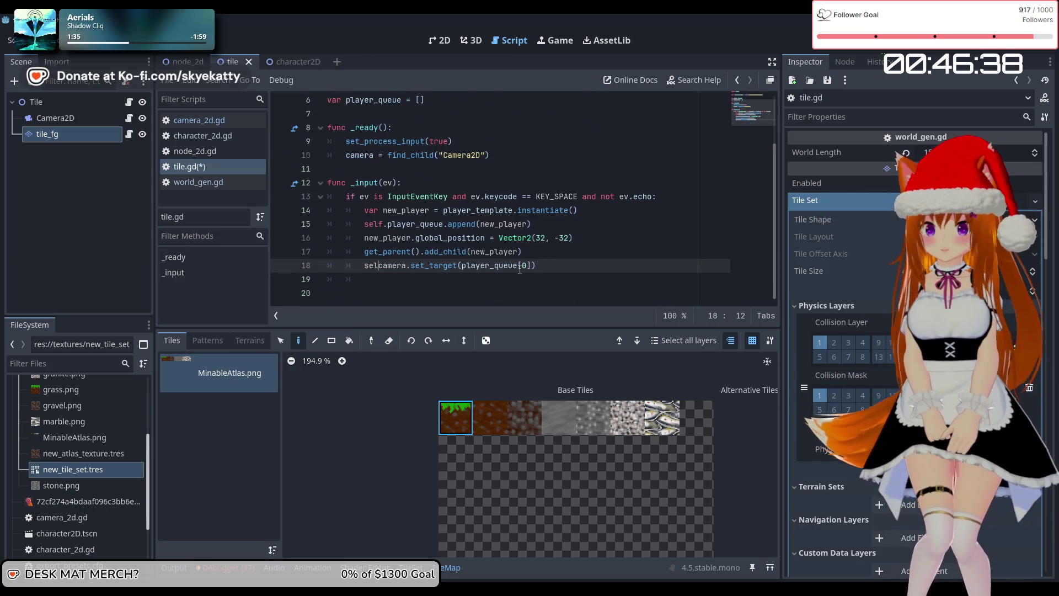
key("BackSpace")
scroll(590, 265, "up", 2)
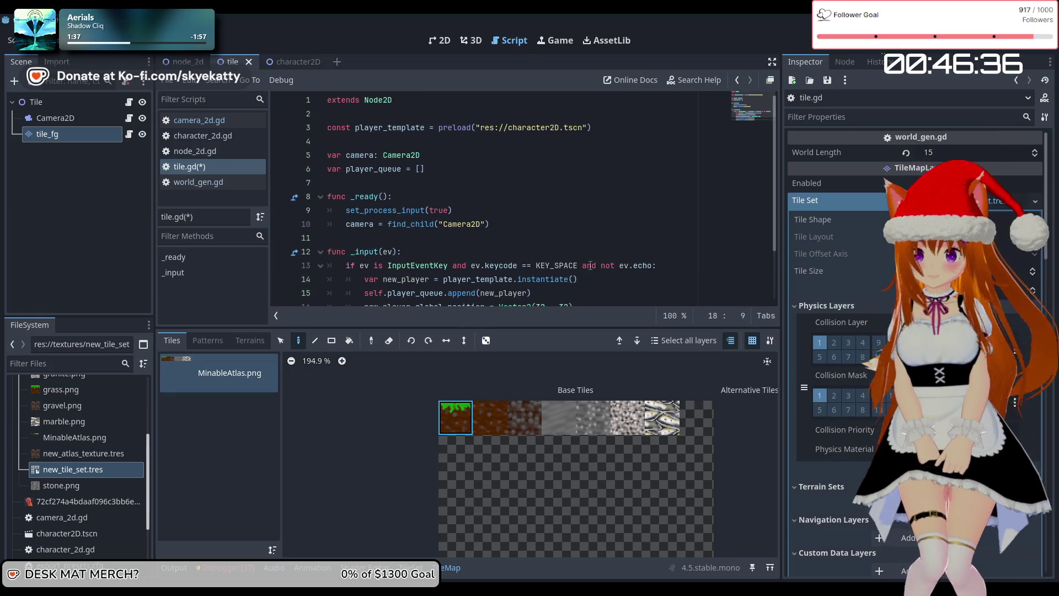
scroll(590, 265, "down", 2)
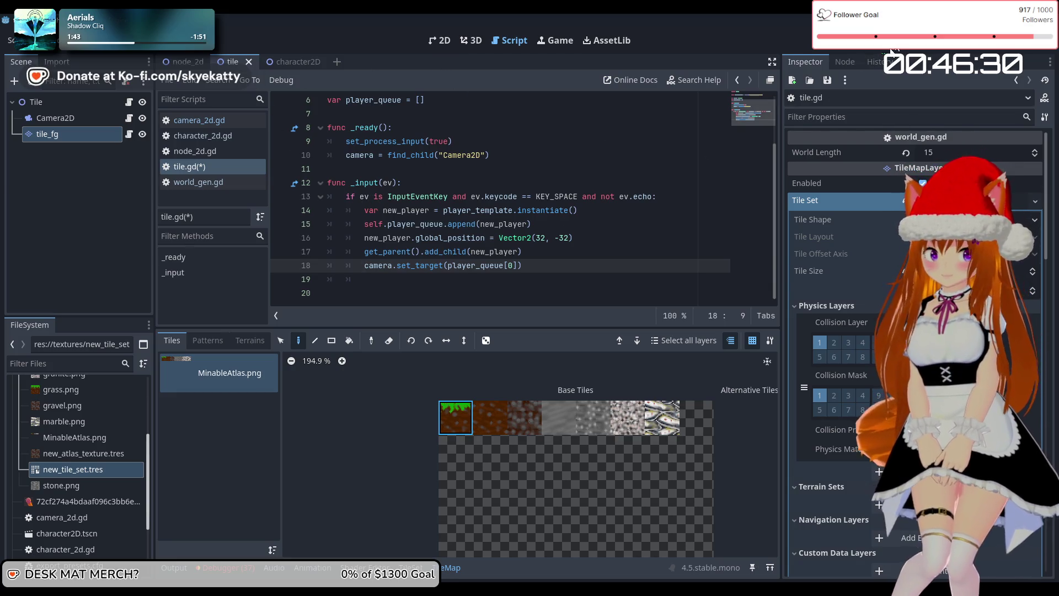
key("F5")
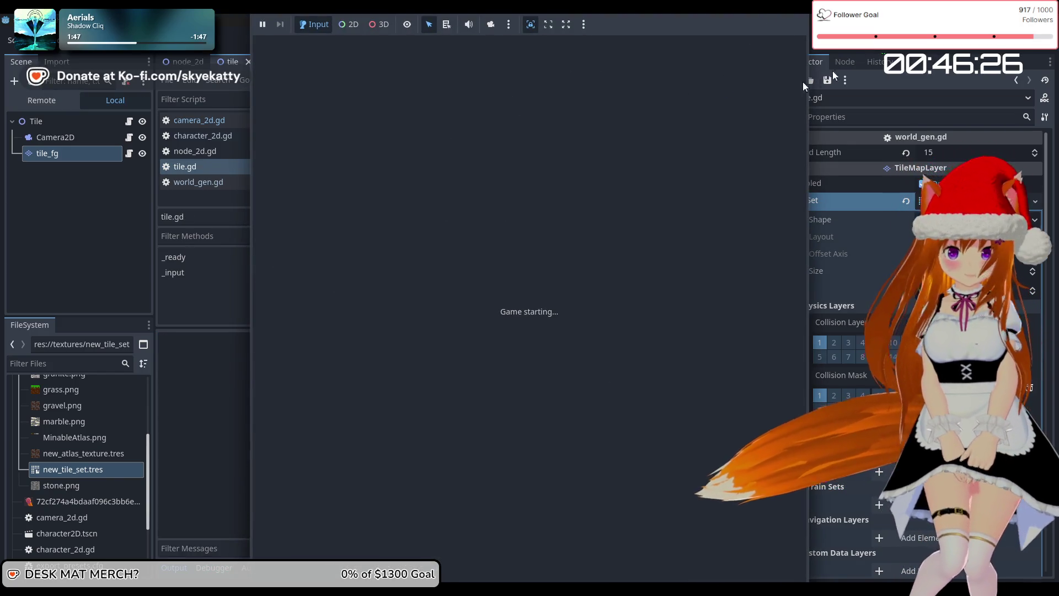
Step: Run and restart the tile world, spawn players on the grass, then stop the game
key("F5")
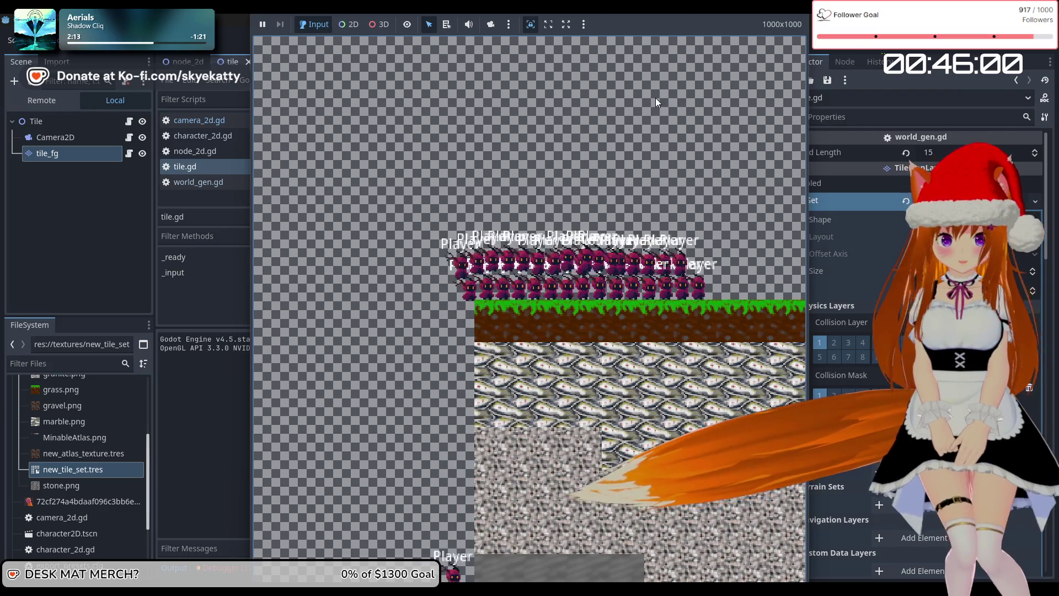
key("F5")
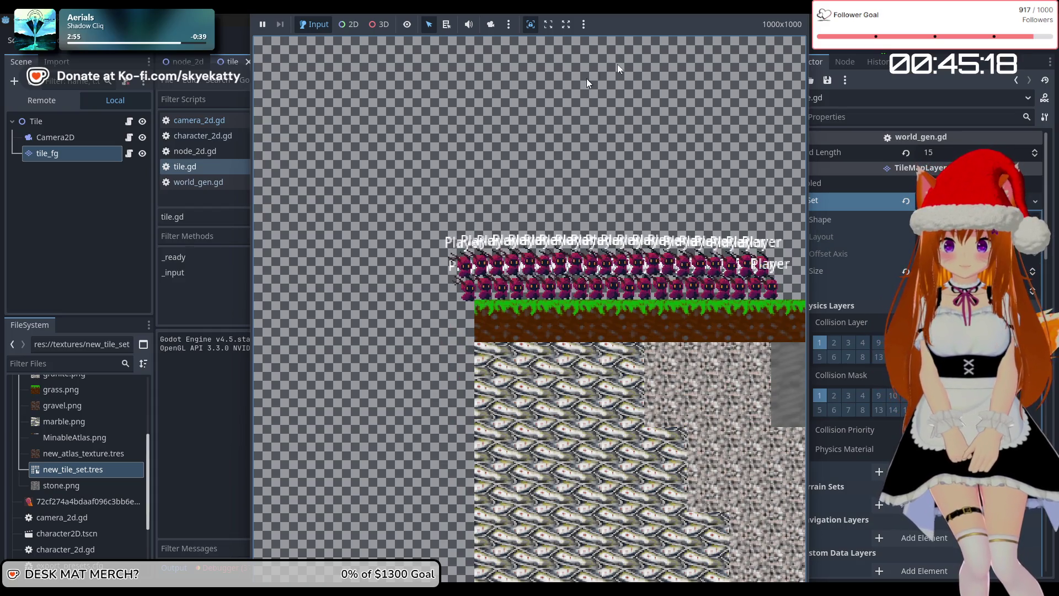
left_click(903, 48)
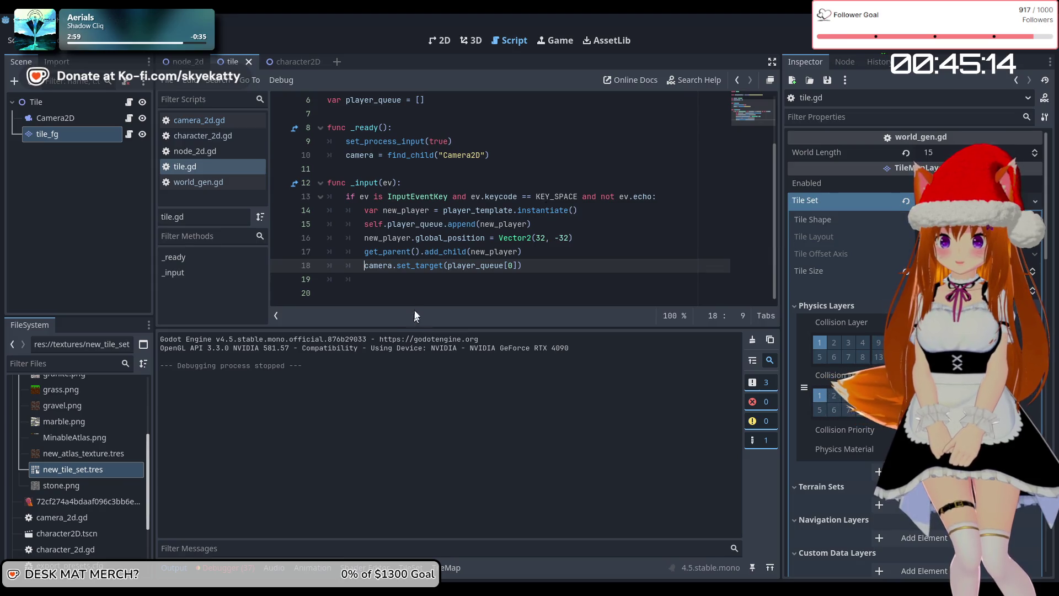
Step: In camera_2d.gd, work on the set_target function and the lerp line 14 in _physics_process
left_click(420, 293)
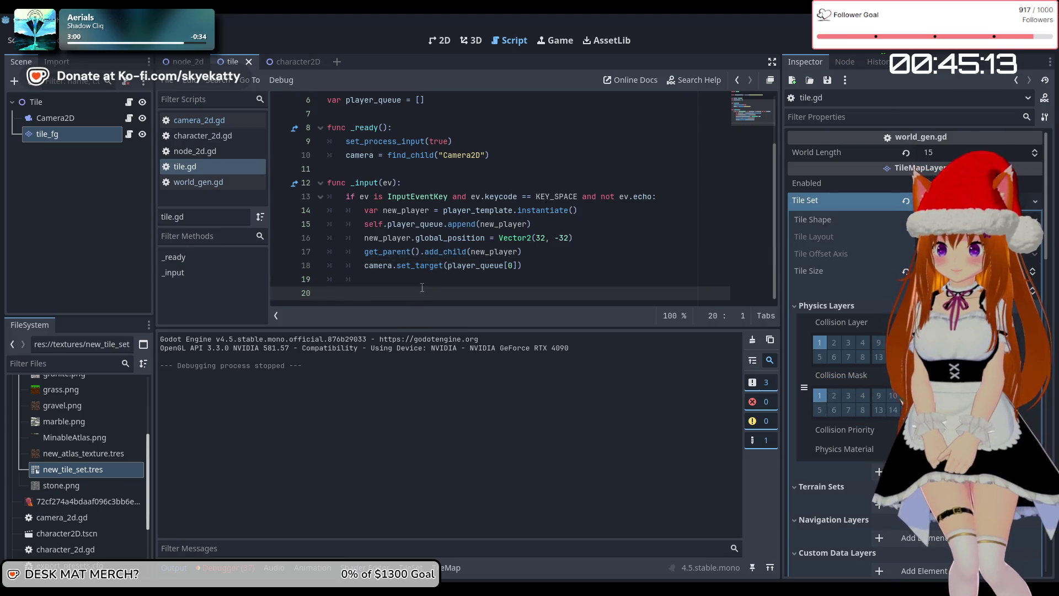
left_click(128, 118)
right_click(535, 236)
key("Escape")
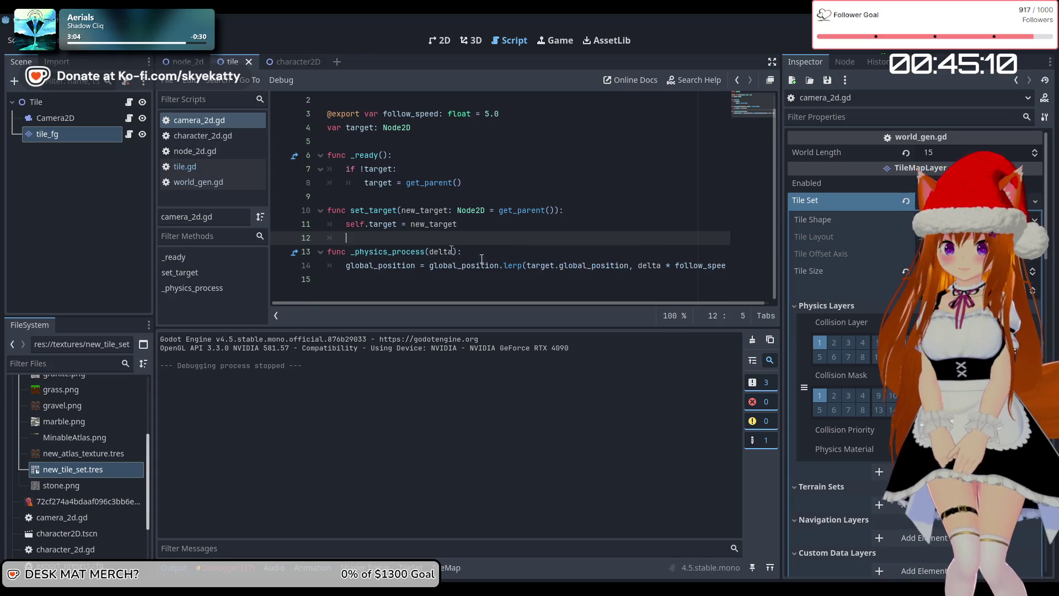
left_click(510, 279)
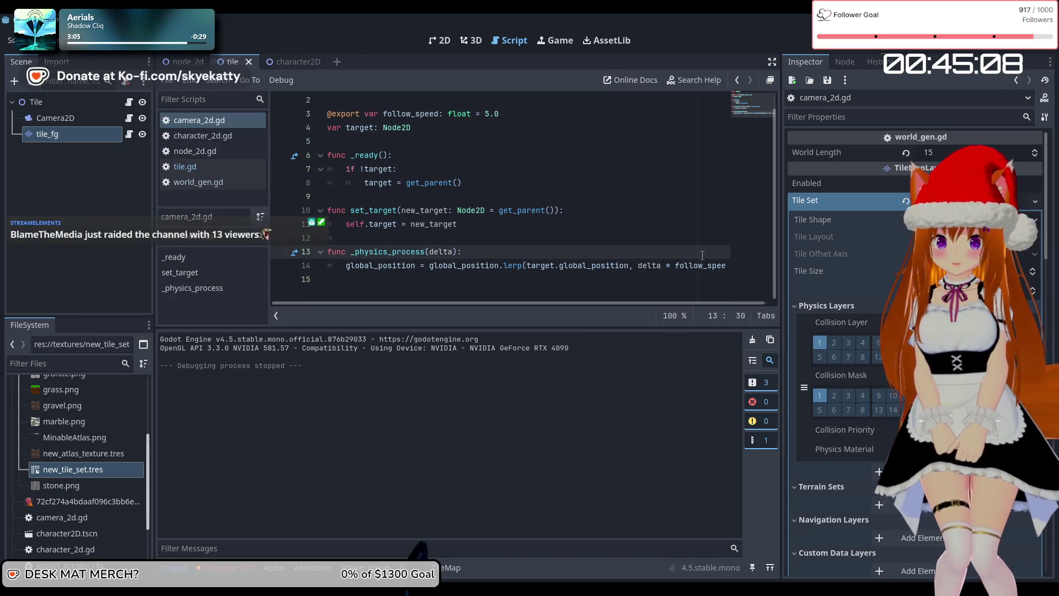
left_click(582, 277)
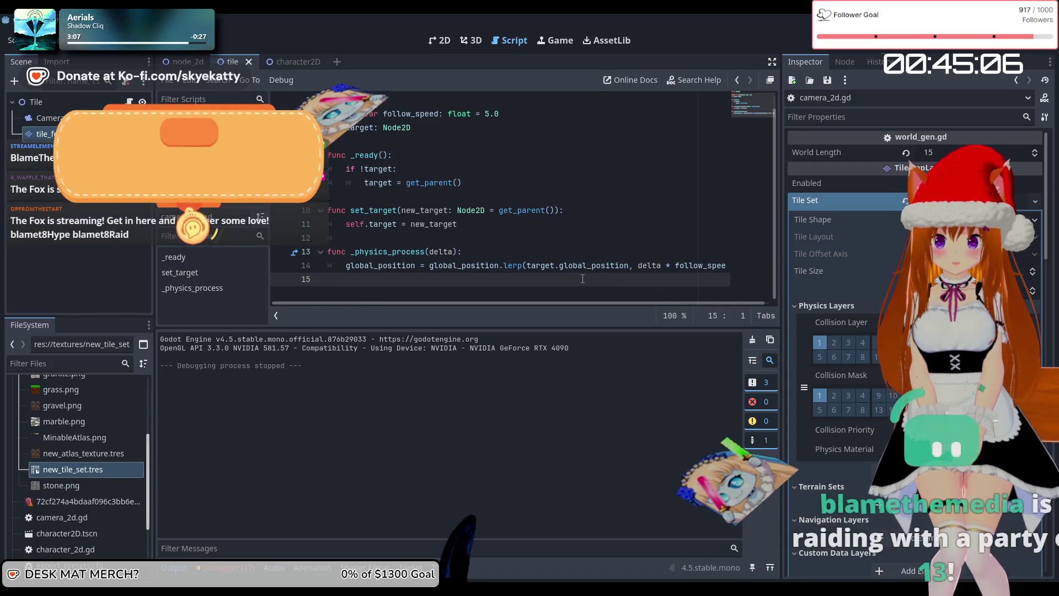
key("Up")
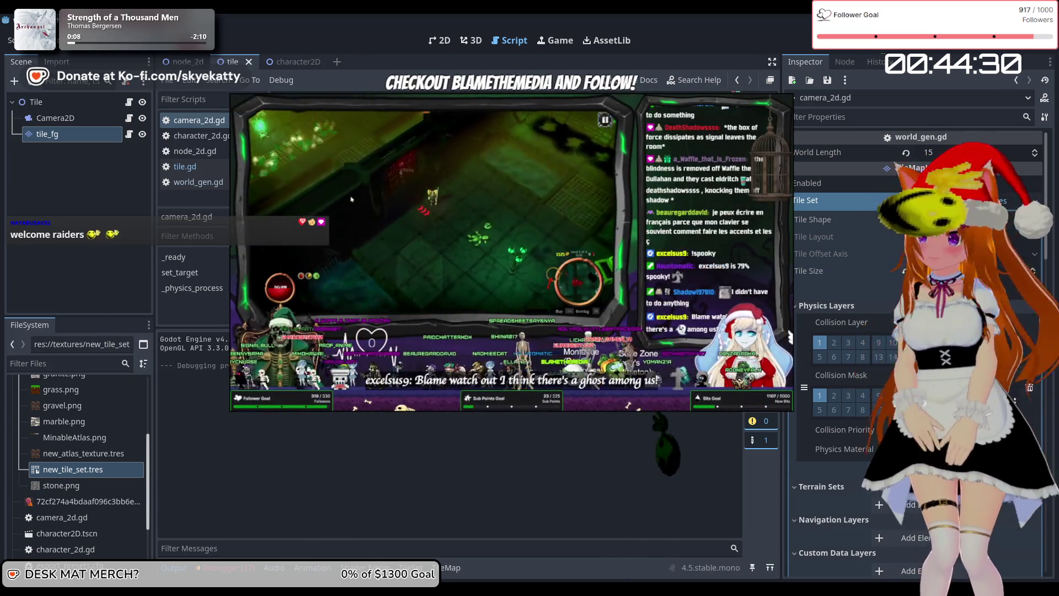
Step: Inspect the Camera2D's Process and Physics Interpolation settings, then dismiss the documentation popup
left_click(55, 118)
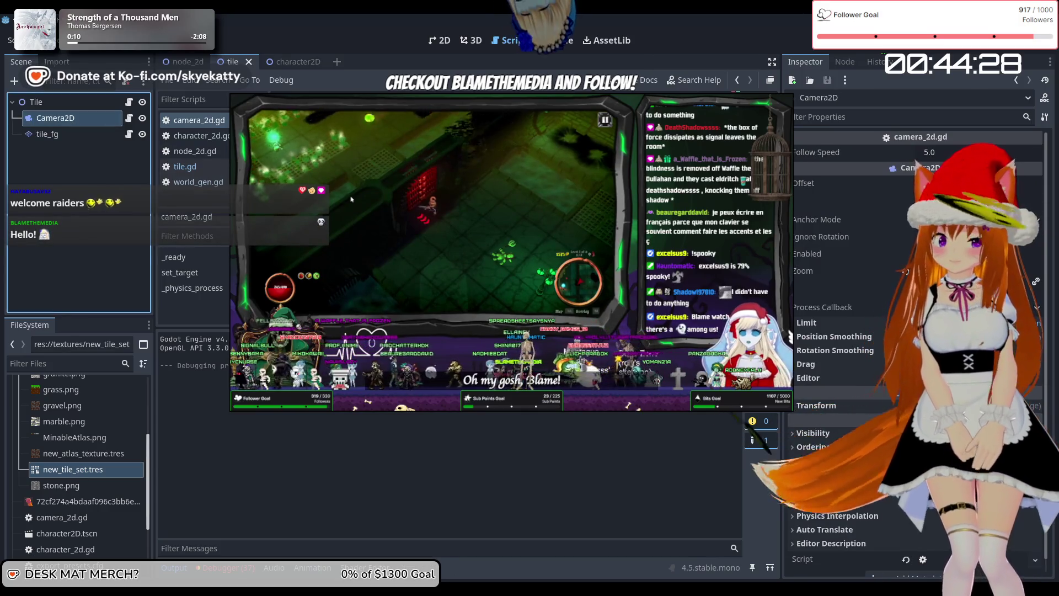
left_click(835, 487)
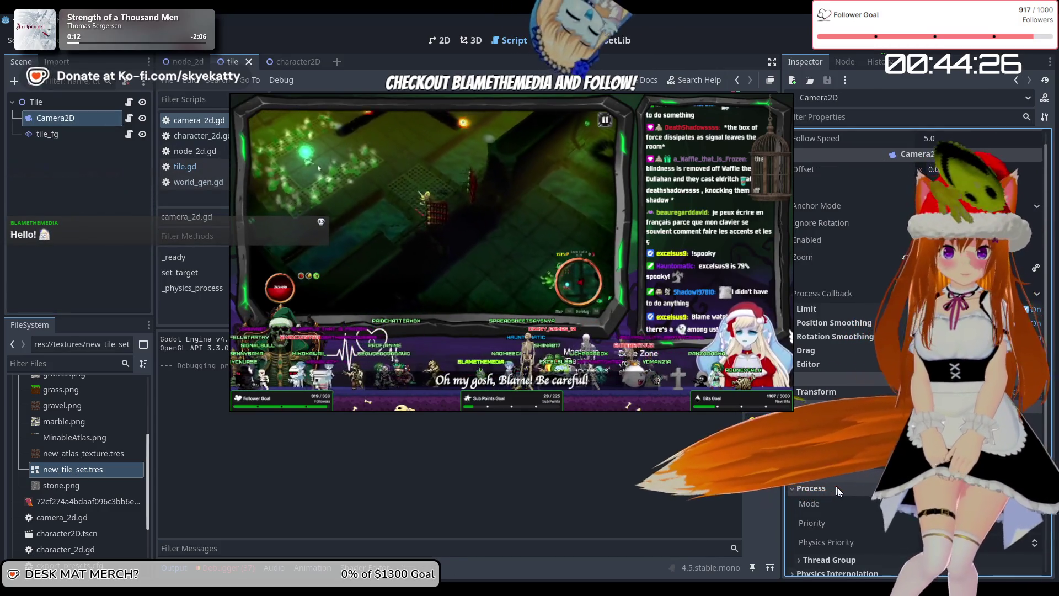
scroll(859, 489, "down", 2)
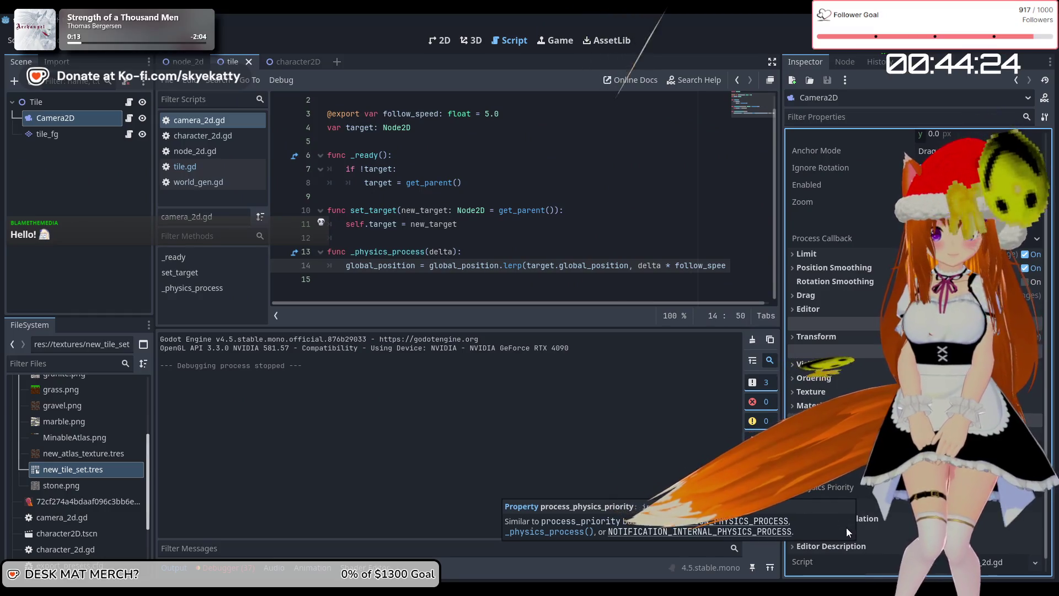
left_click(879, 520)
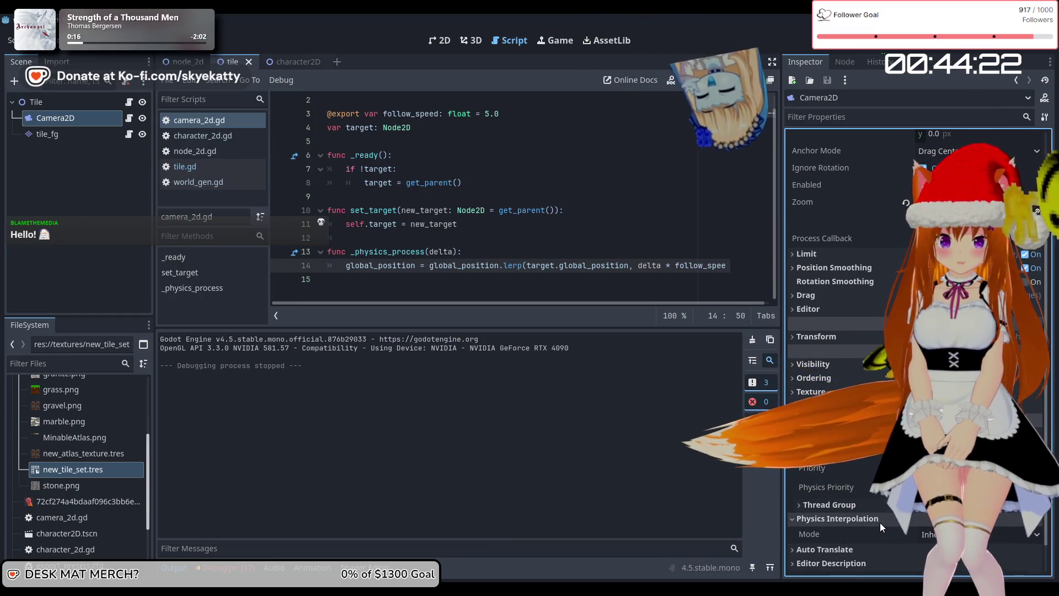
left_click(880, 522)
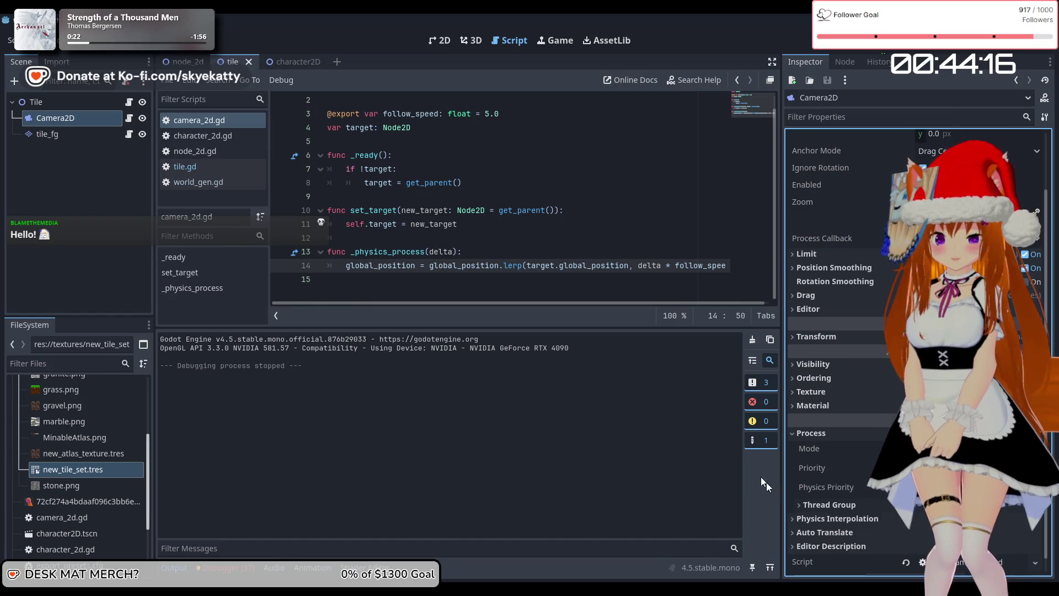
scroll(833, 523, "up", 3)
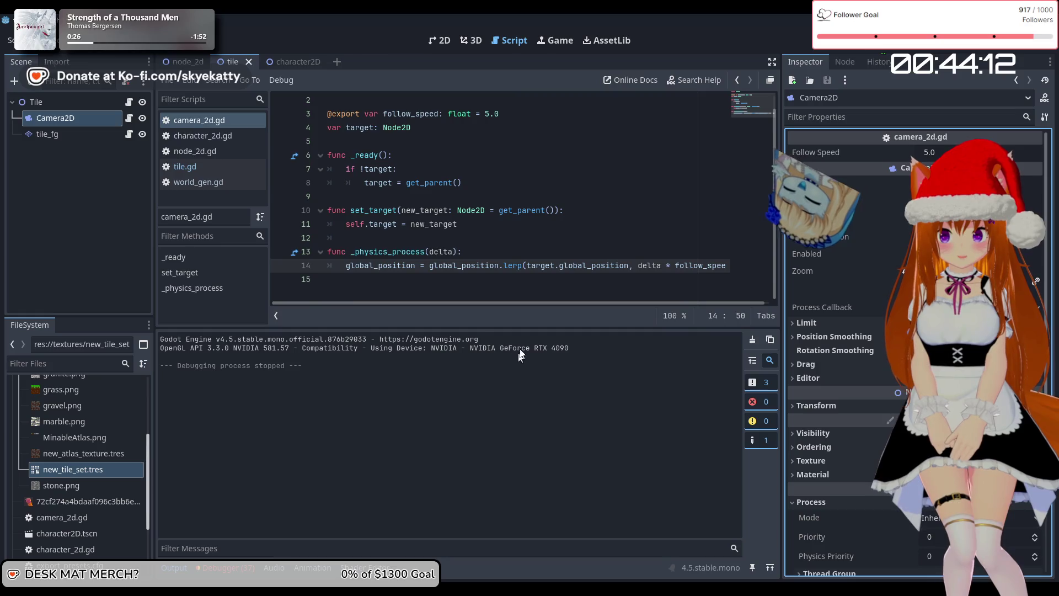
mouse_move(513, 265)
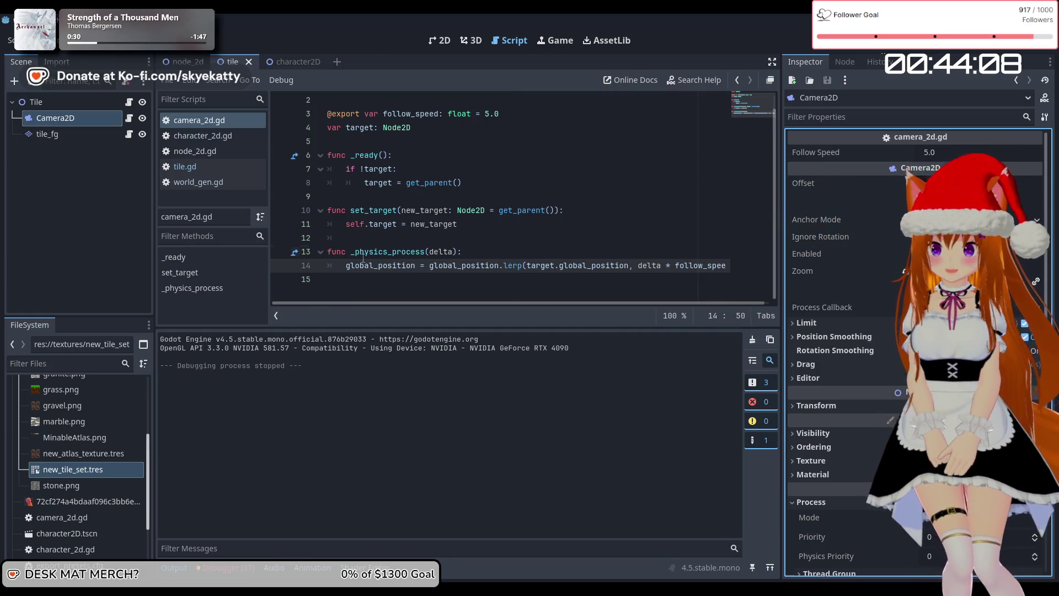
left_click(476, 253)
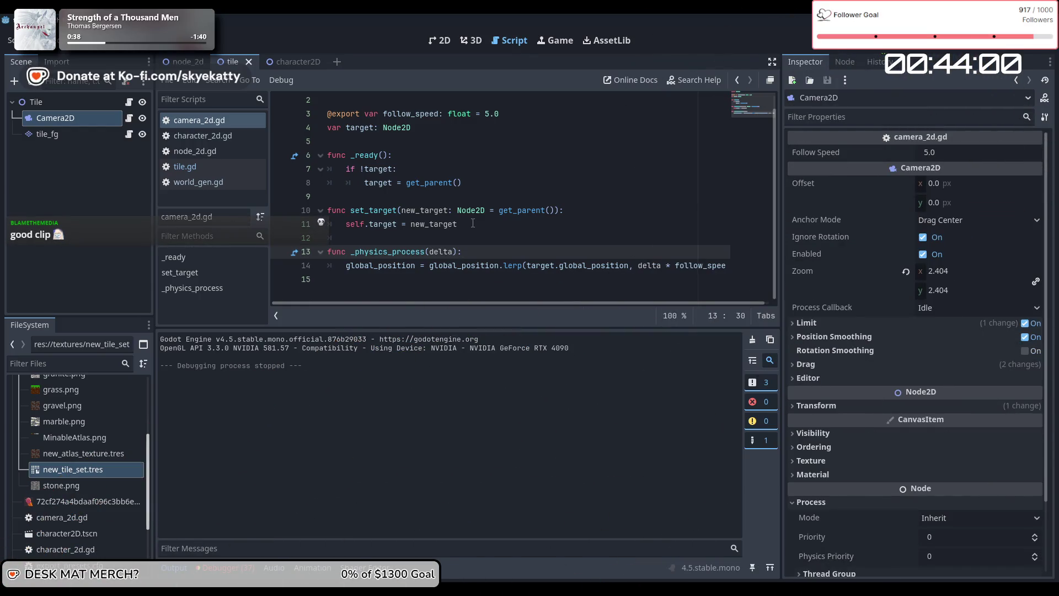
mouse_move(467, 217)
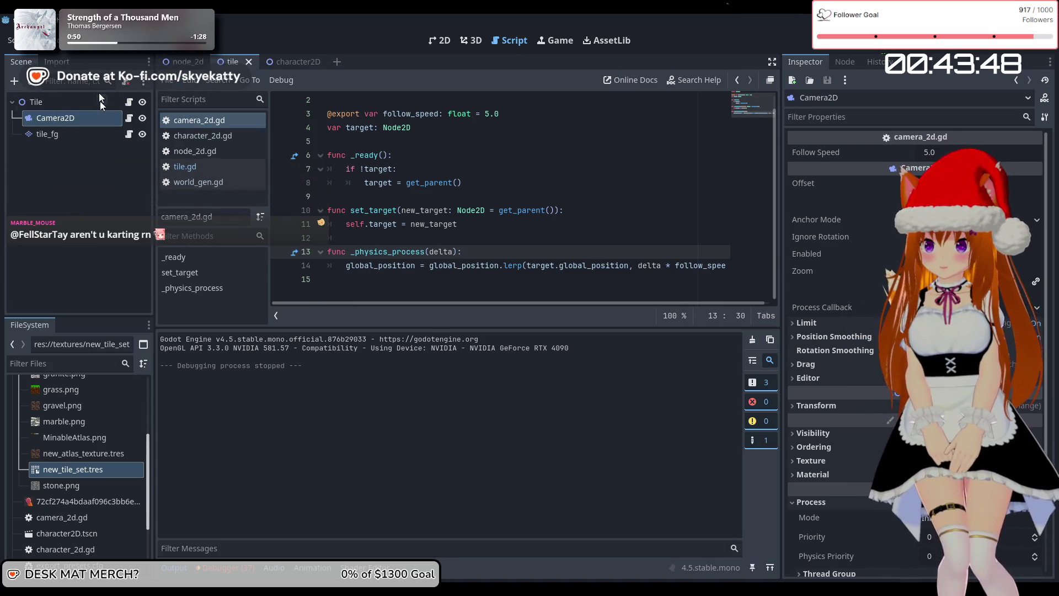
Step: End tile.gd line 13 with 'and not ev.echo and not ev.pressed:', save, and run the game
left_click(128, 102)
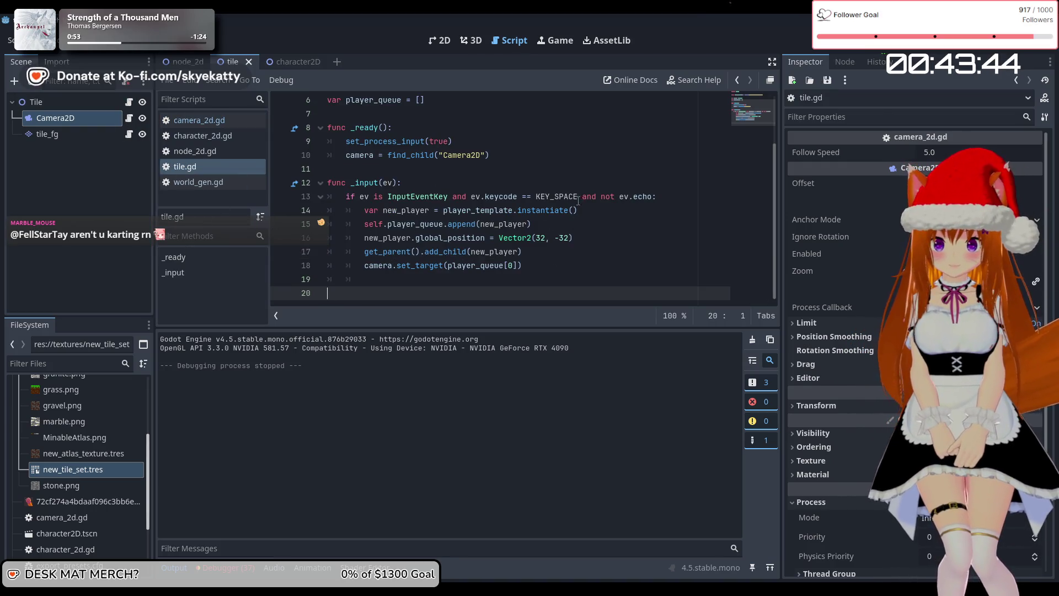
mouse_move(577, 199)
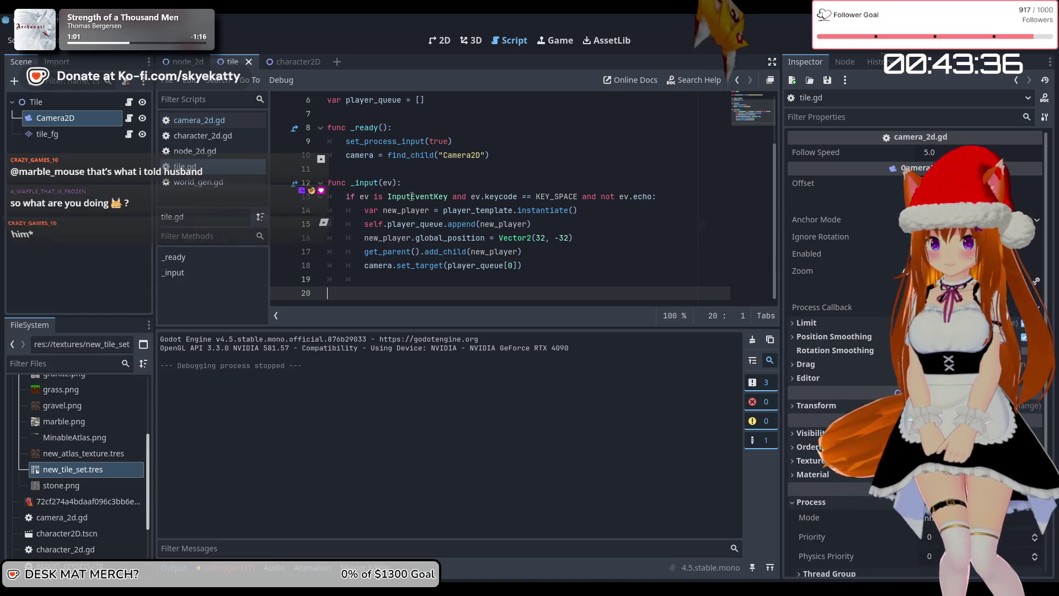
left_click(424, 199)
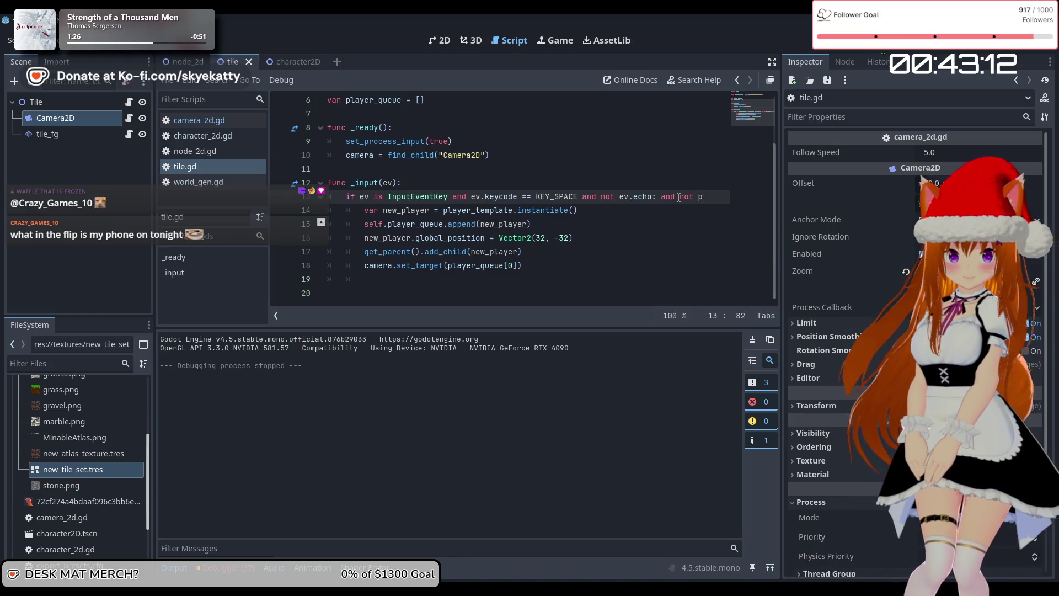
type("re")
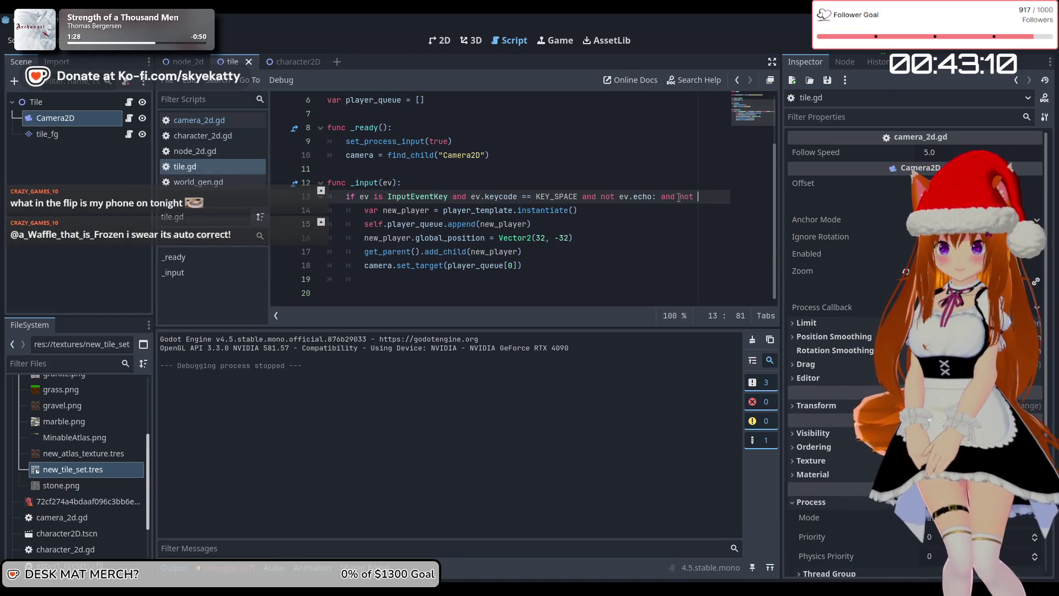
type("v.")
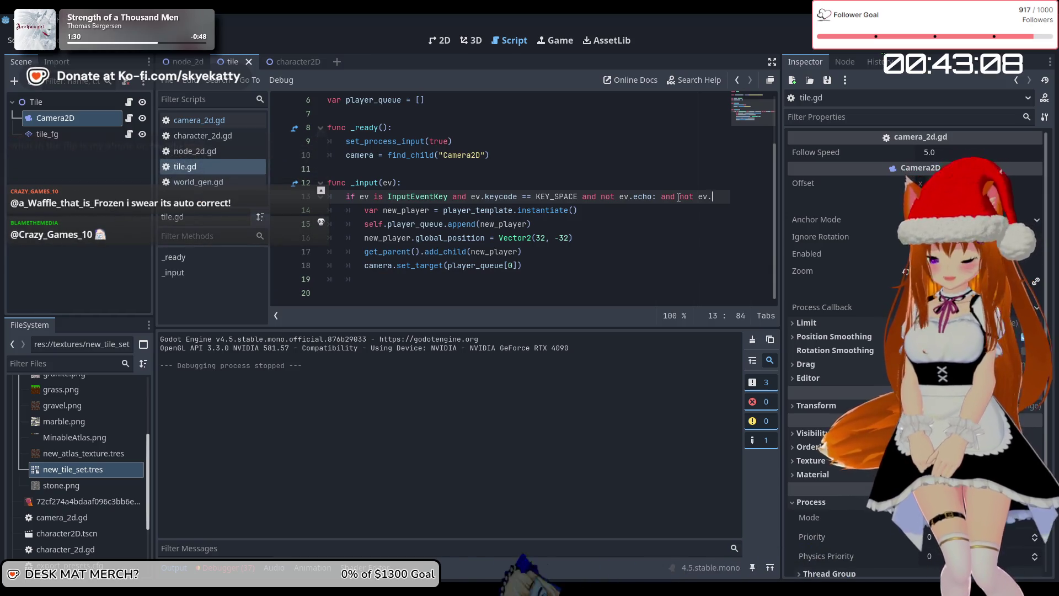
type("pressed")
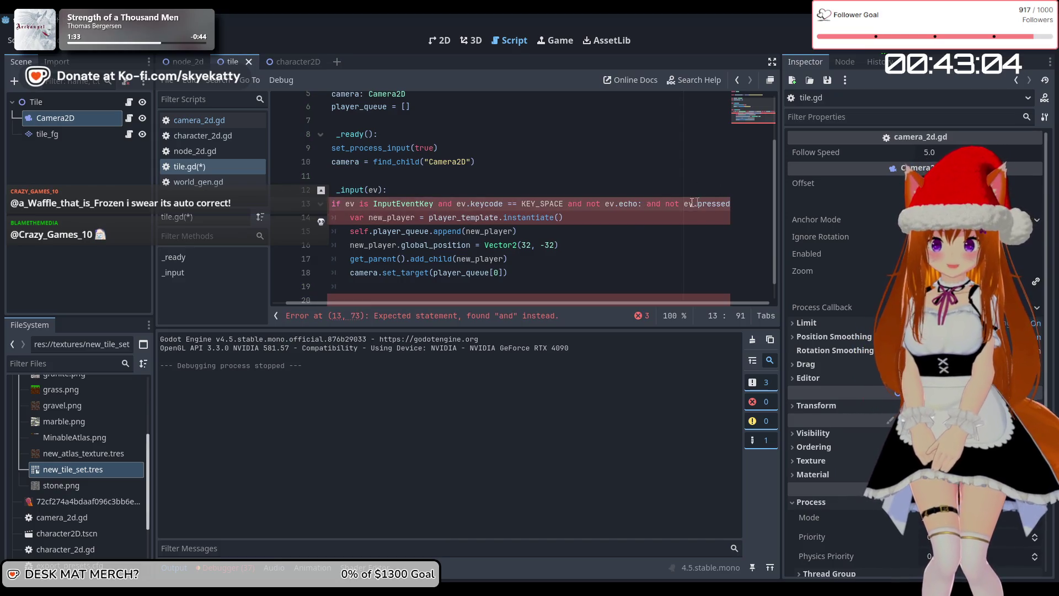
key("BackSpace")
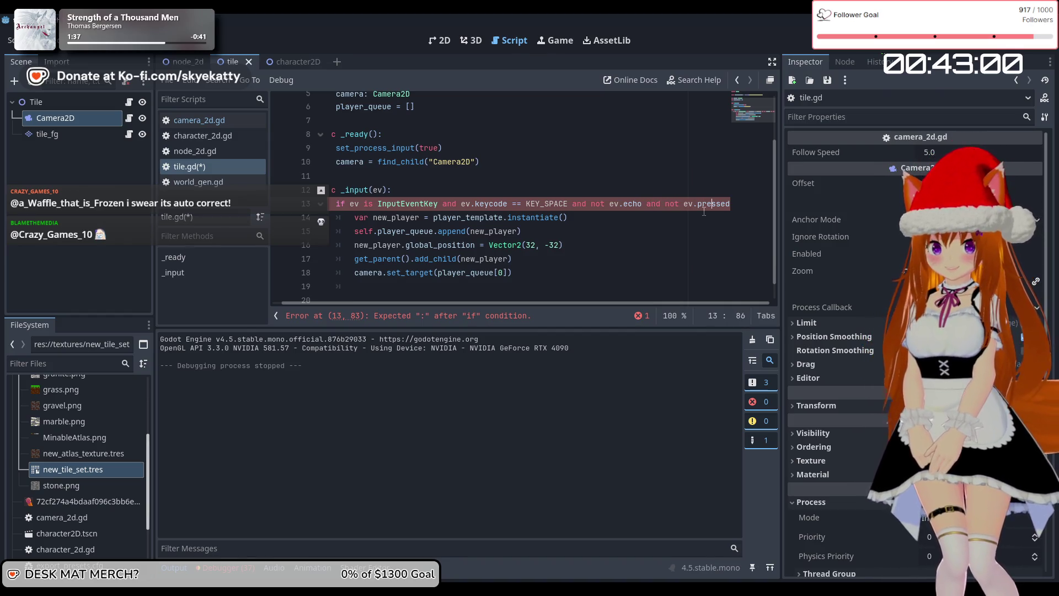
type(":")
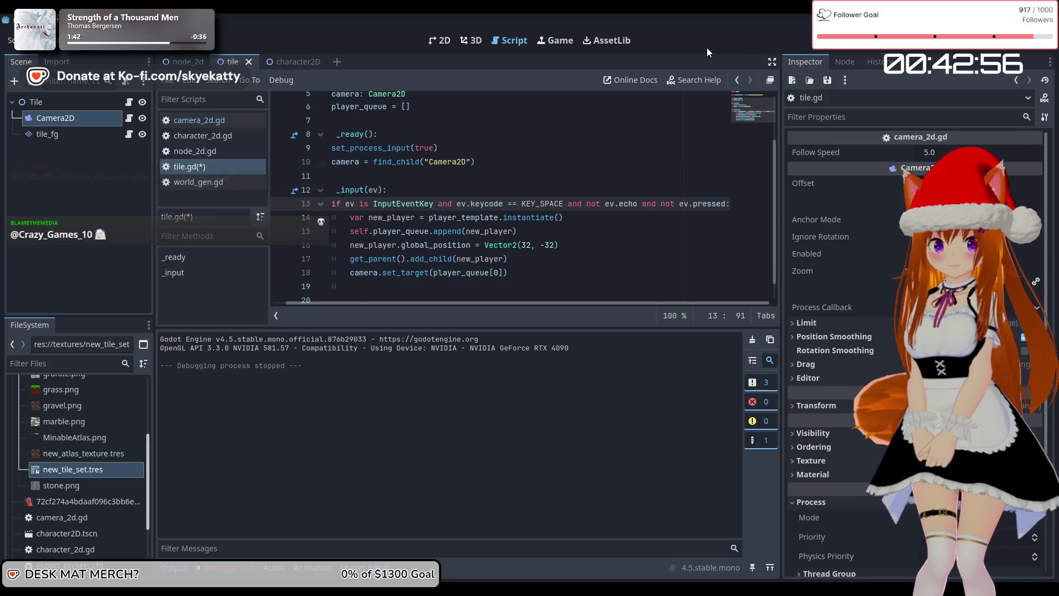
key("ctrl+s")
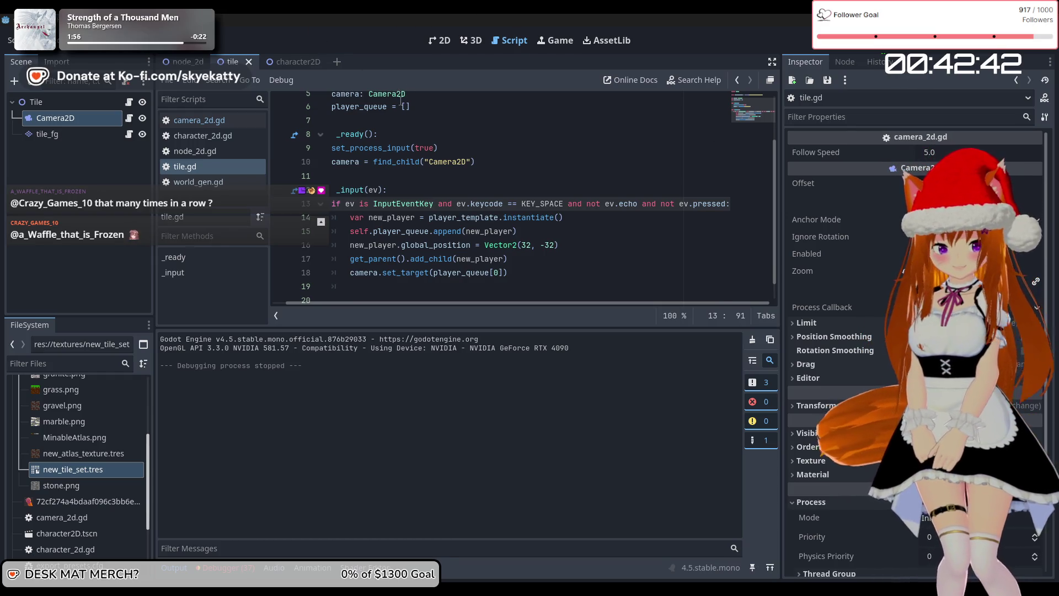
key("F5")
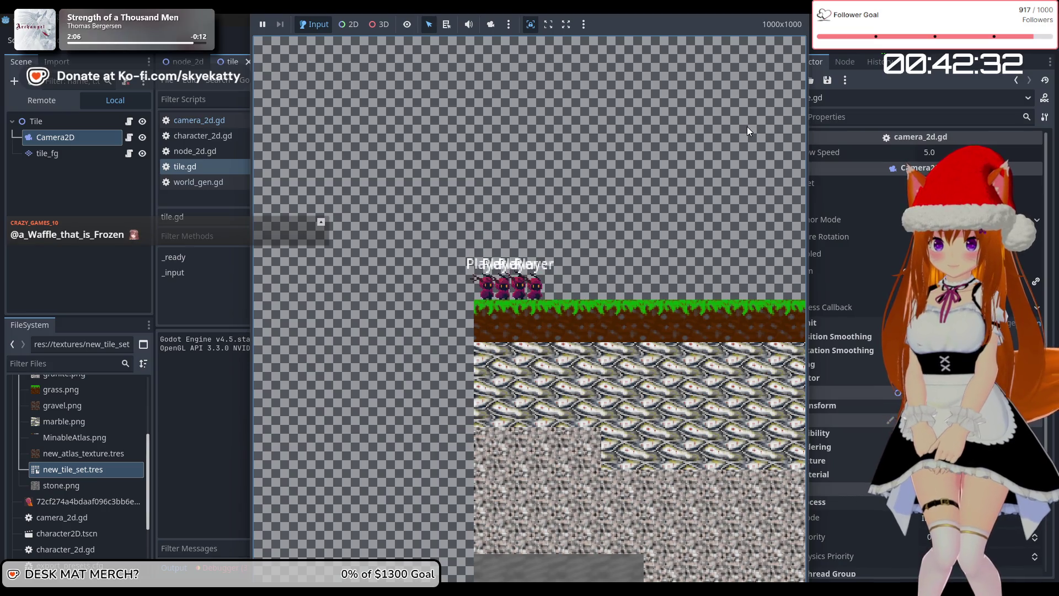
key("F8")
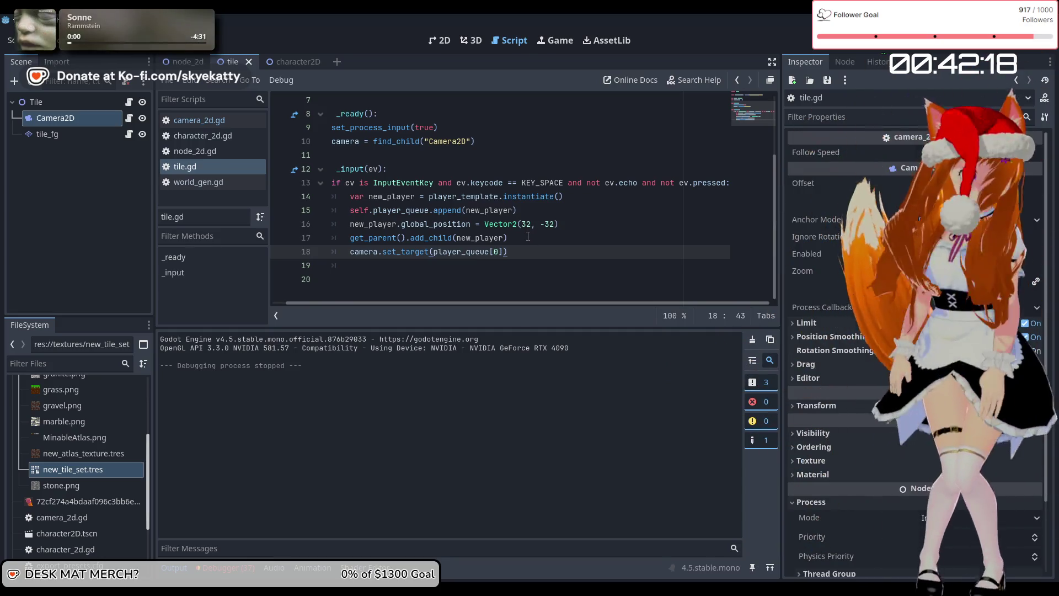
key("Up")
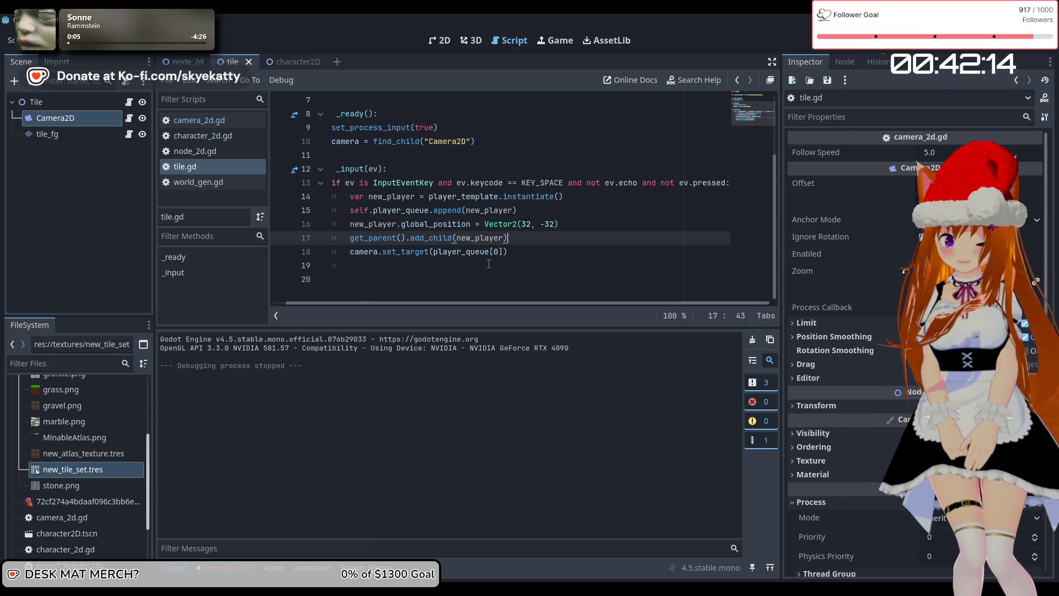
Step: Switch to the character2D scene and bring up character_2d.gd's _physics_process
scroll(488, 264, "up", 2)
scroll(542, 264, "down", 2)
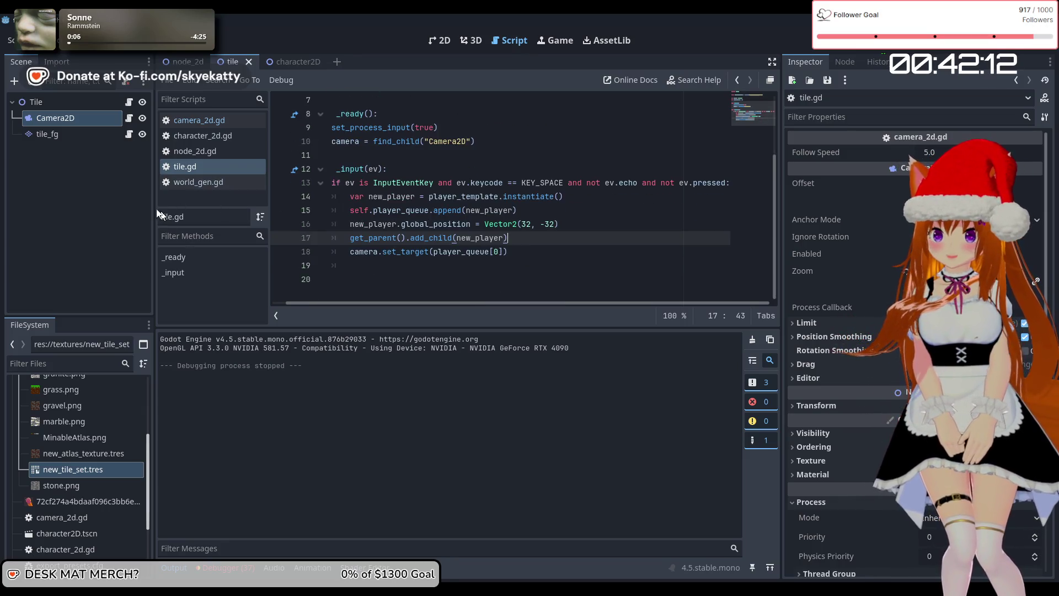
left_click(283, 61)
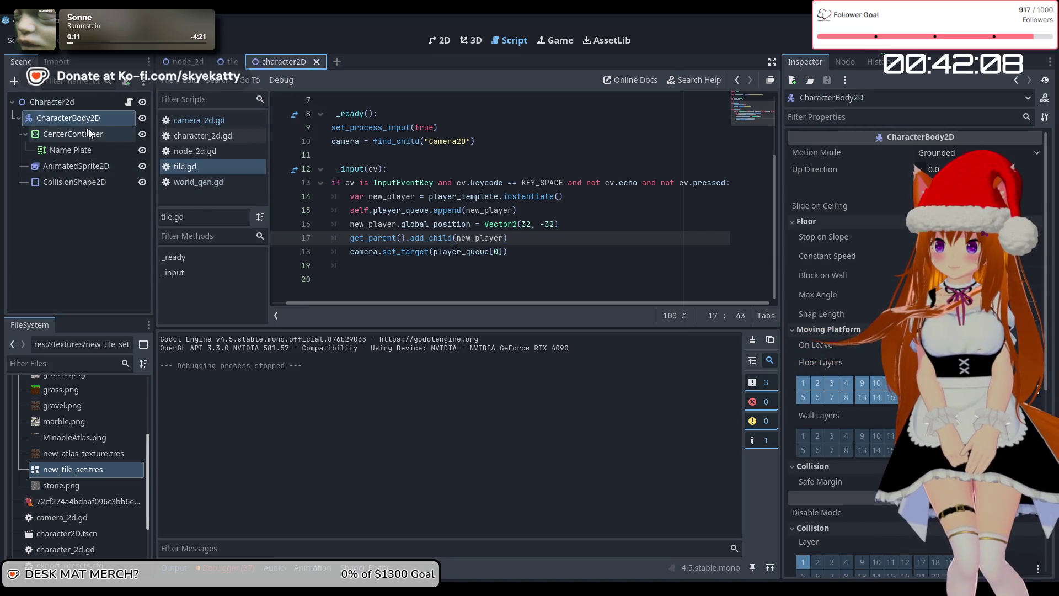
left_click(131, 103)
scroll(441, 223, "down", 4)
scroll(441, 224, "up", 4)
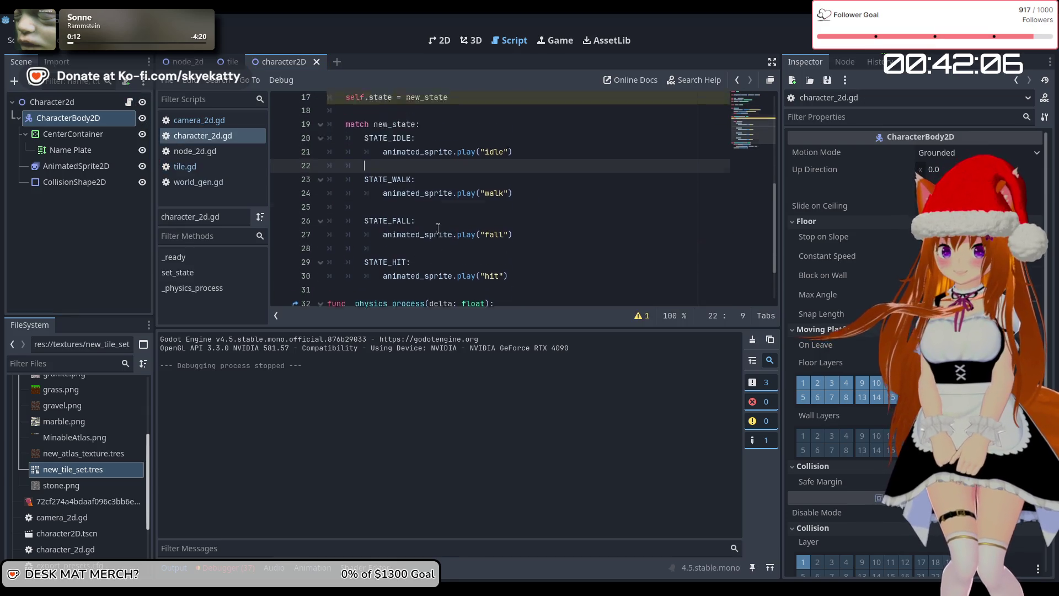
scroll(442, 220, "down", 5)
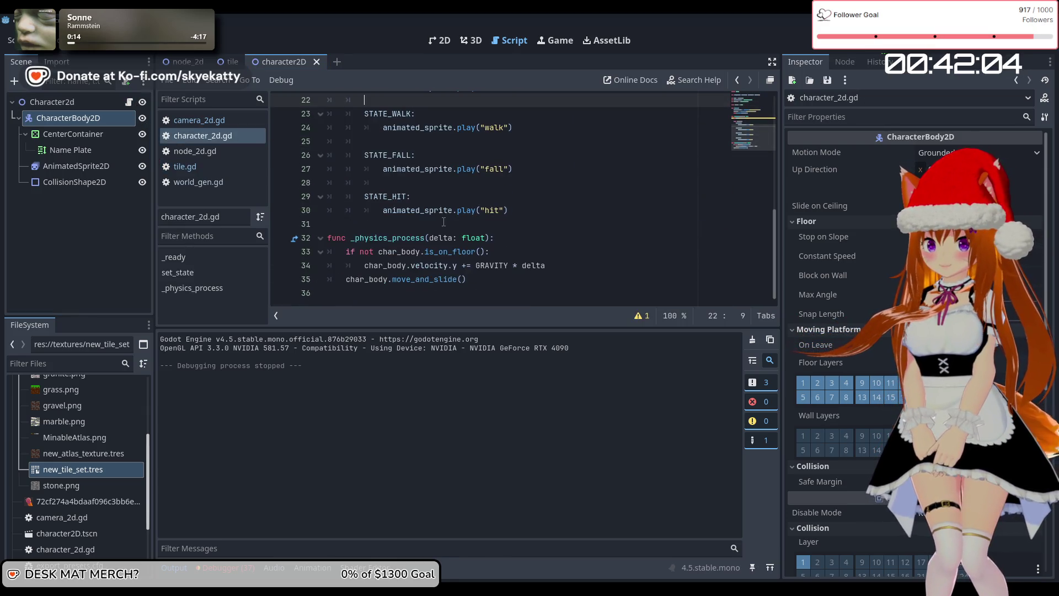
scroll(546, 266, "up", 2)
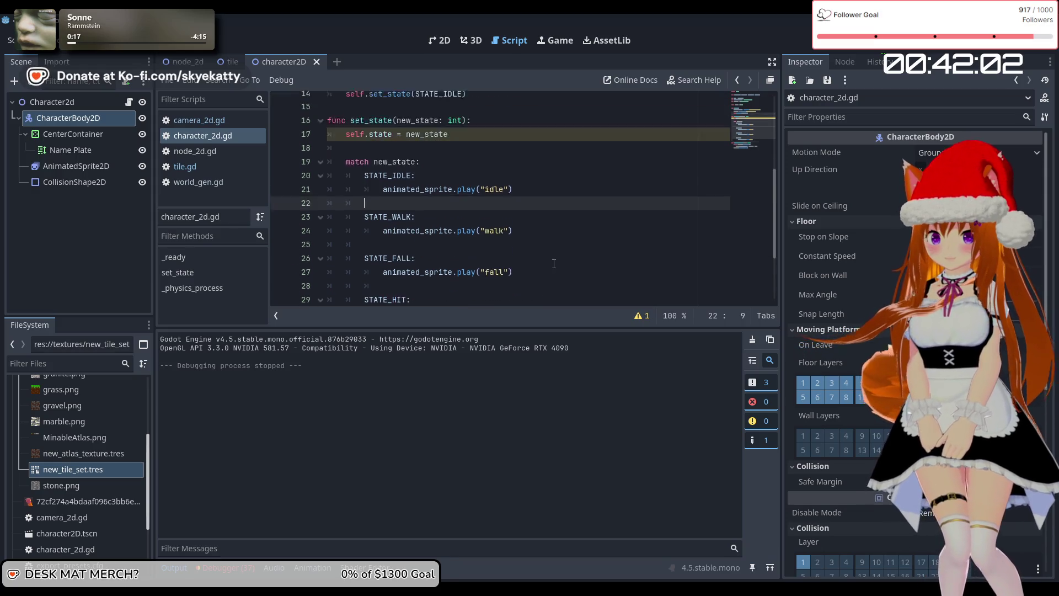
scroll(553, 263, "down", 2)
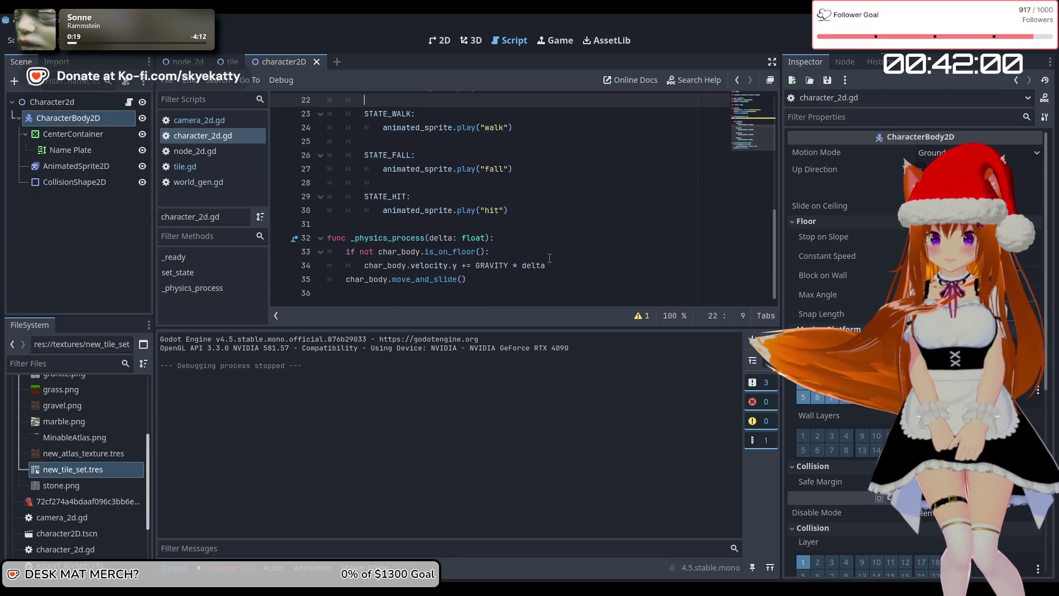
Step: Add a new char_body.velocity.x line after the gravity update
left_click(577, 264)
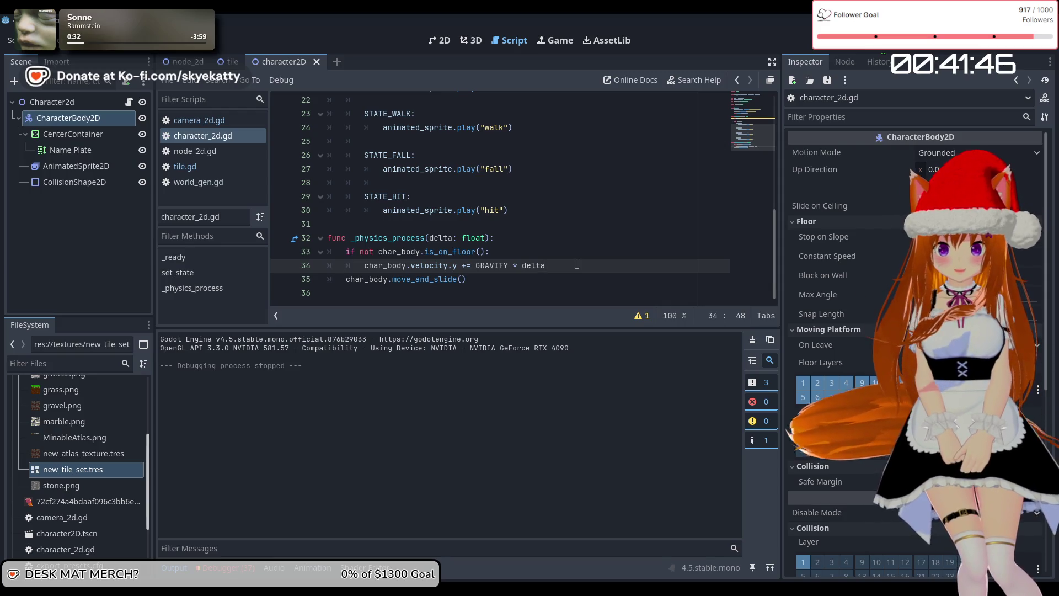
key("Return")
type("cha")
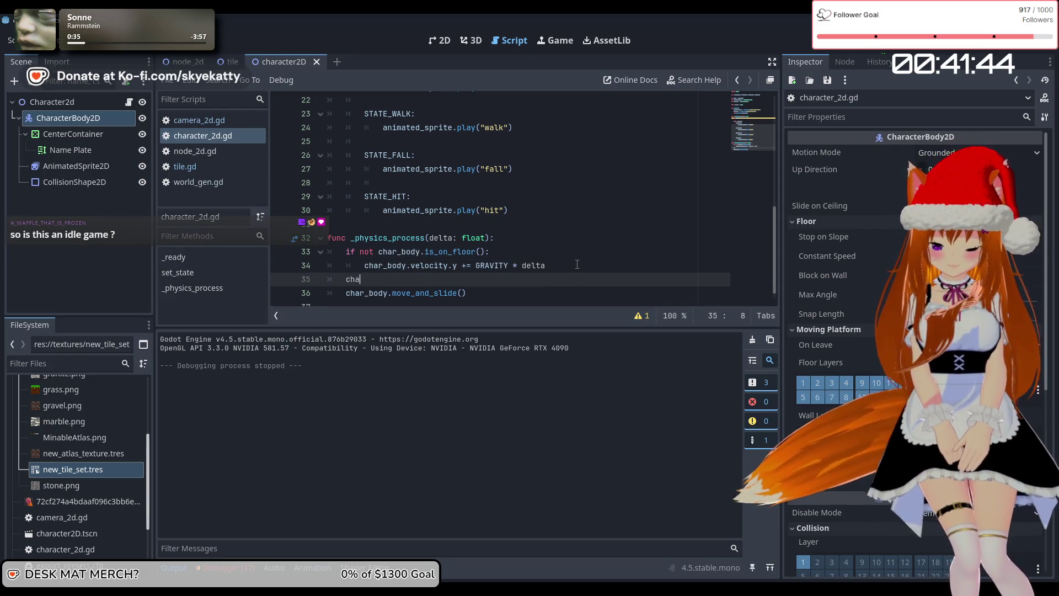
type("r(")
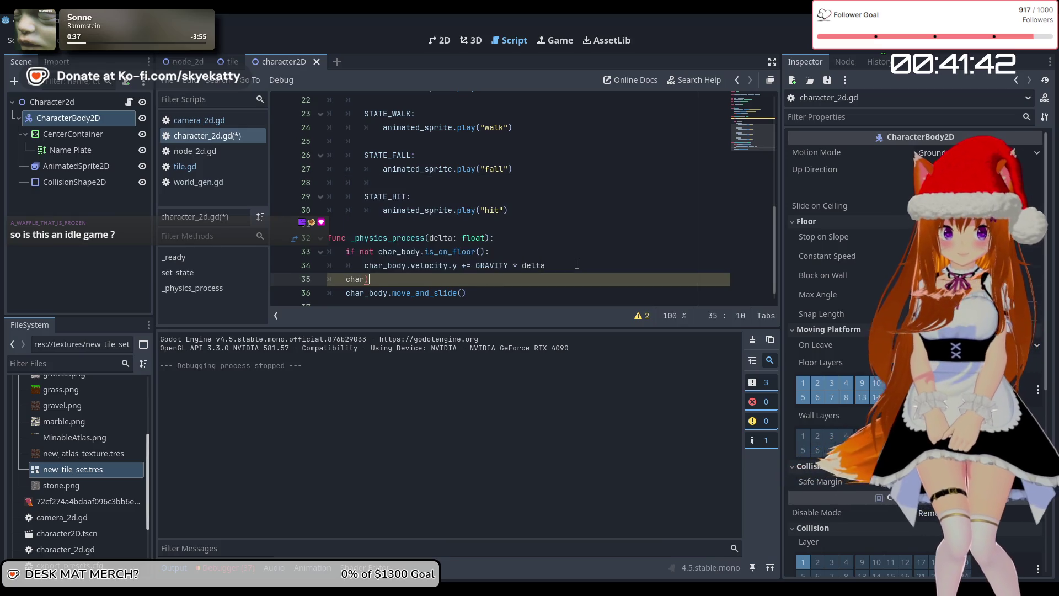
type("bod")
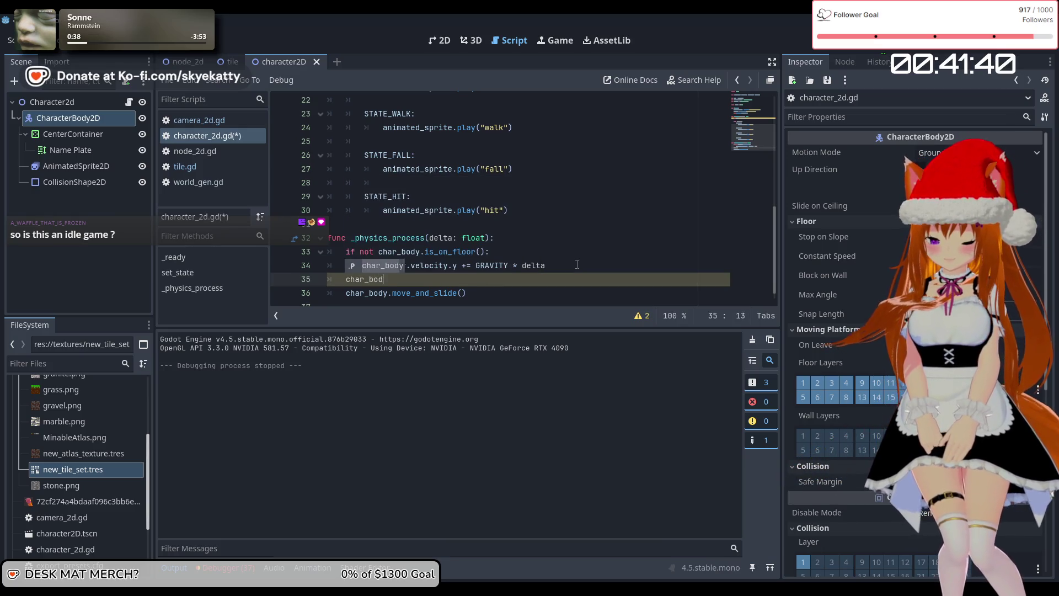
type("y.vel")
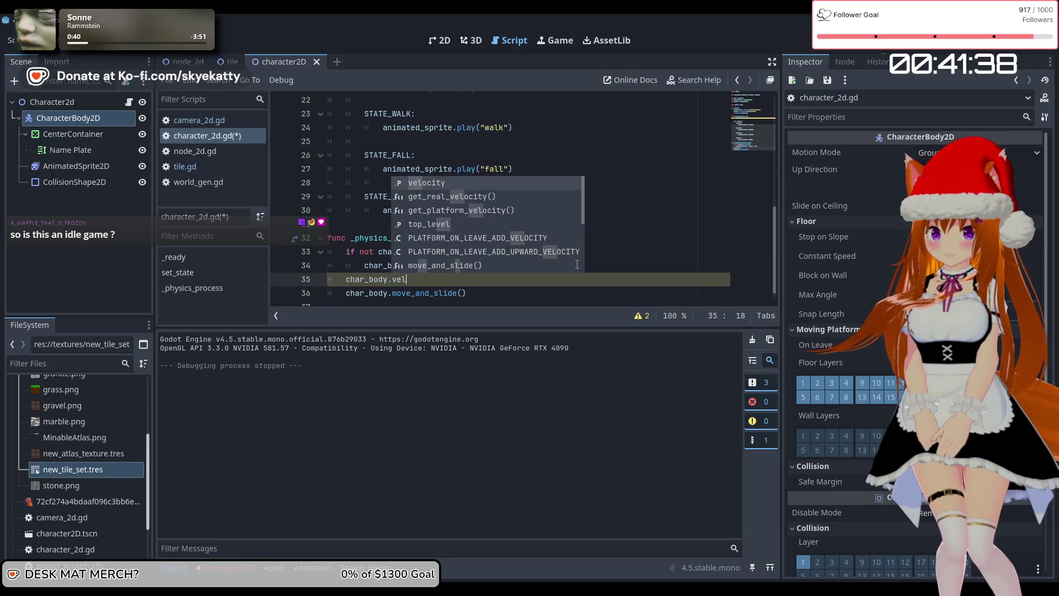
key("Return")
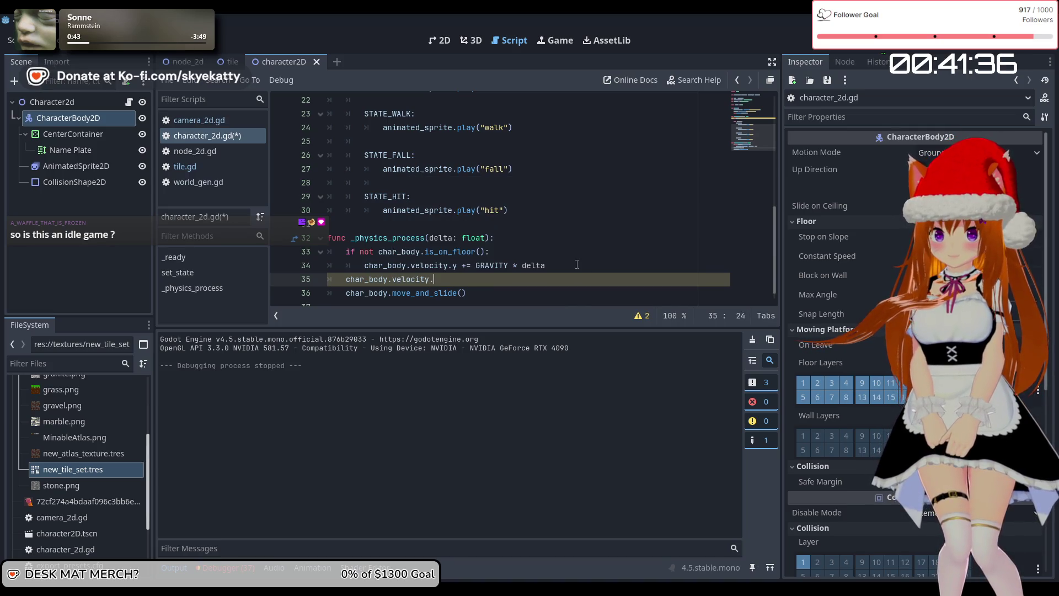
type("x")
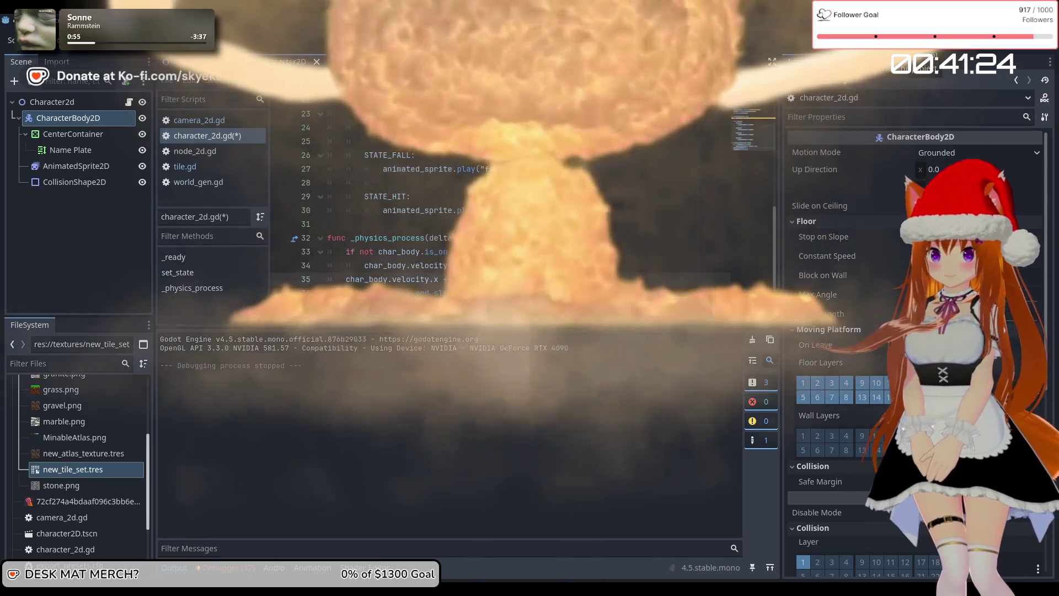
Step: Run the game, walk the Player right along the grass, and stop the test
key("F5")
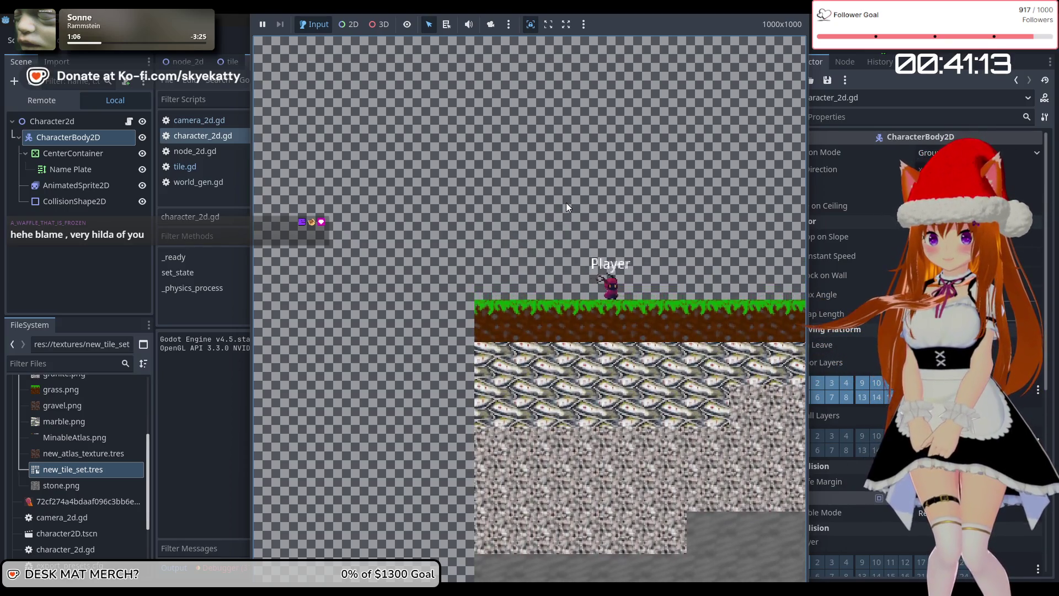
key("Right")
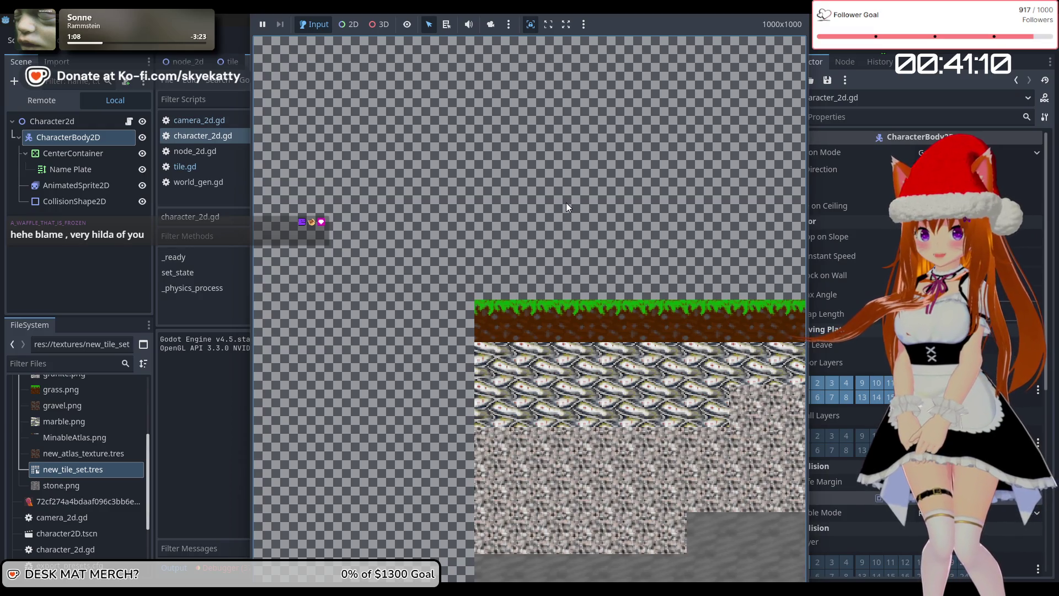
key("Right")
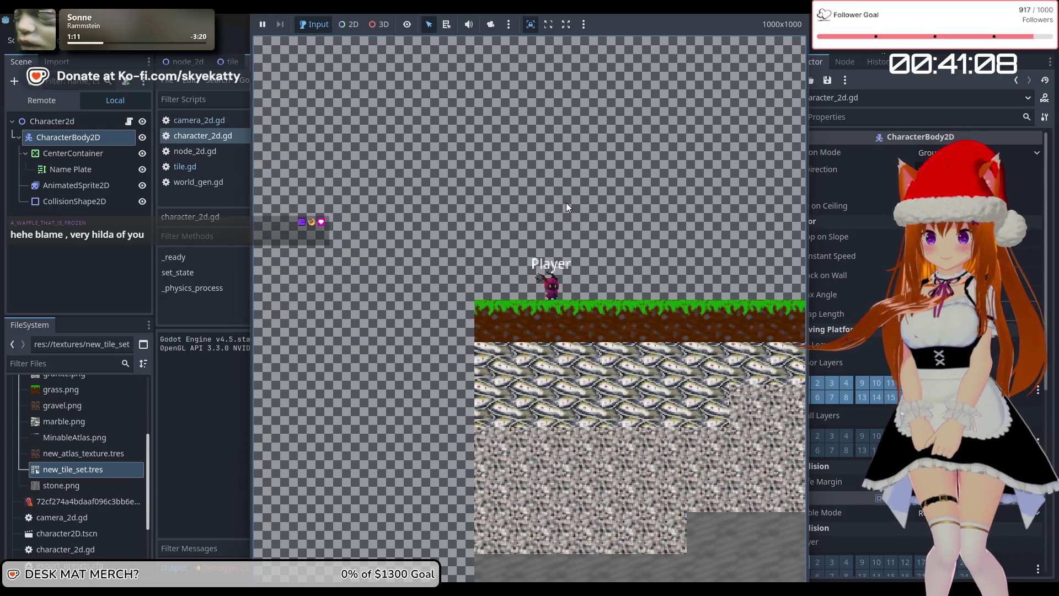
left_click(903, 50)
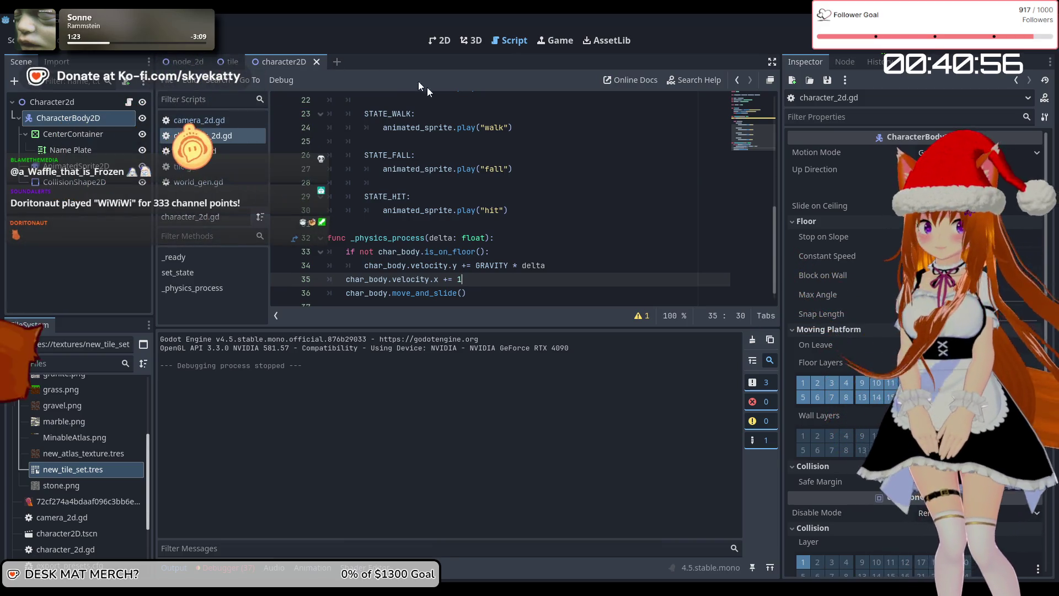
Step: Return to the tile scene and show the Camera2D's camera_2d.gd script
left_click(231, 62)
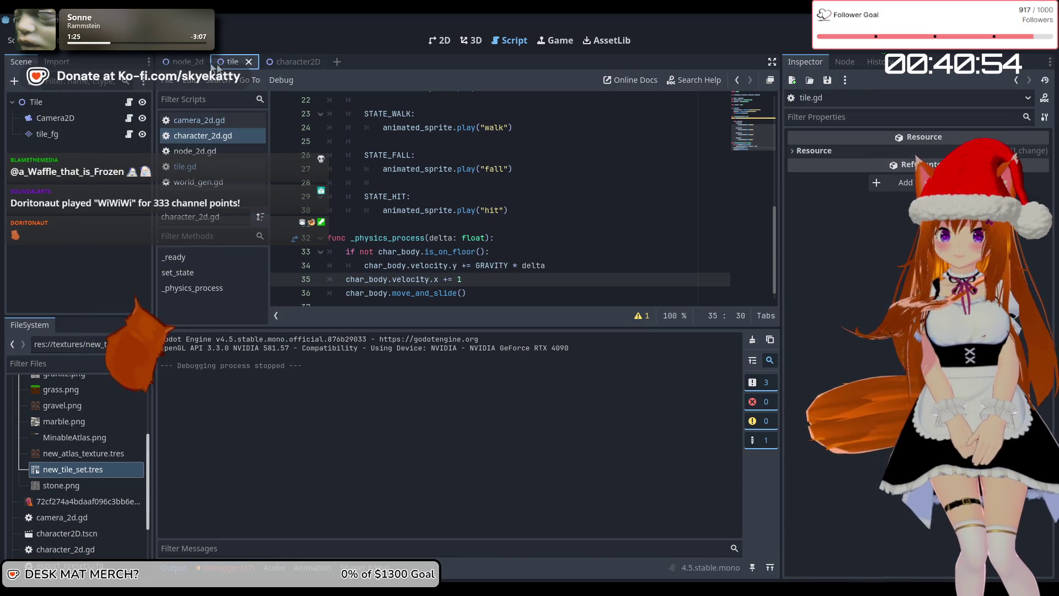
left_click(55, 117)
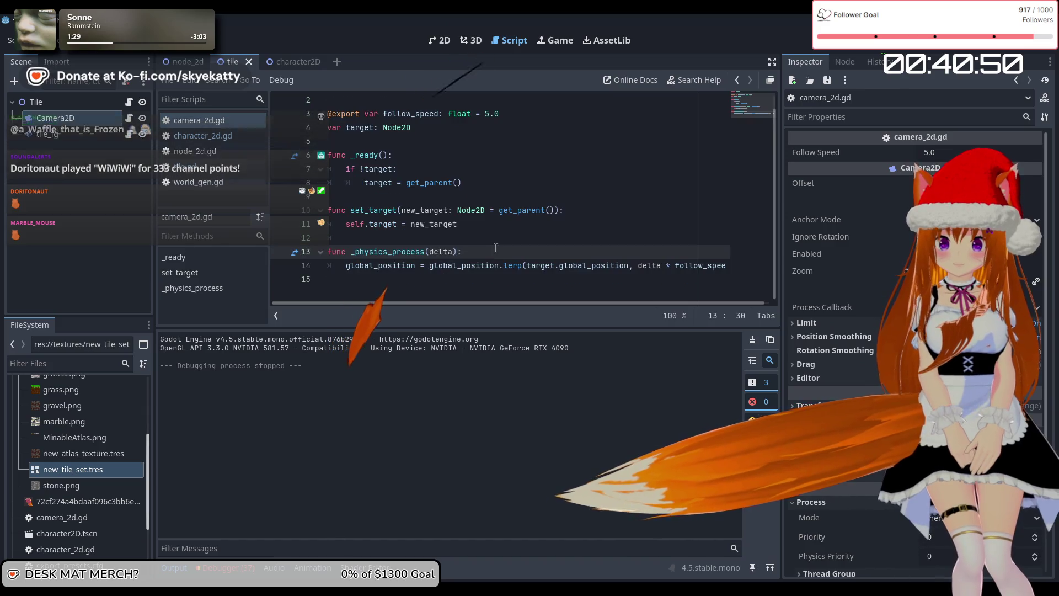
scroll(583, 276, "down", 1)
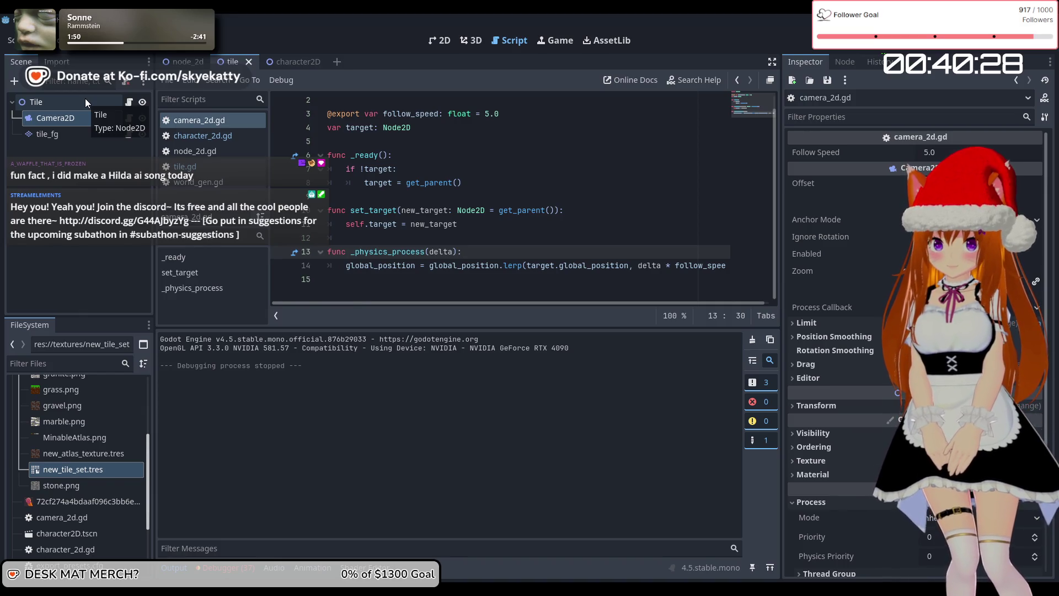
left_click(182, 61)
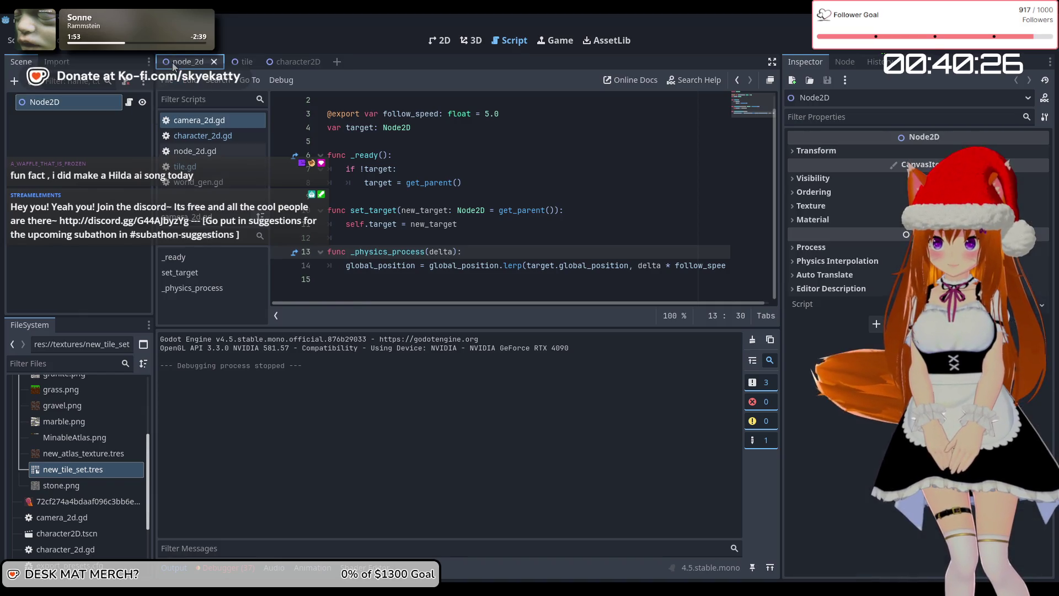
left_click(246, 62)
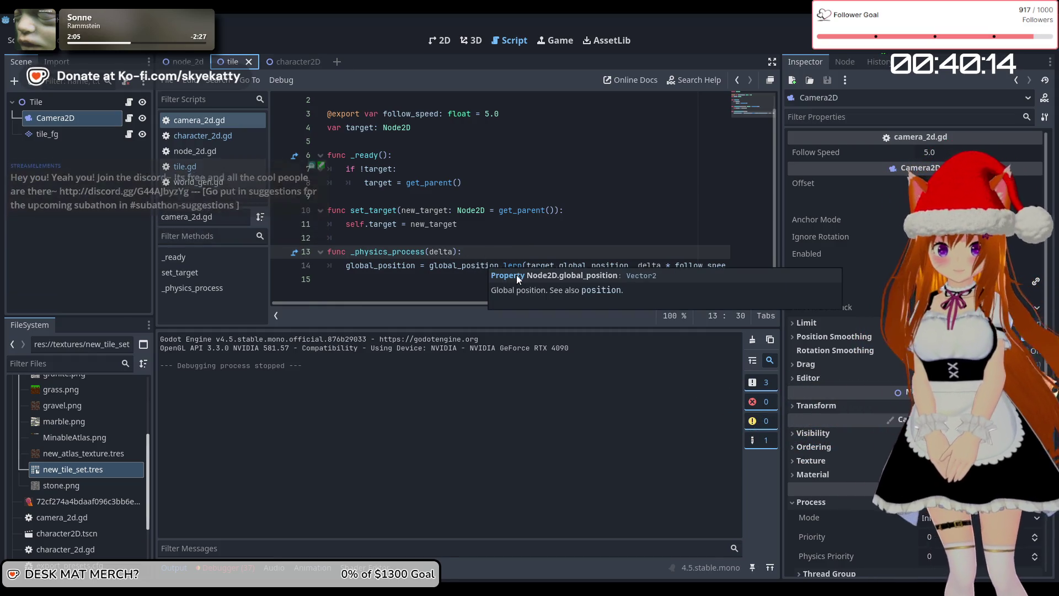
Step: Examine the lerp toward the target's global_position, leaving the caret after the _physics_process header
left_click(630, 266)
left_click_drag(553, 269, 563, 273)
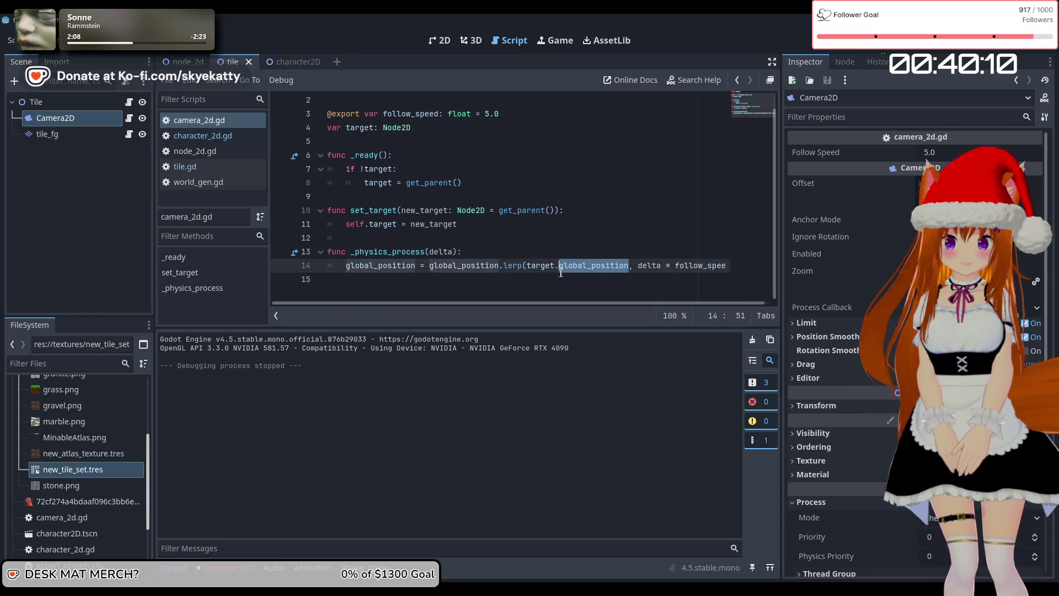
left_click(559, 274)
left_click(560, 241)
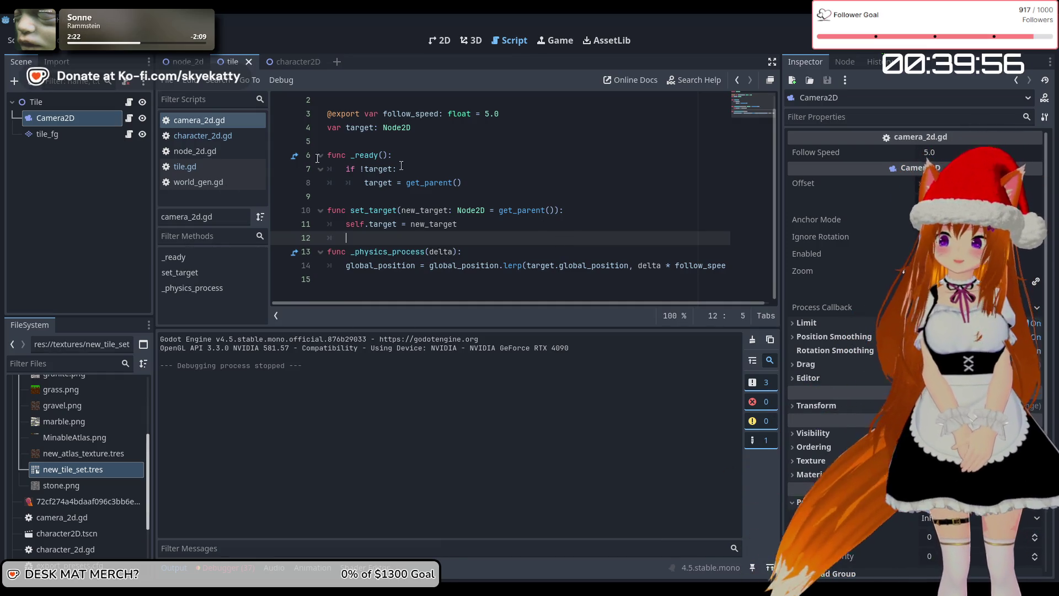
left_click(55, 134)
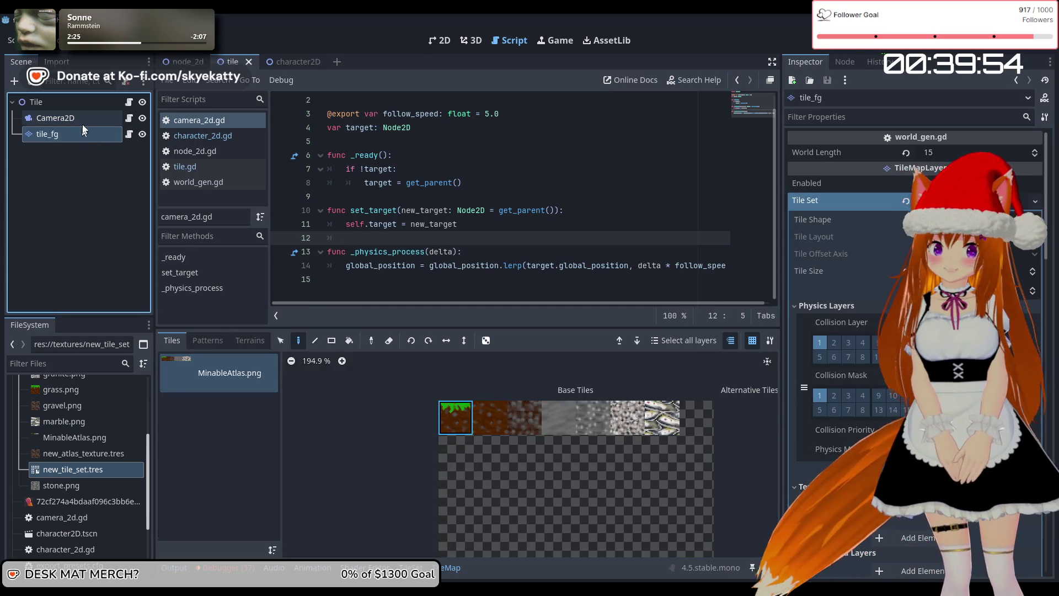
left_click(82, 124)
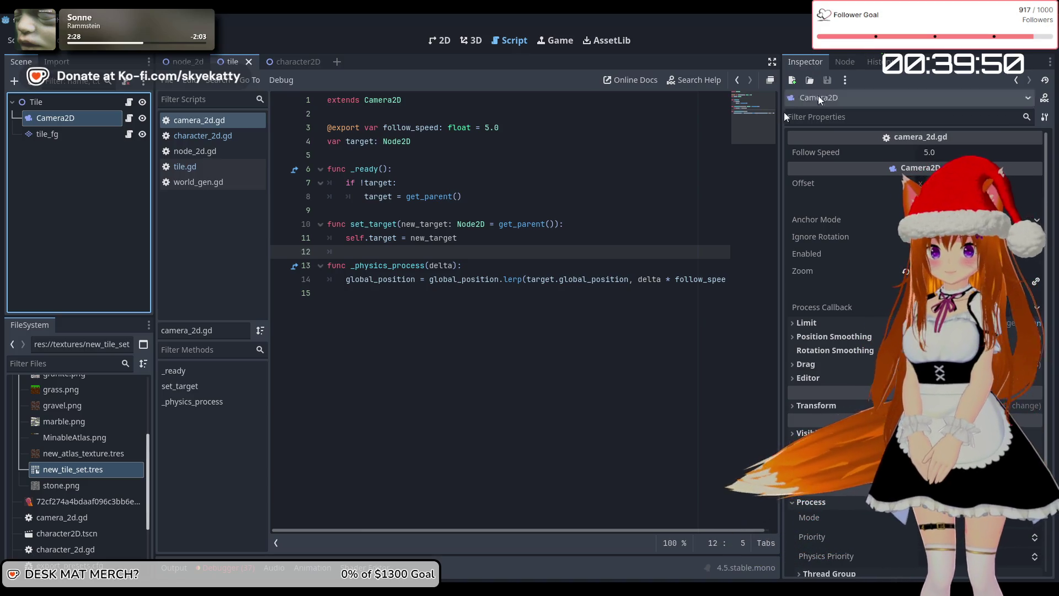
left_click(425, 280)
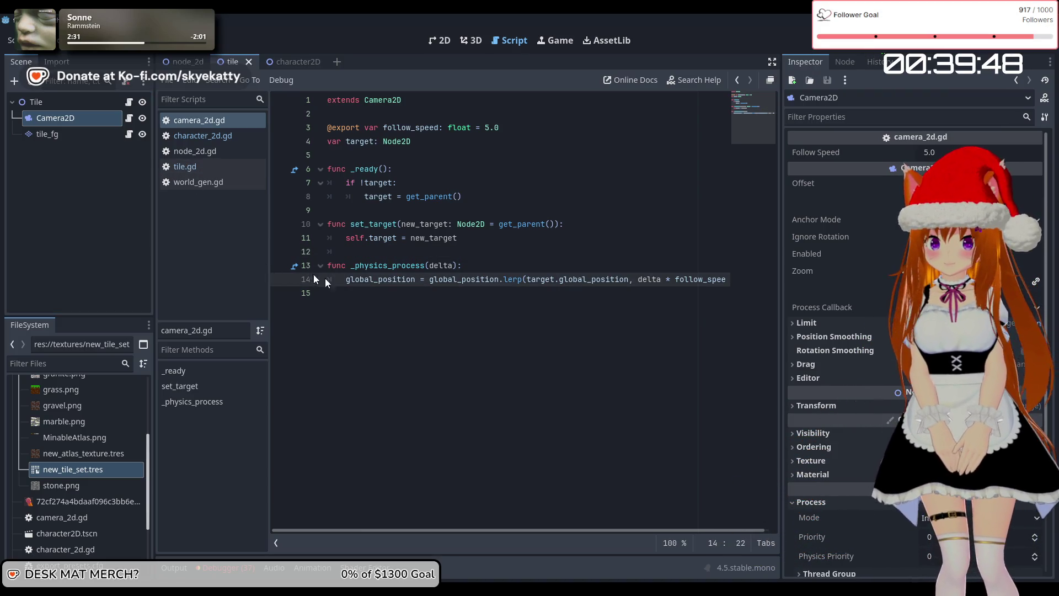
left_click(483, 260)
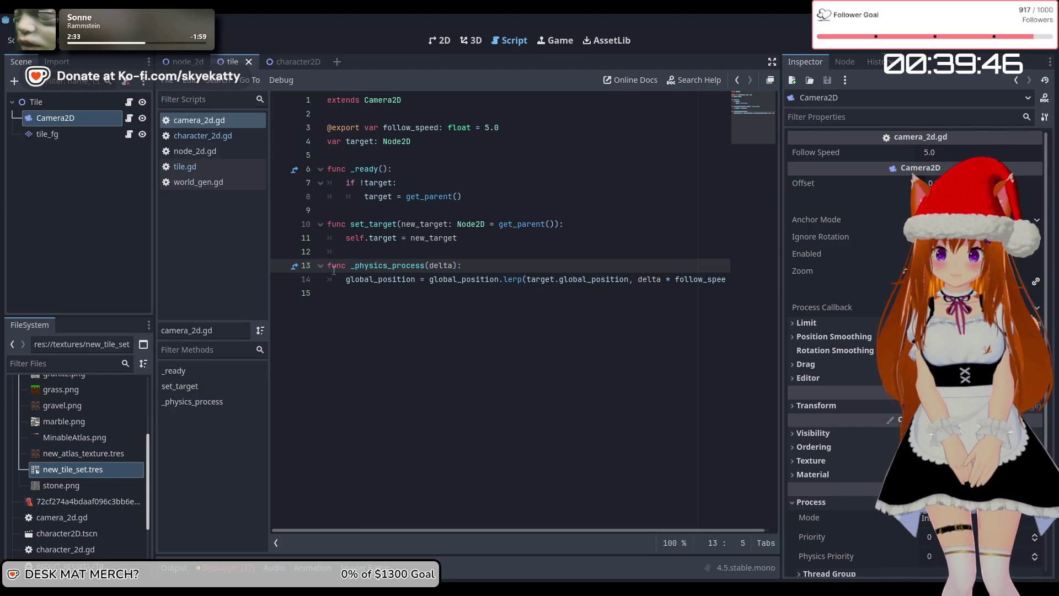
Step: Insert a print("DING") line at the start of the camera's _physics_process
key("Return")
type("pr")
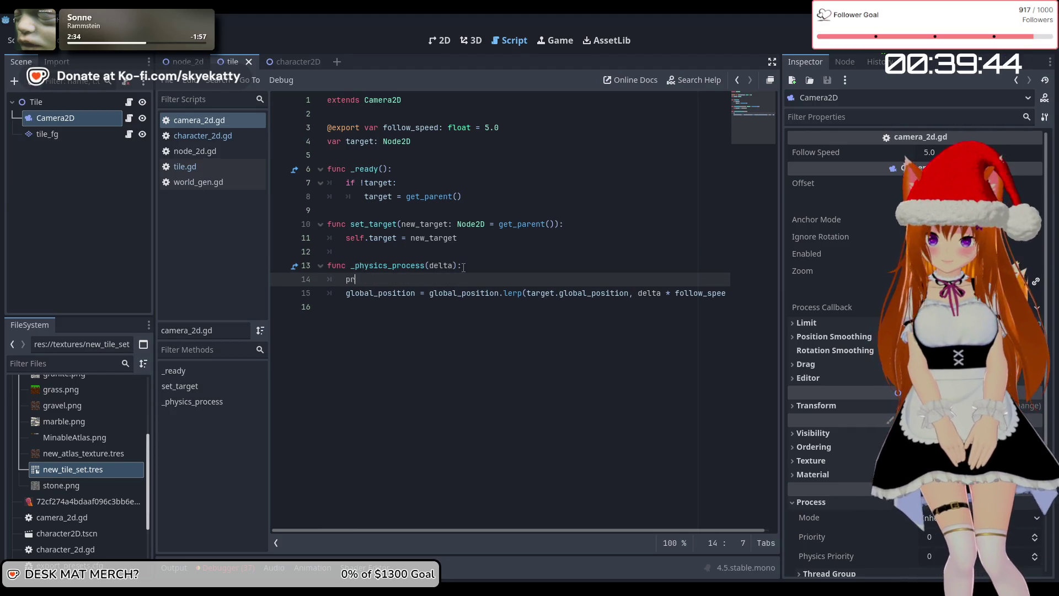
key("BackSpace")
key("BackSpace")
type("log")
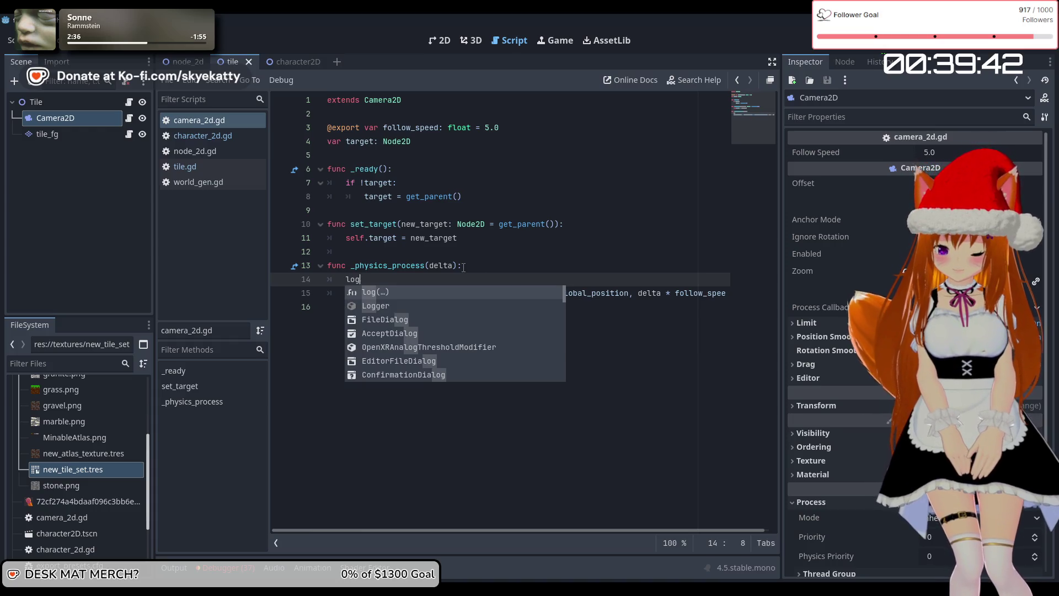
key("Down")
key("Return")
type(".")
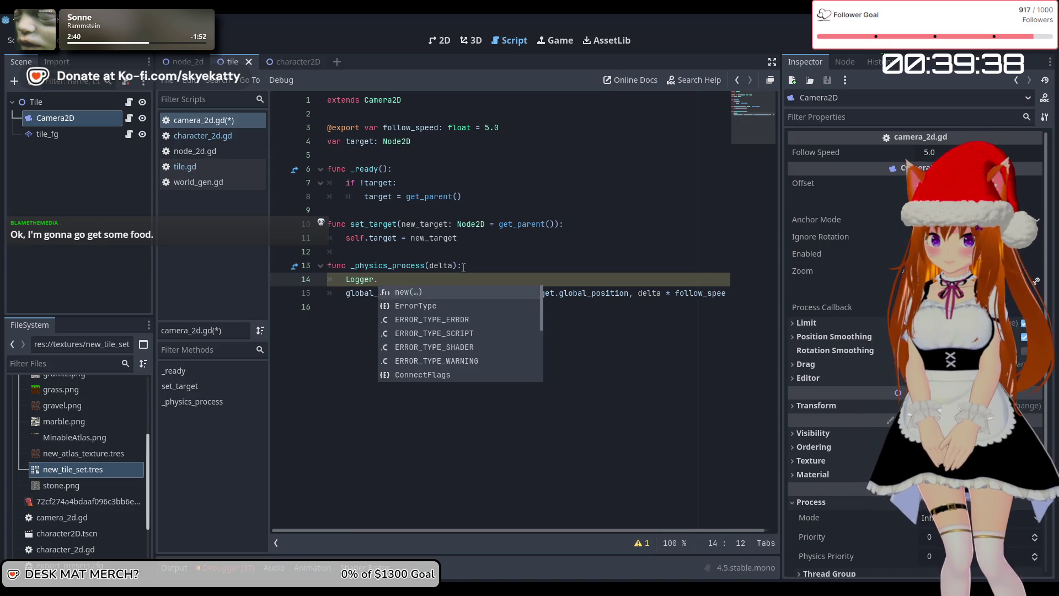
type("pr")
key("BackSpace")
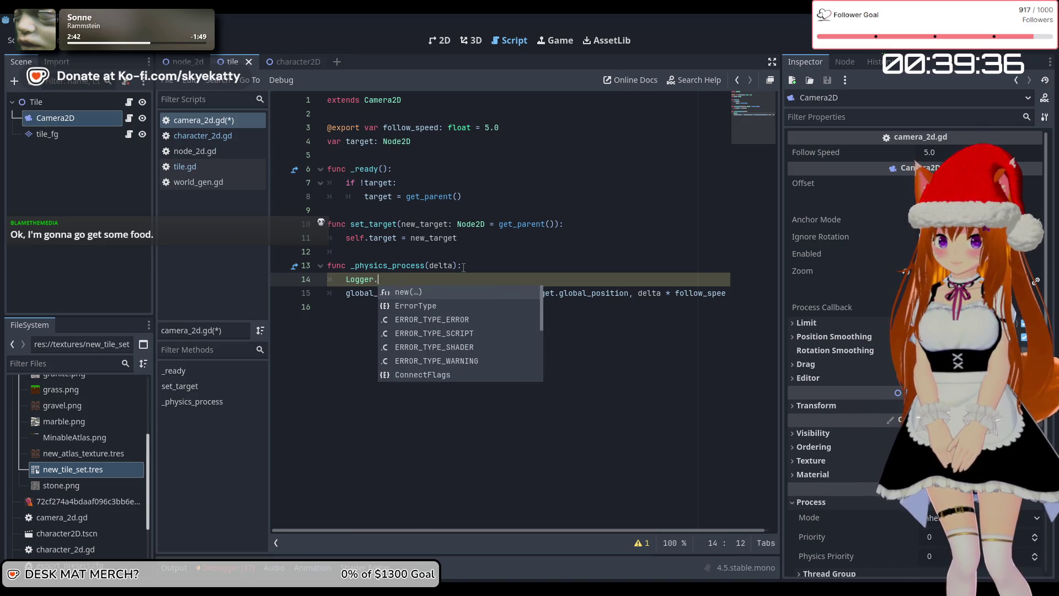
key("BackSpace")
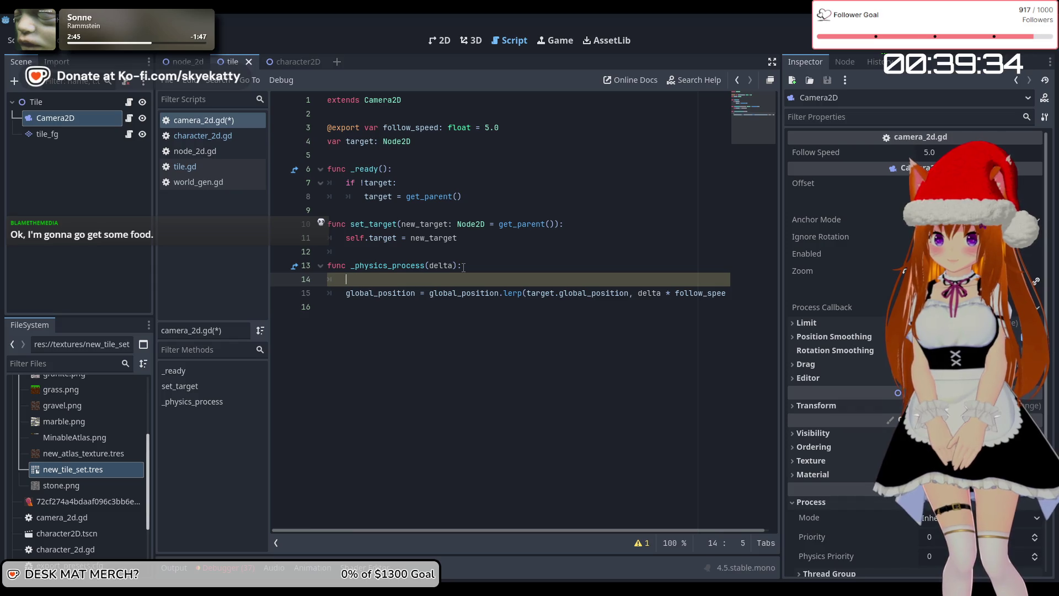
type("print")
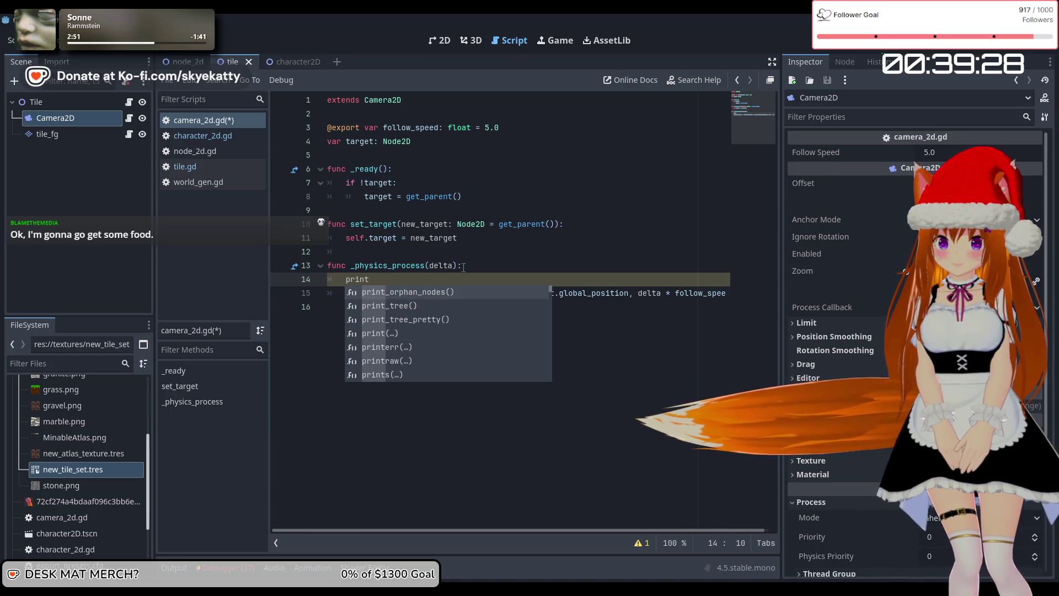
type("()")
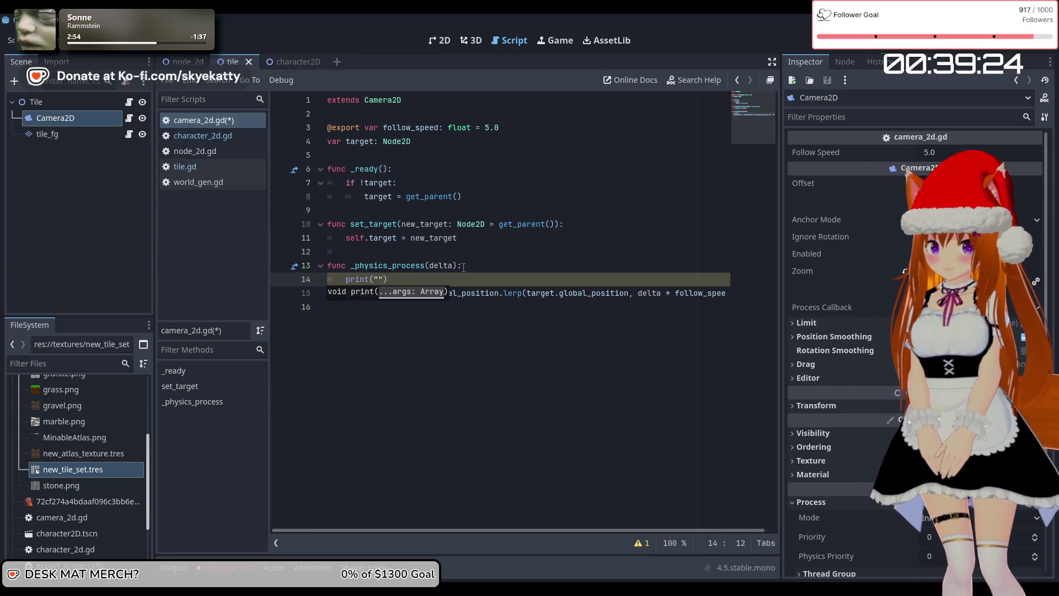
Step: Save camera_2d.gd and run the project
left_click(436, 237)
key("ctrl+s")
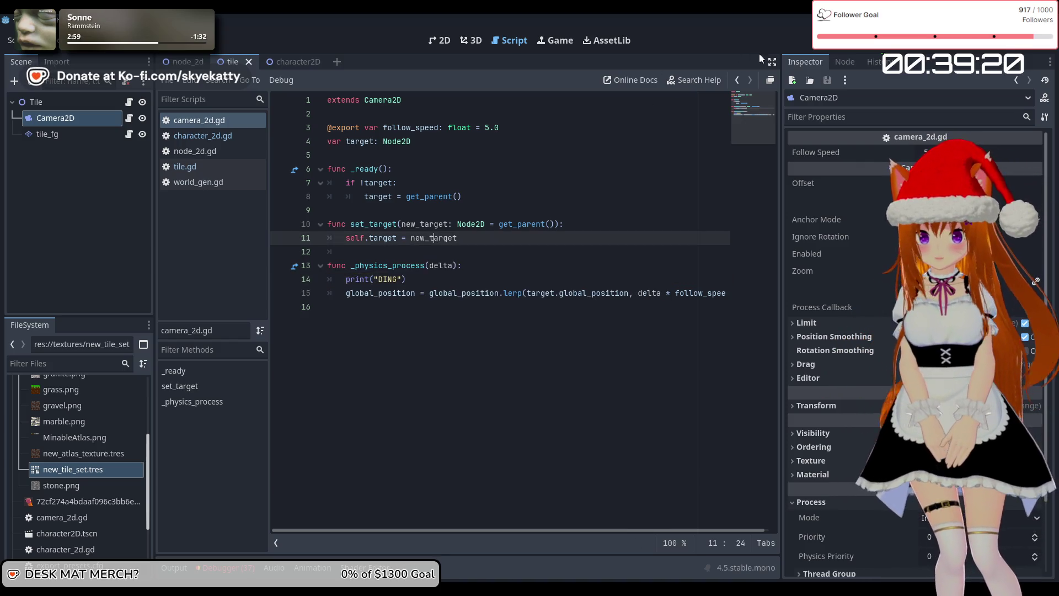
left_click(872, 49)
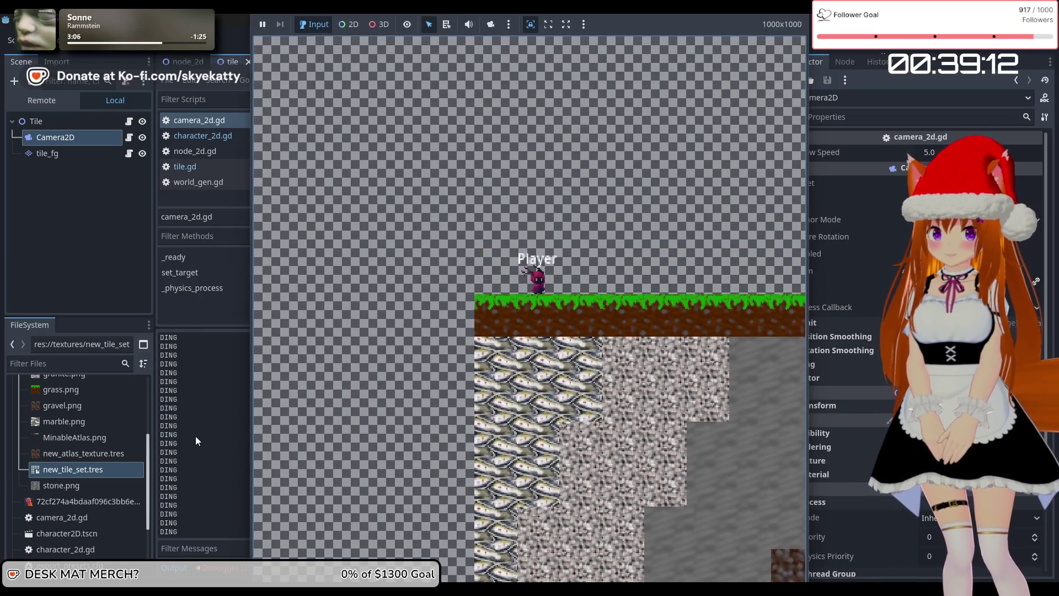
Step: Walk the player right while DING floods the output, then stop the game with F8
key("Right")
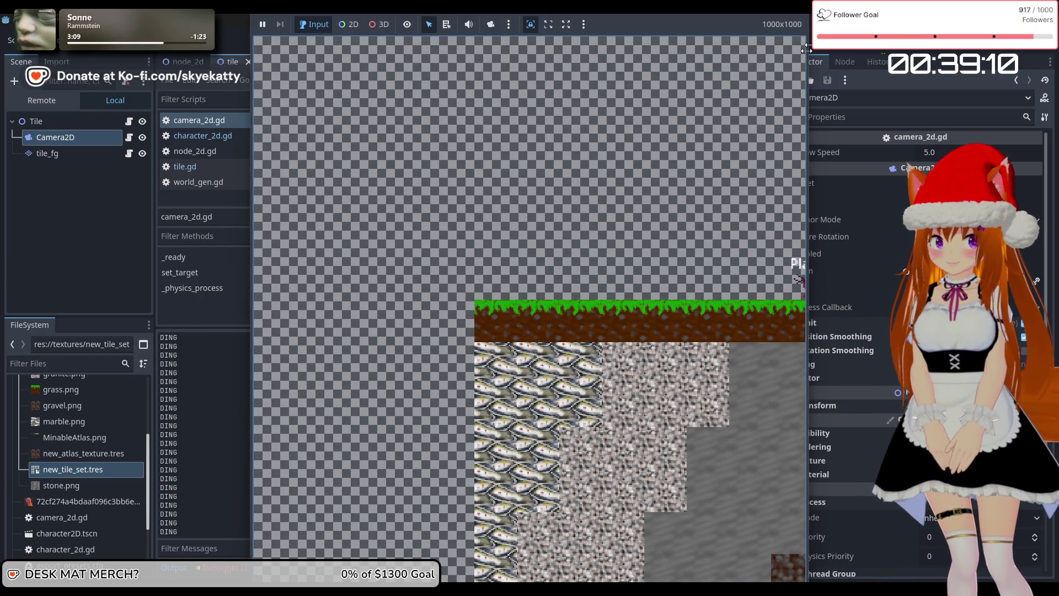
key("F8")
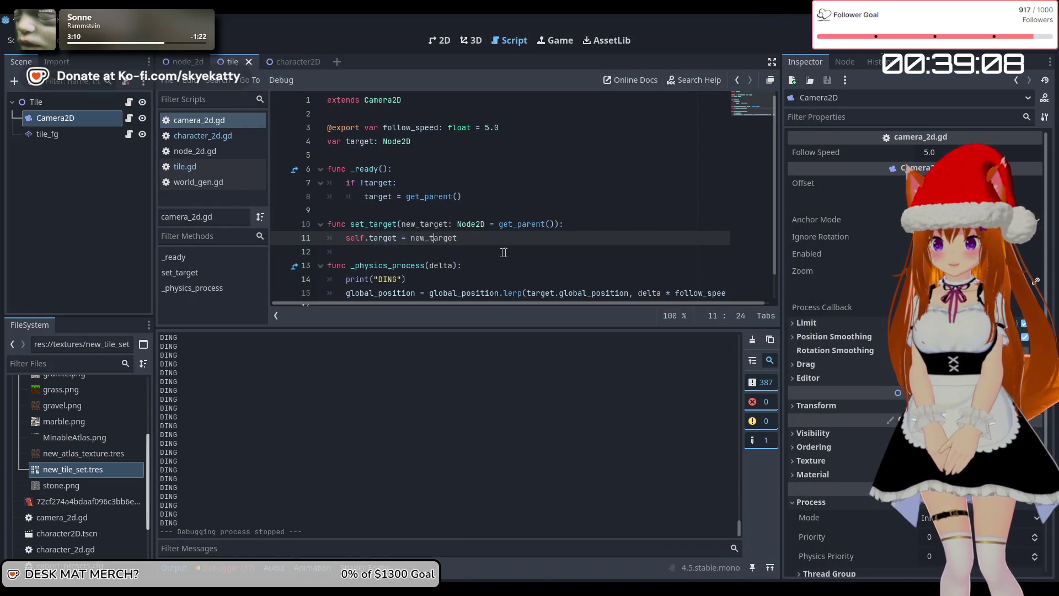
Step: Delete the print("DING") debug line and review the lerp call's target and delta * follow_speed arguments
left_click_drag(406, 283, 347, 279)
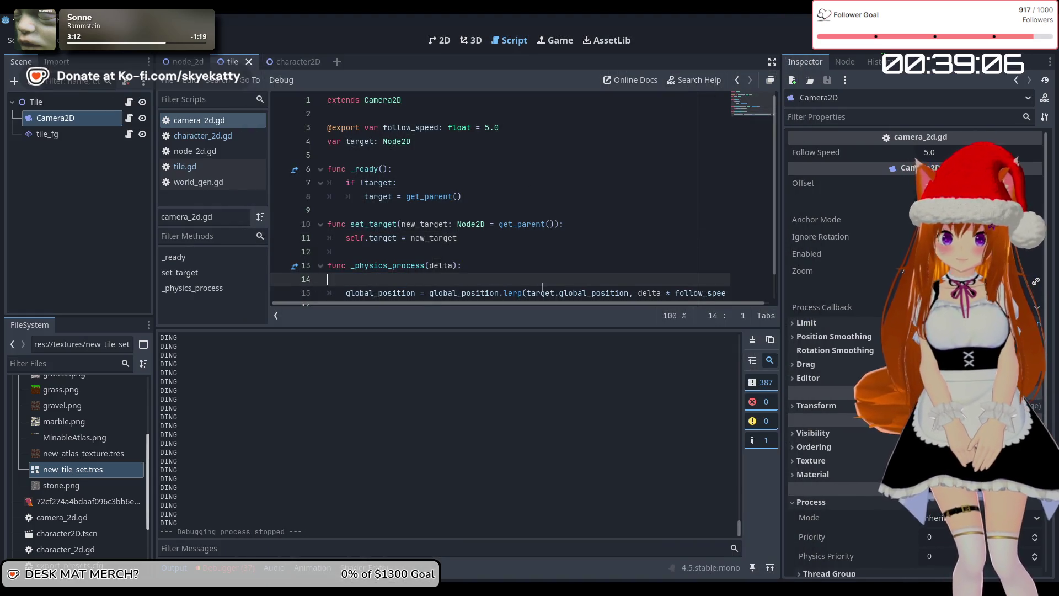
key("BackSpace")
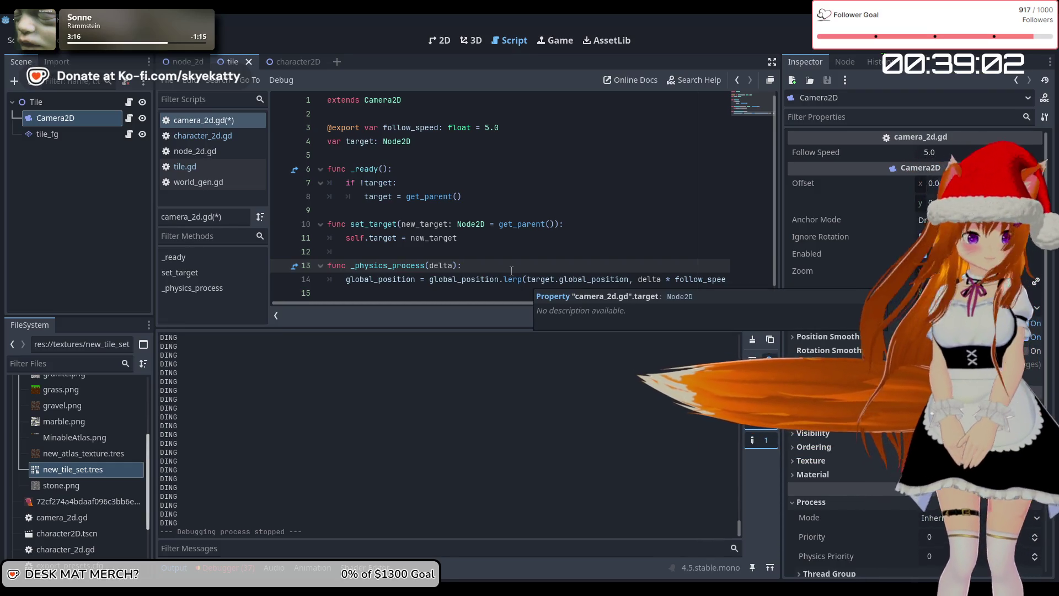
scroll(519, 279, "down", 1)
mouse_move(508, 272)
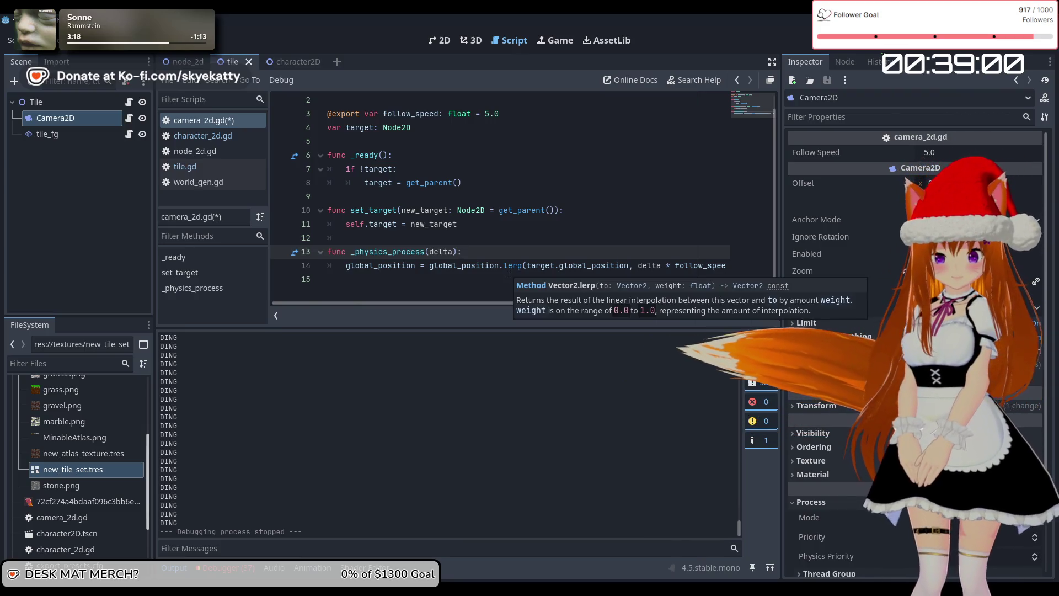
left_click(631, 266)
mouse_move(640, 267)
left_mouse_down()
mouse_move(733, 267)
mouse_move(353, 255)
mouse_move(746, 265)
left_mouse_up()
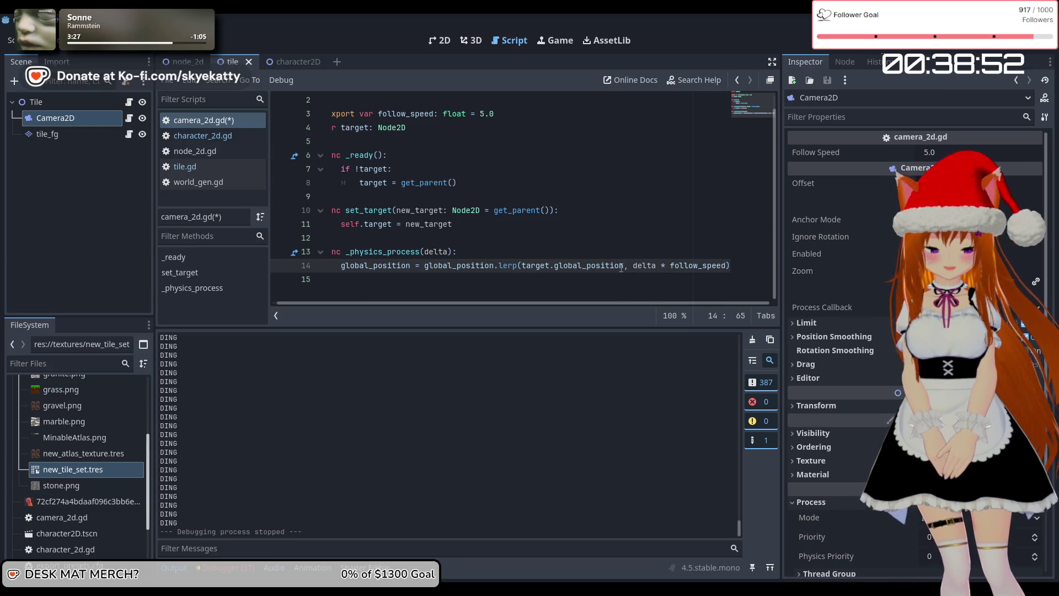
mouse_move(621, 267)
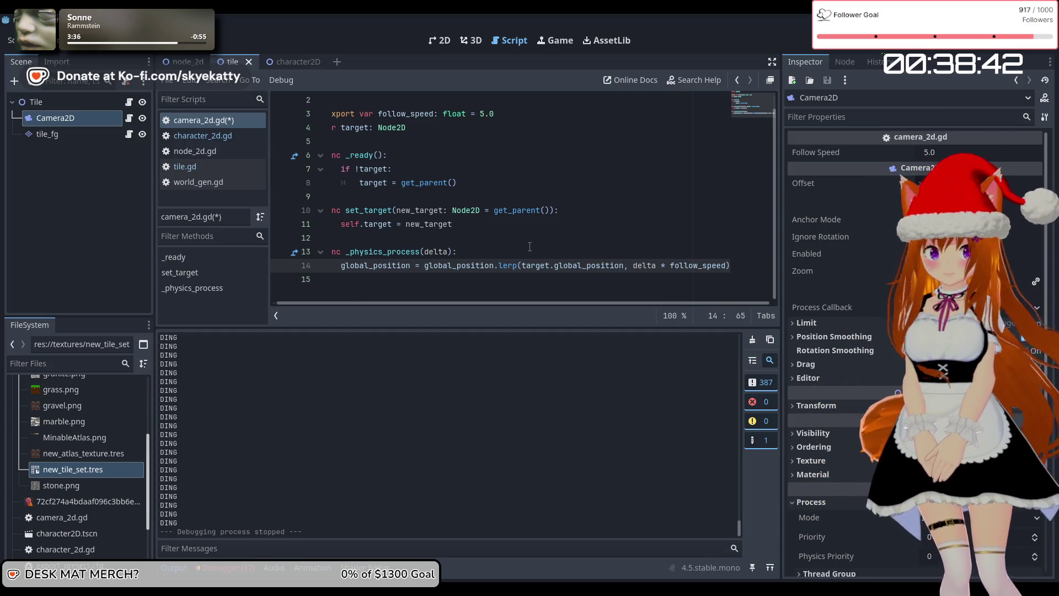
double_click(572, 264)
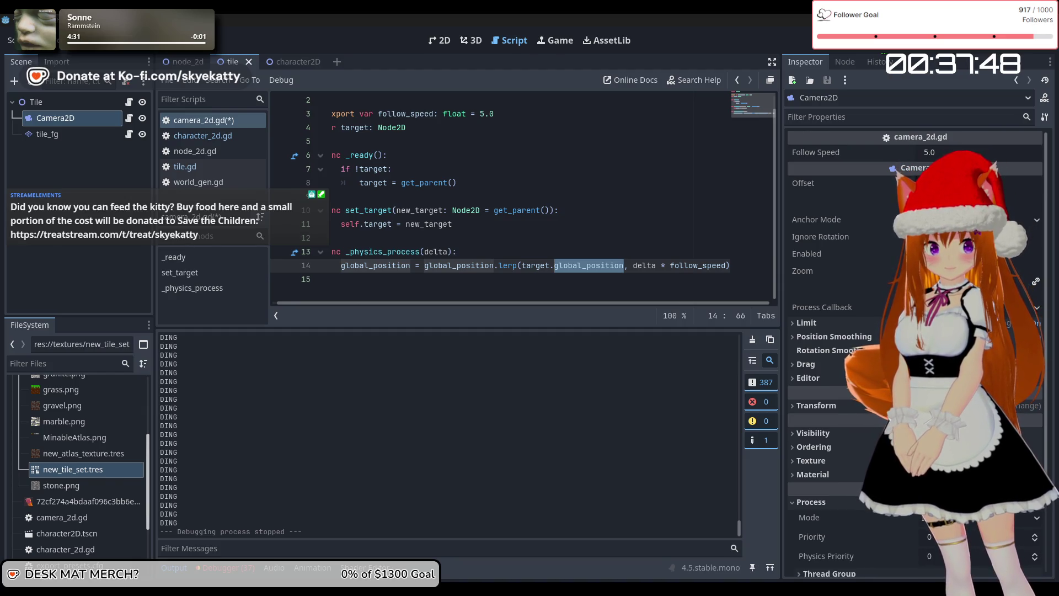
left_click(554, 266)
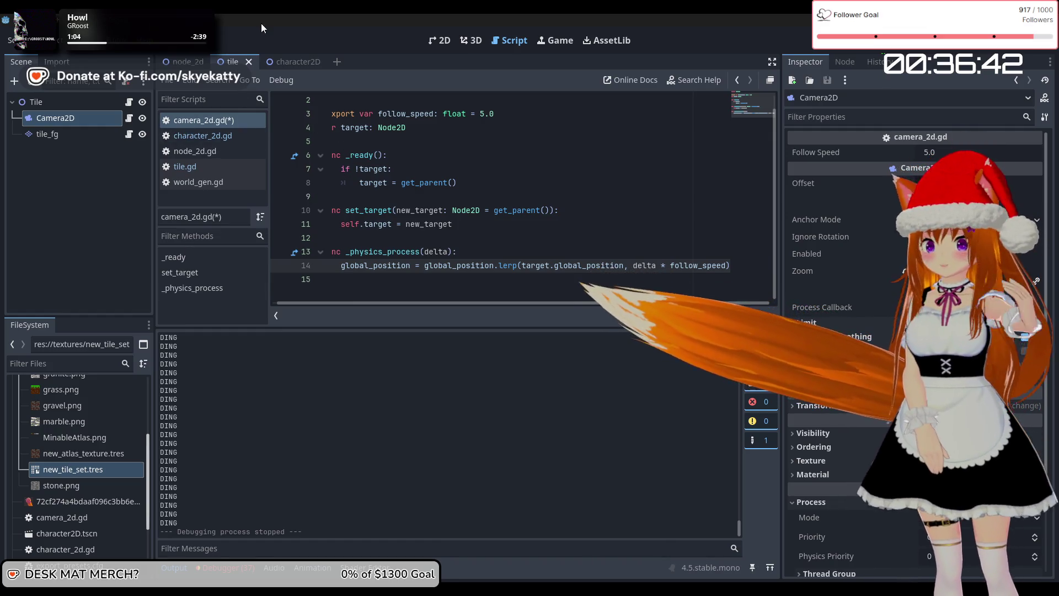
Step: Cycle through the node_2d and character2D scenes, then return to the tile scene and open tile.gd
left_click(173, 63)
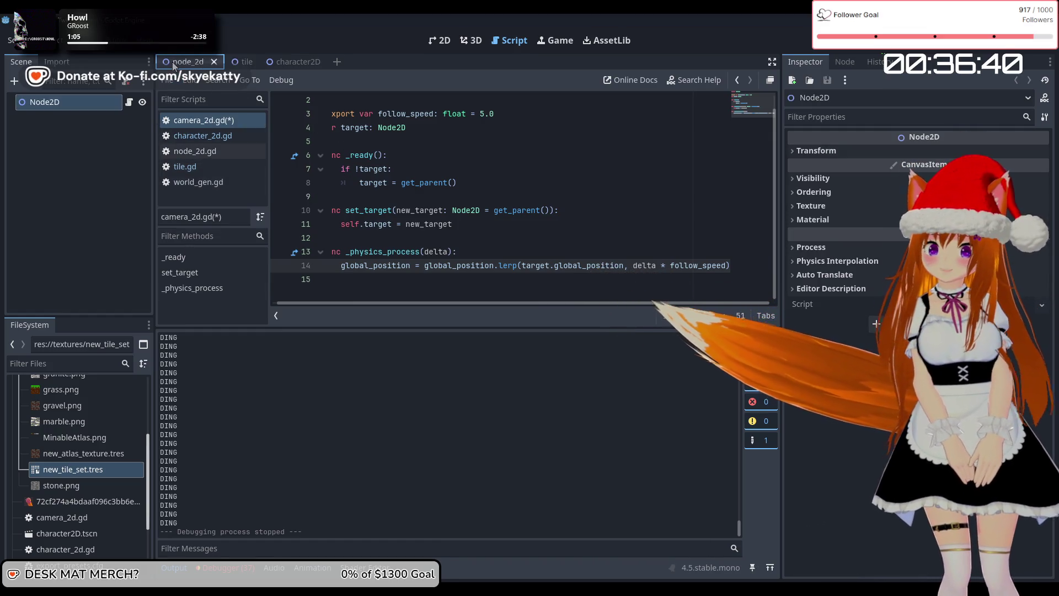
left_click(64, 101)
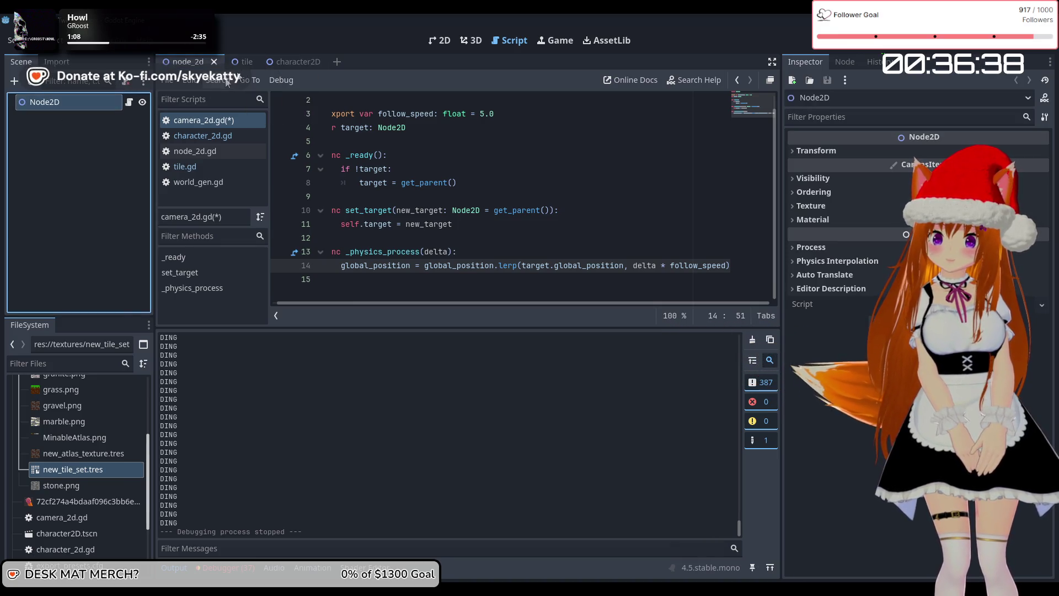
left_click(130, 127)
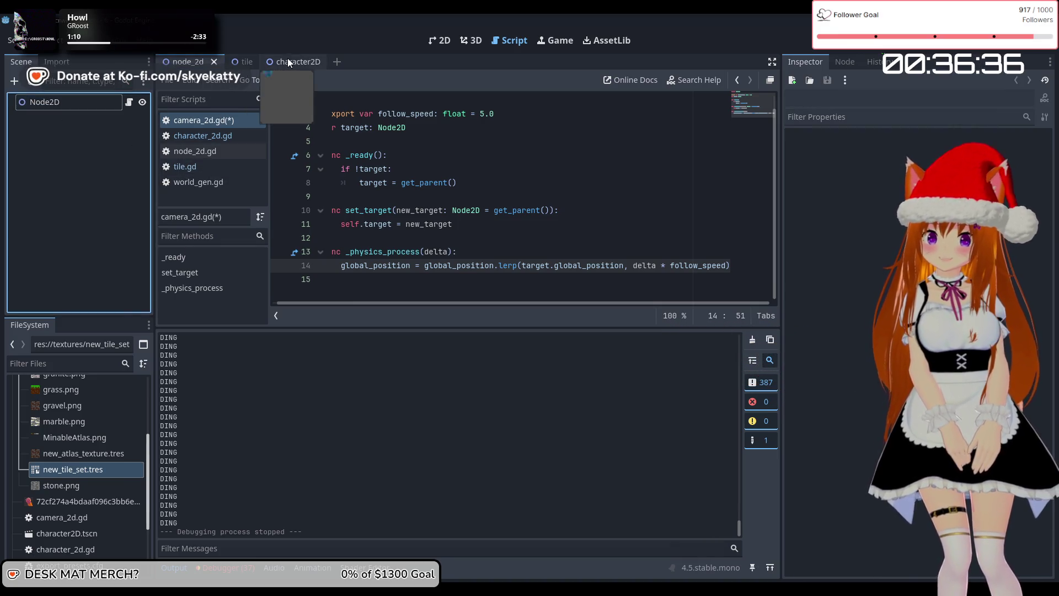
left_click(287, 62)
left_click(227, 61)
left_click(185, 61)
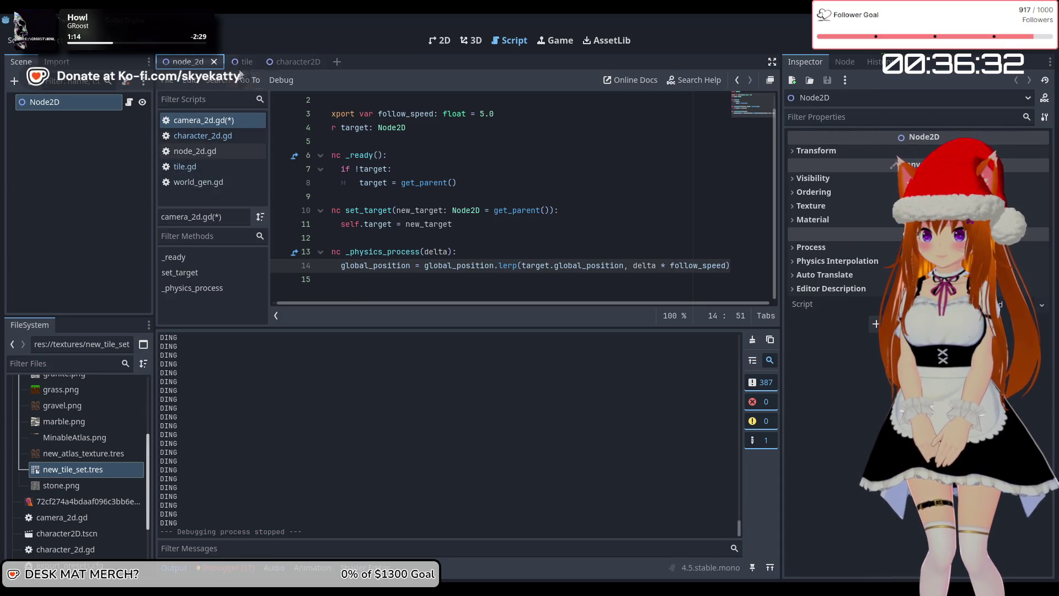
key("ctrl+Tab")
left_click(128, 103)
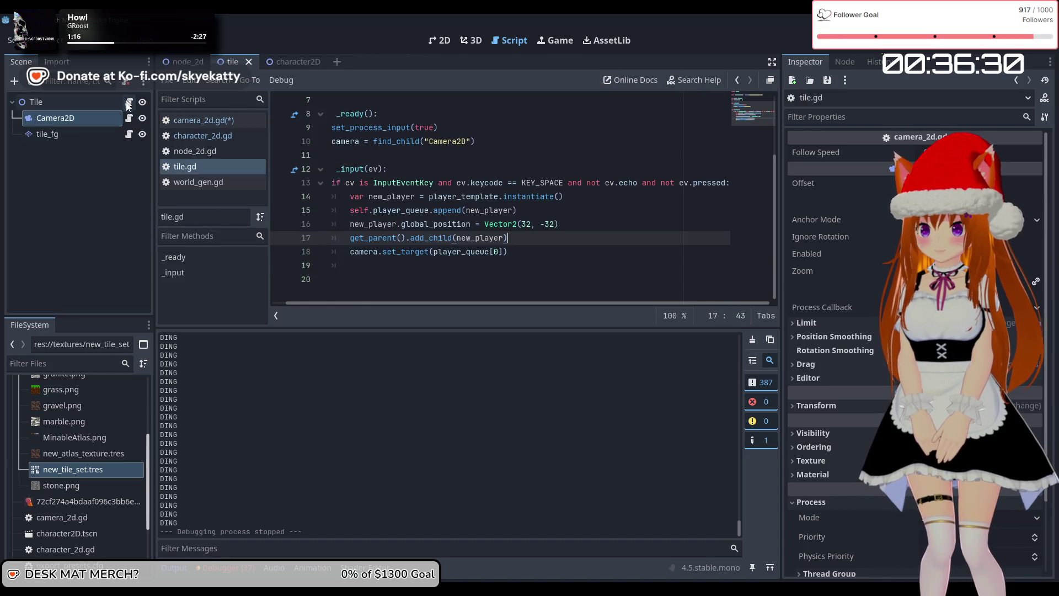
Step: Prefix player_queue with self. on line 18 of tile.gd
scroll(453, 270, "up", 2)
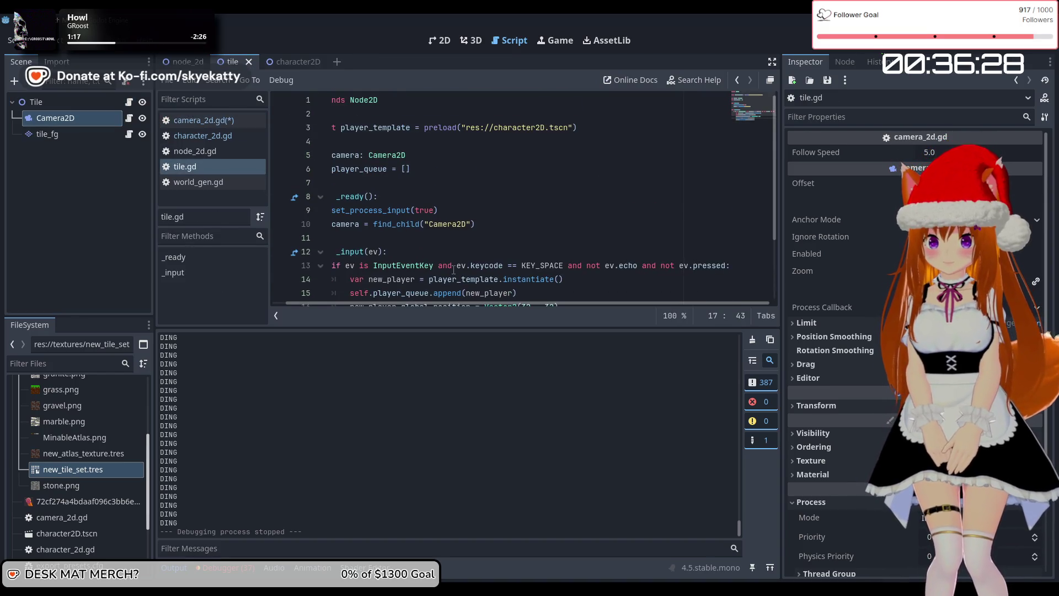
scroll(453, 270, "down", 2)
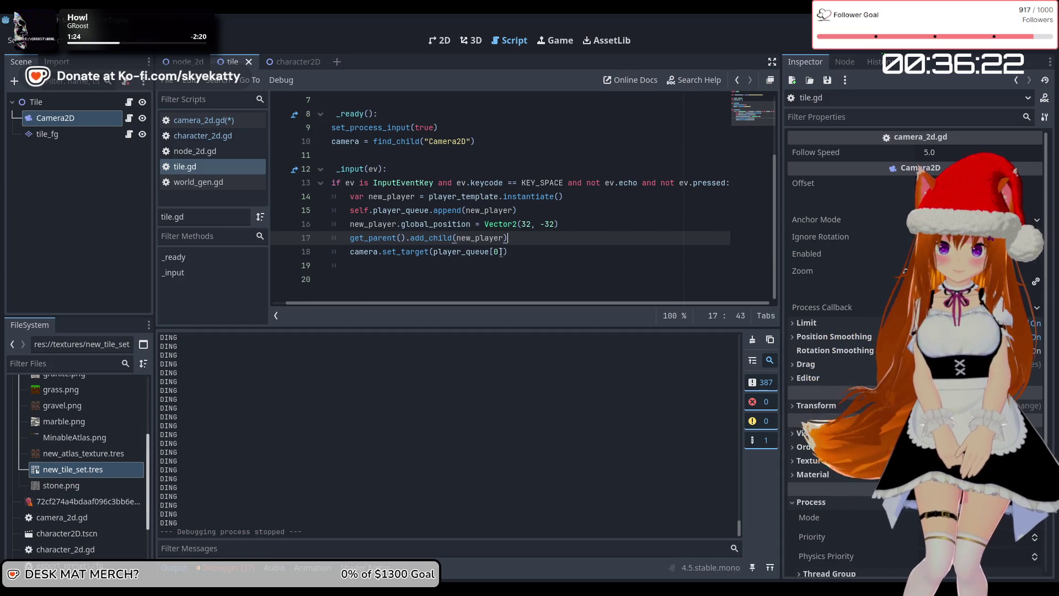
scroll(501, 252, "up", 2)
scroll(502, 247, "down", 1)
scroll(501, 247, "down", 2)
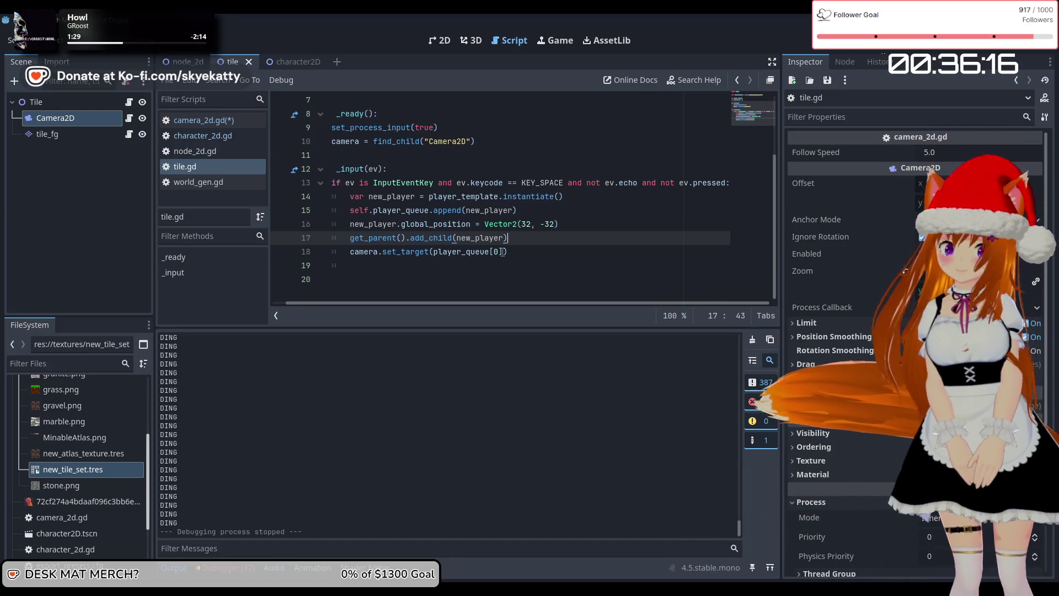
left_click(500, 252)
scroll(546, 273, "up", 2)
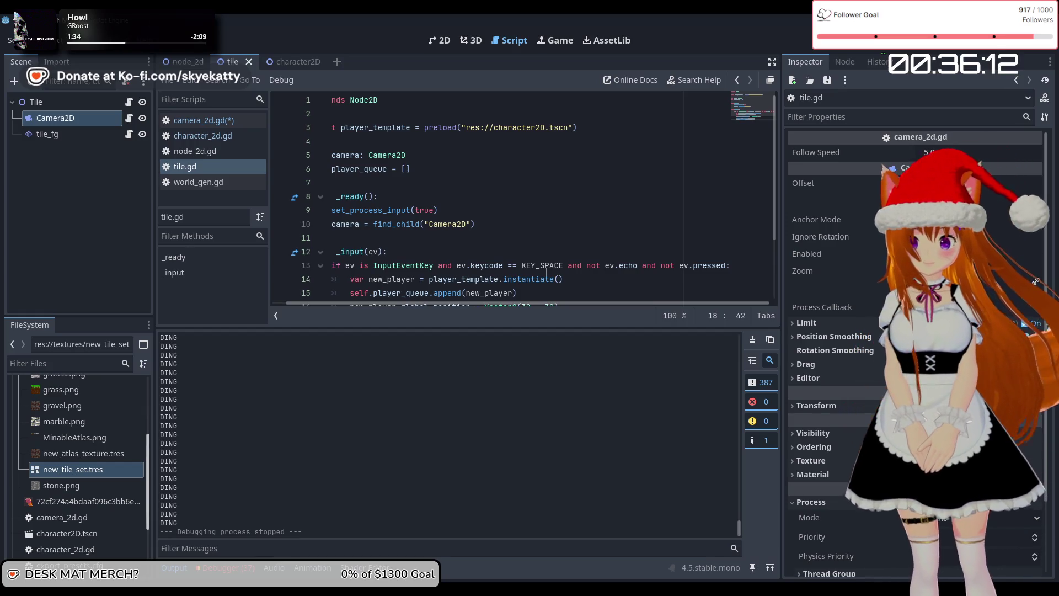
scroll(554, 247, "down", 2)
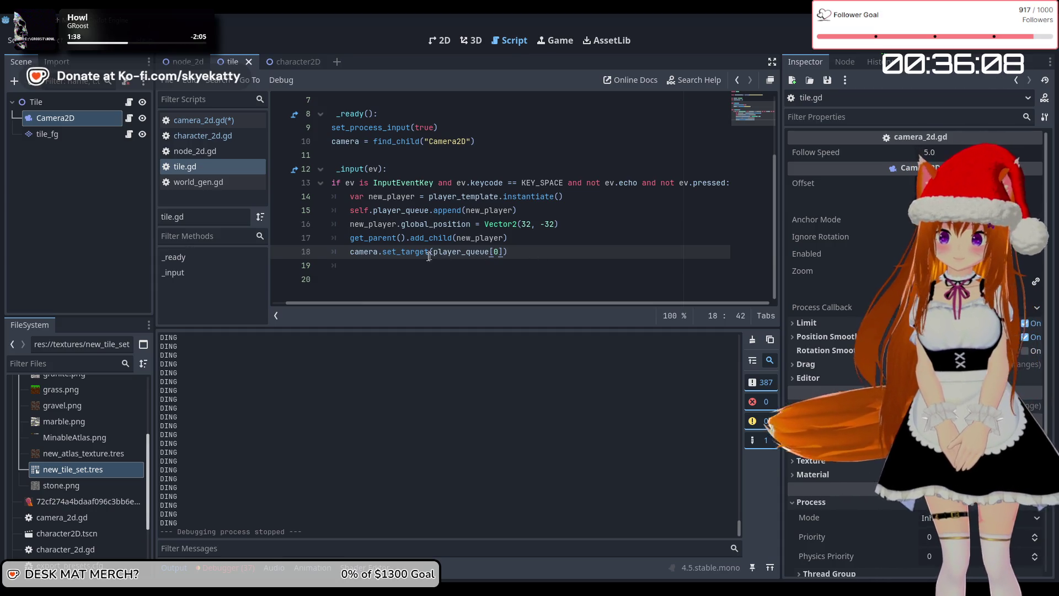
mouse_move(353, 255)
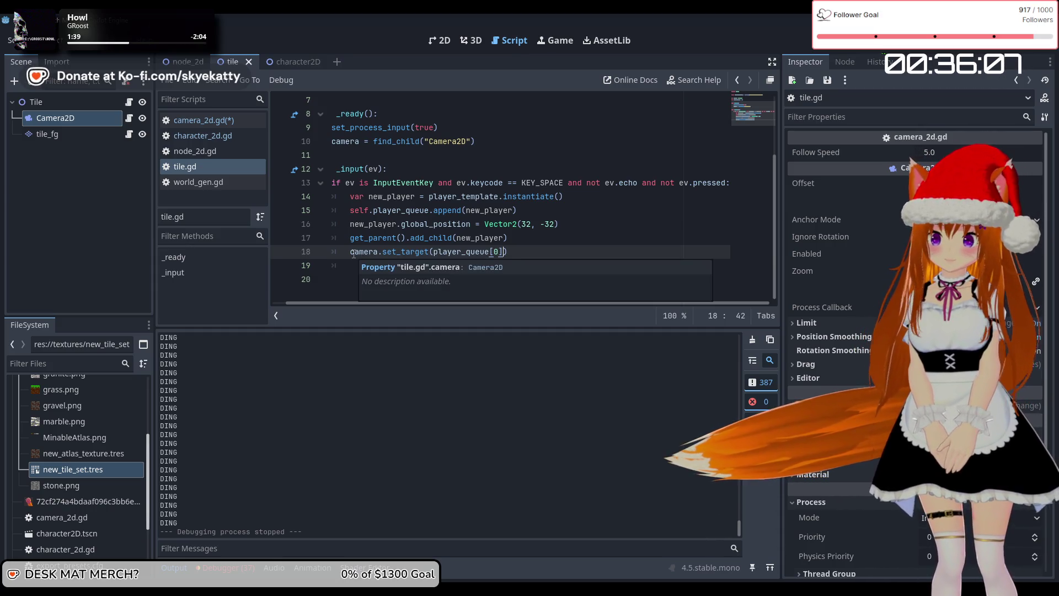
left_click(434, 251)
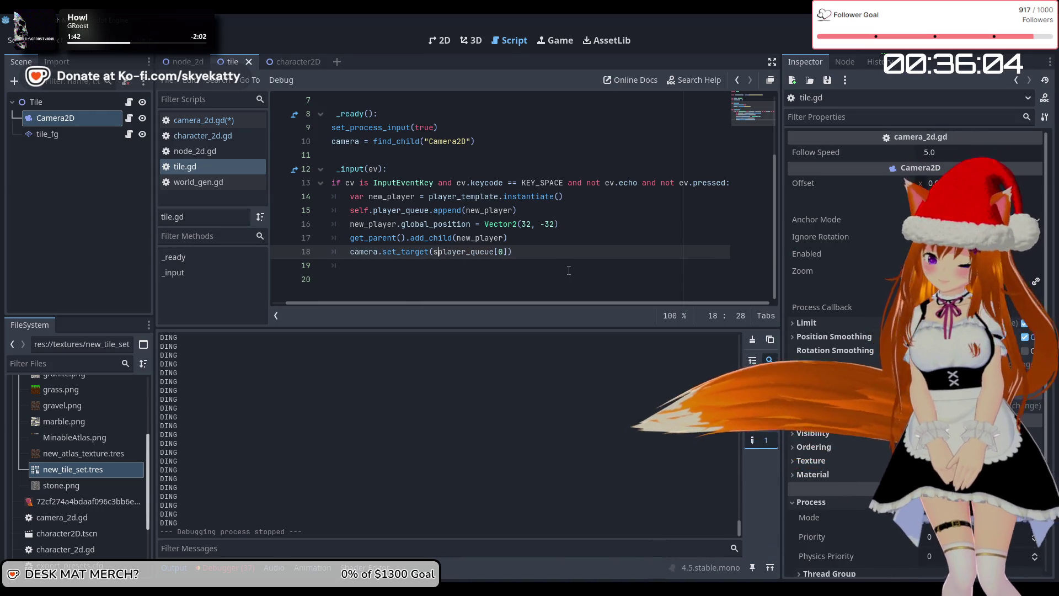
type("self.")
left_click(444, 274)
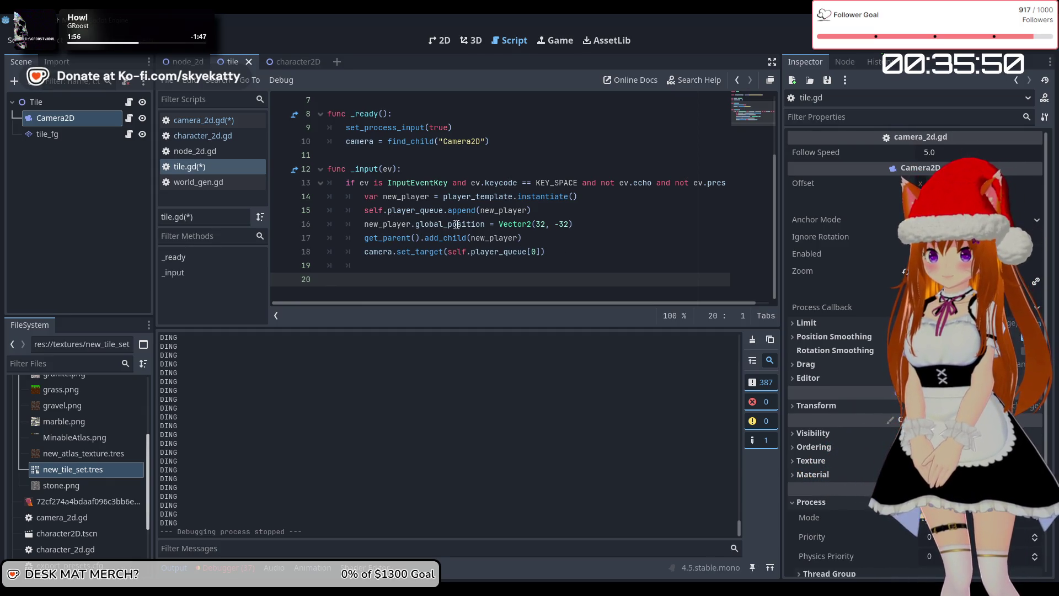
Step: Prefix camera with self. on lines 18 and 10 of tile.gd
scroll(535, 236, "up", 1)
scroll(536, 236, "down", 1)
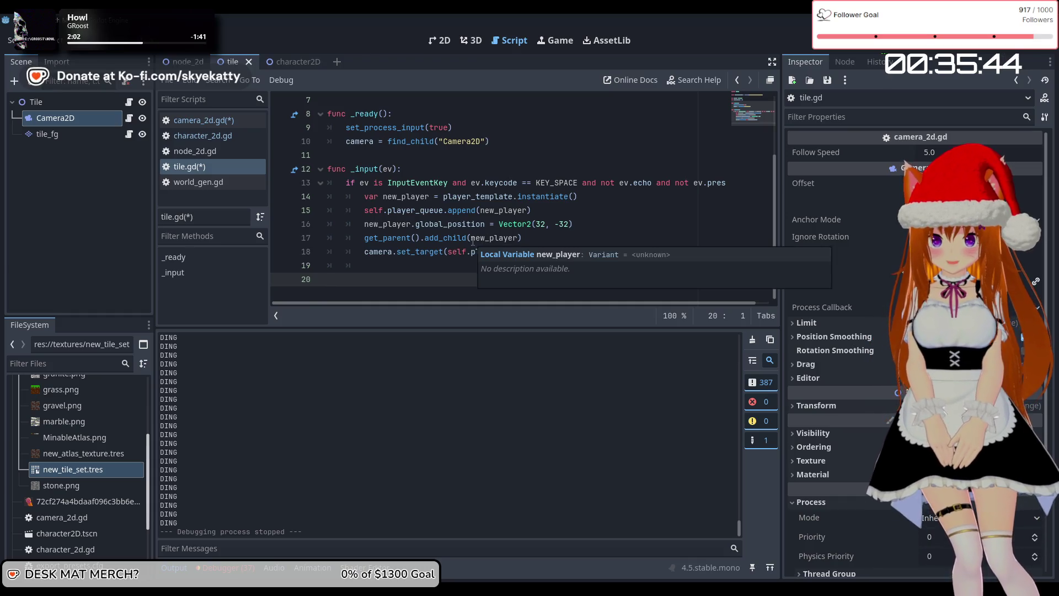
left_click(363, 252)
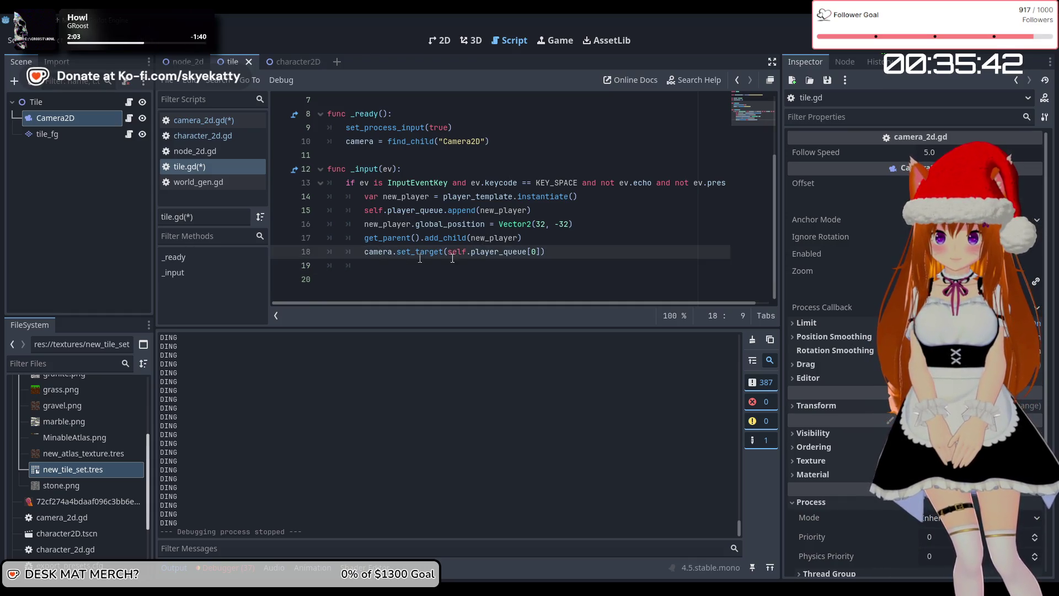
type("self.")
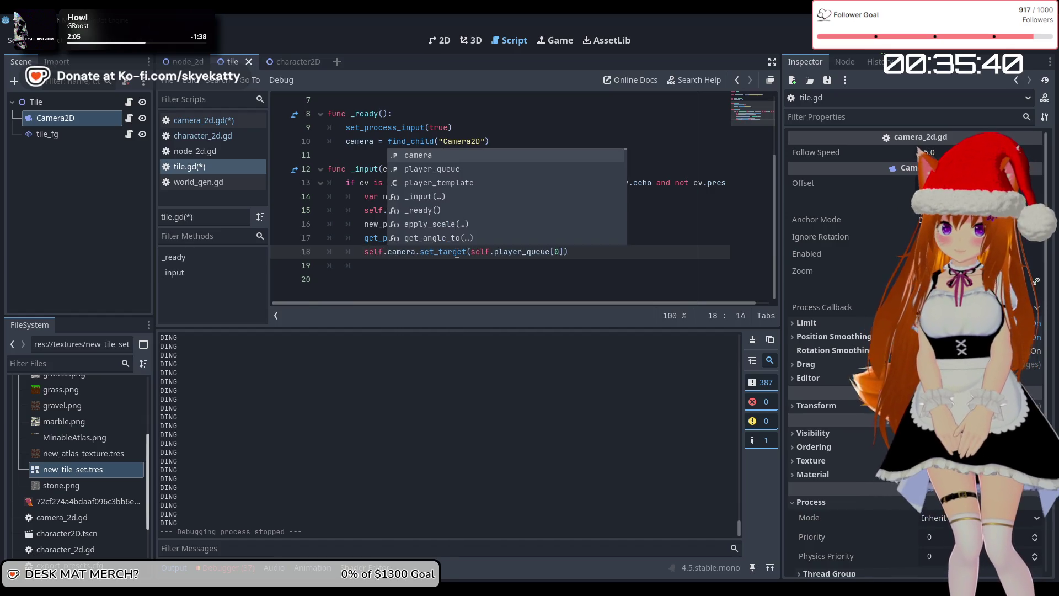
left_click(443, 270)
scroll(443, 272, "up", 2)
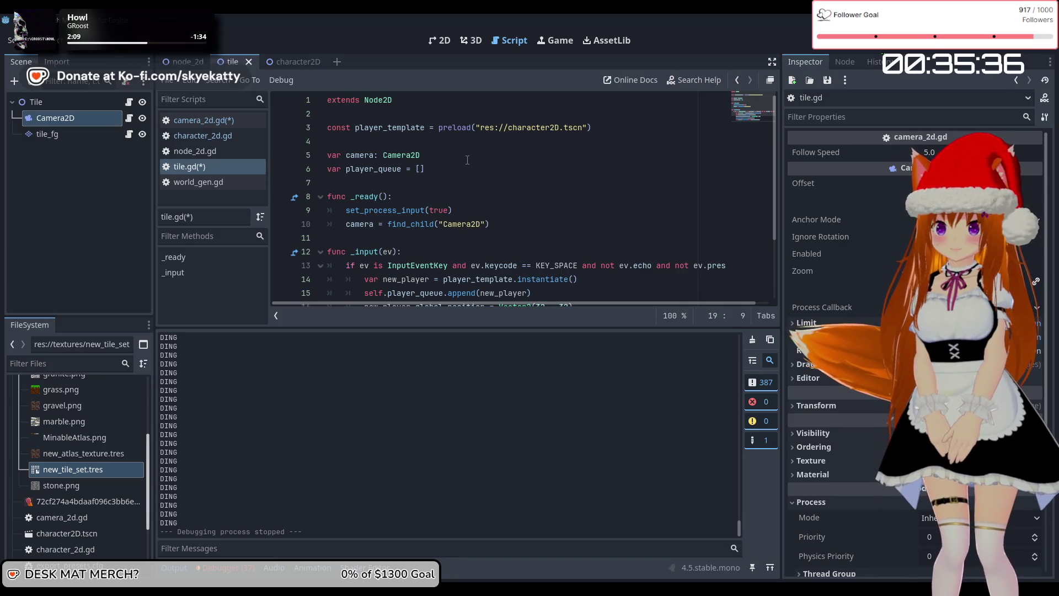
scroll(468, 160, "down", 1)
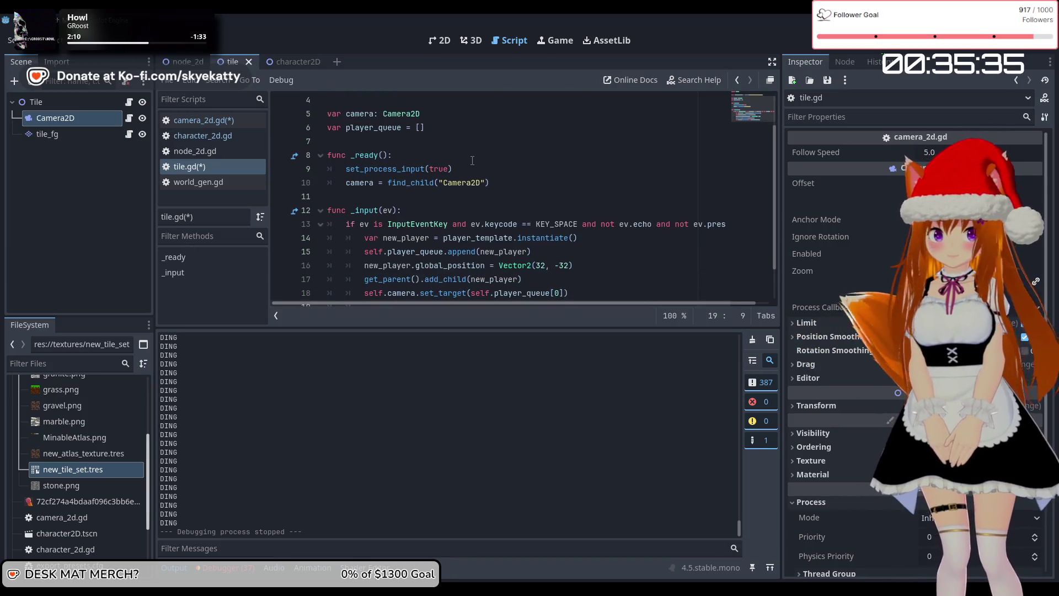
left_click(347, 182)
type("self.")
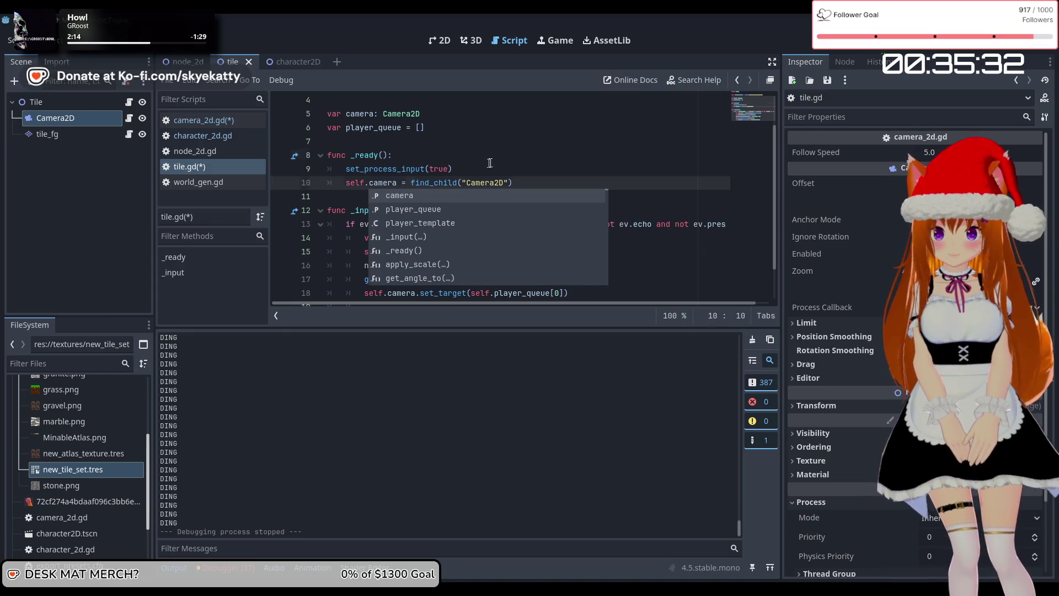
left_click(490, 163)
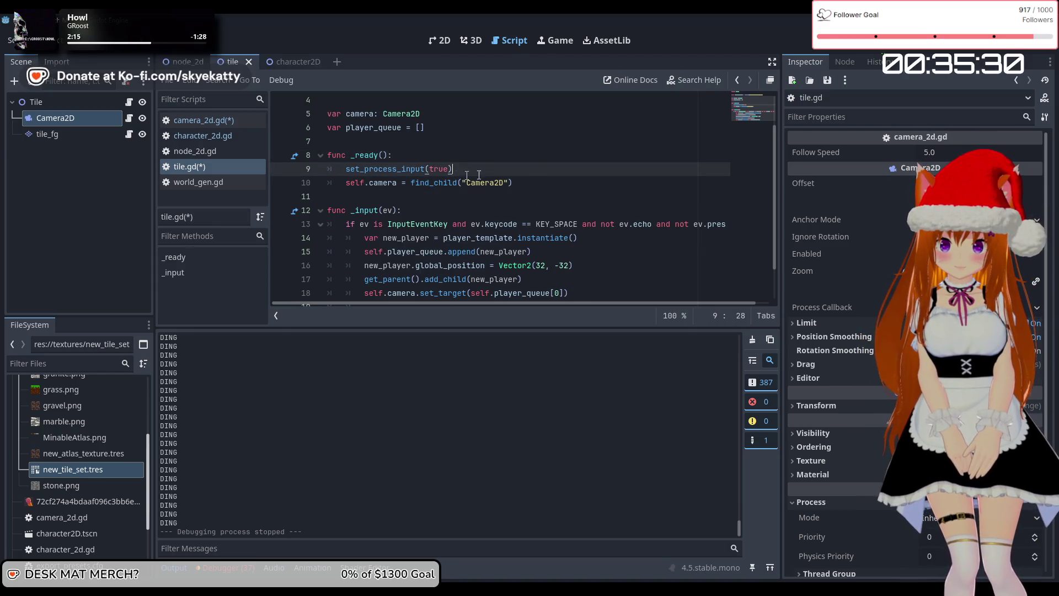
Step: Save the edited scripts and run the project with F5
scroll(484, 183, "down", 1)
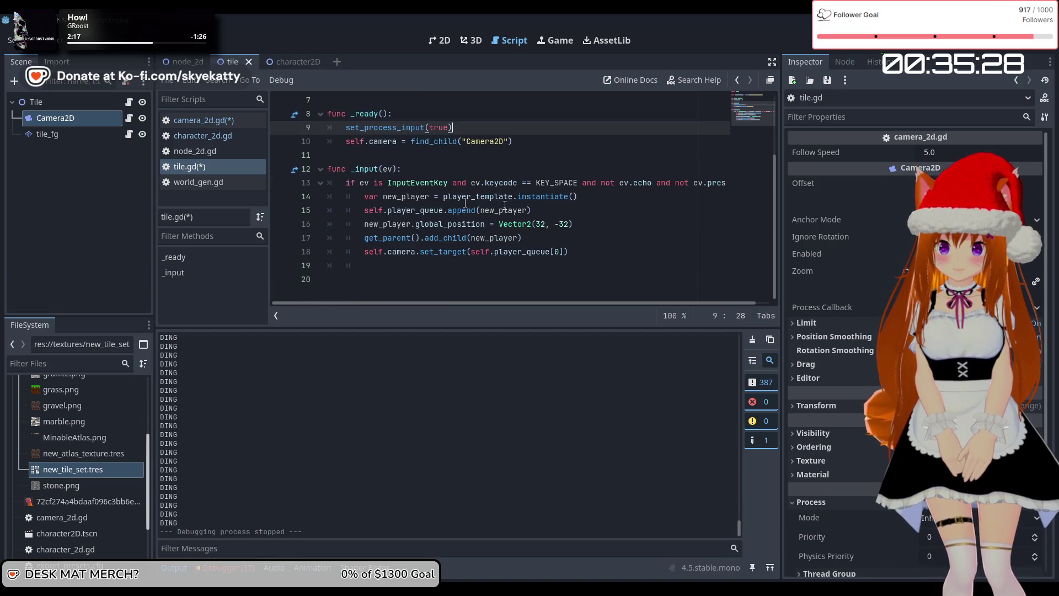
key("ctrl+s")
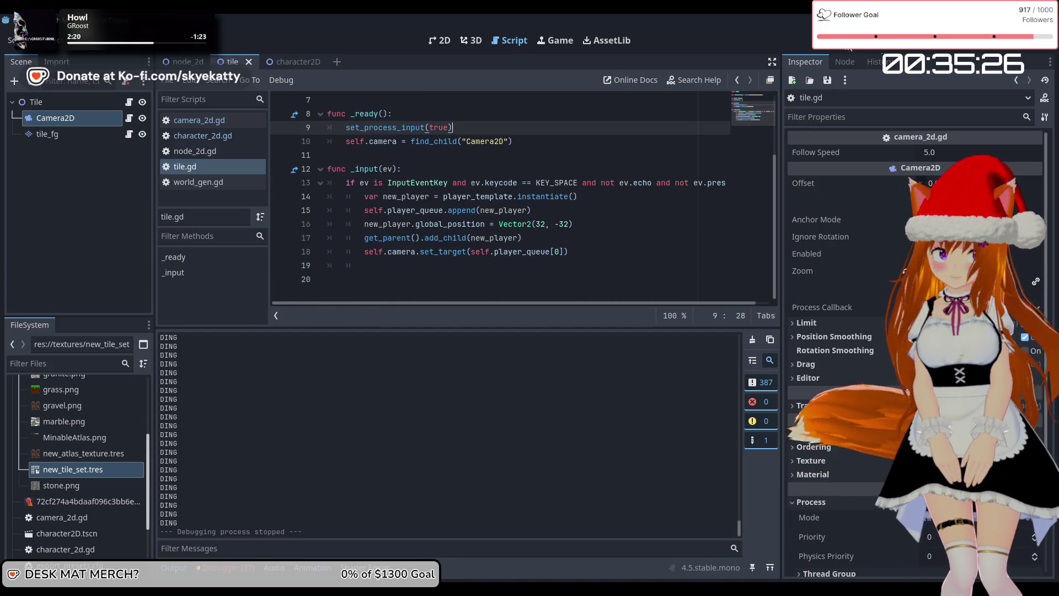
key("F5")
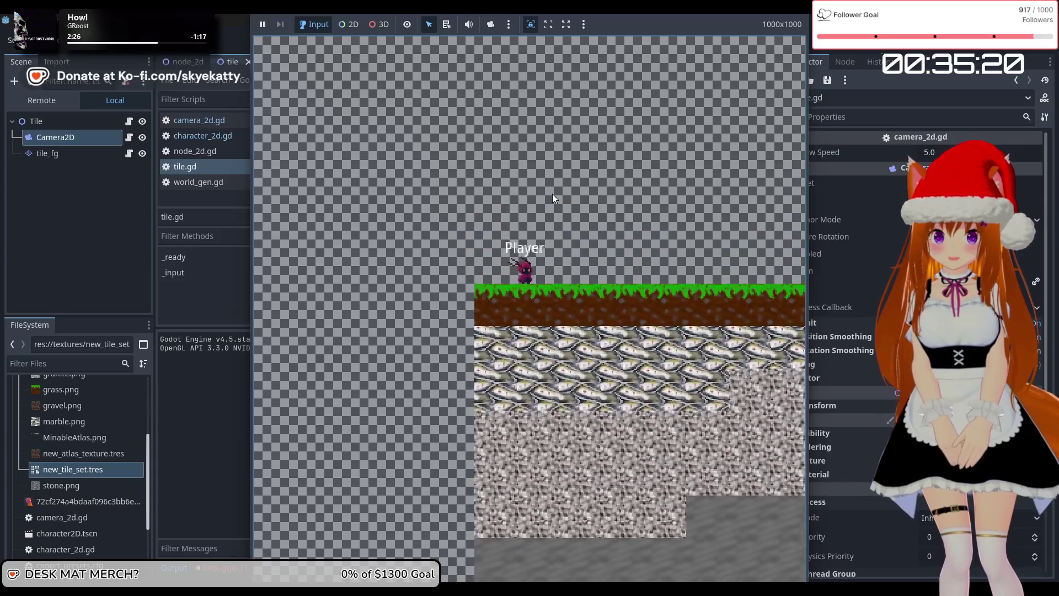
Step: Walk the player right along the grass, then stop the game with F8
key("Right")
key("Right")
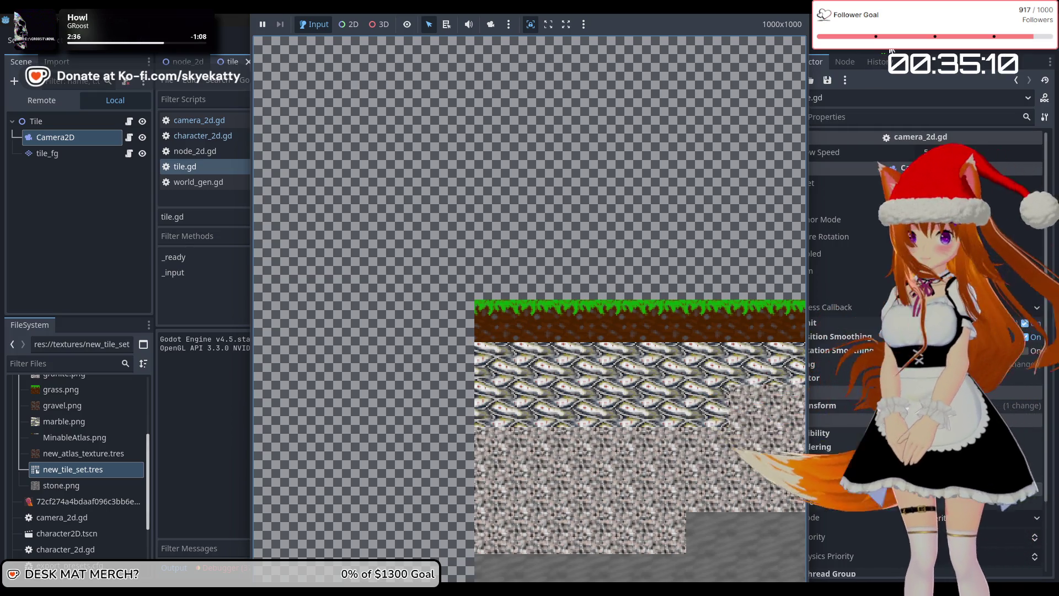
key("F8")
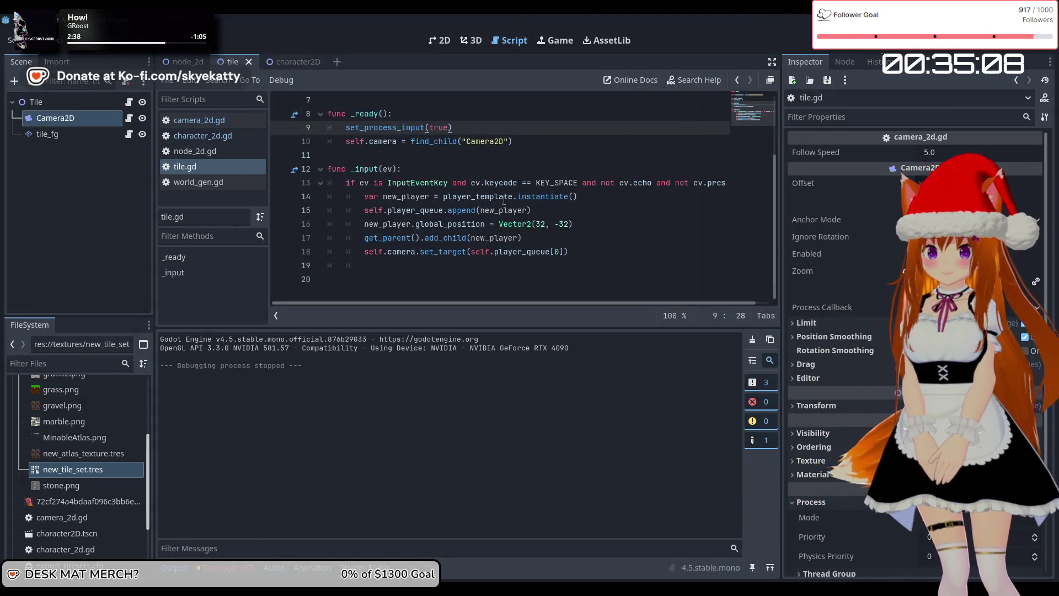
Step: Remove the self. prefix before camera on lines 10 and 18 of tile.gd
scroll(612, 240, "up", 2)
scroll(613, 238, "down", 2)
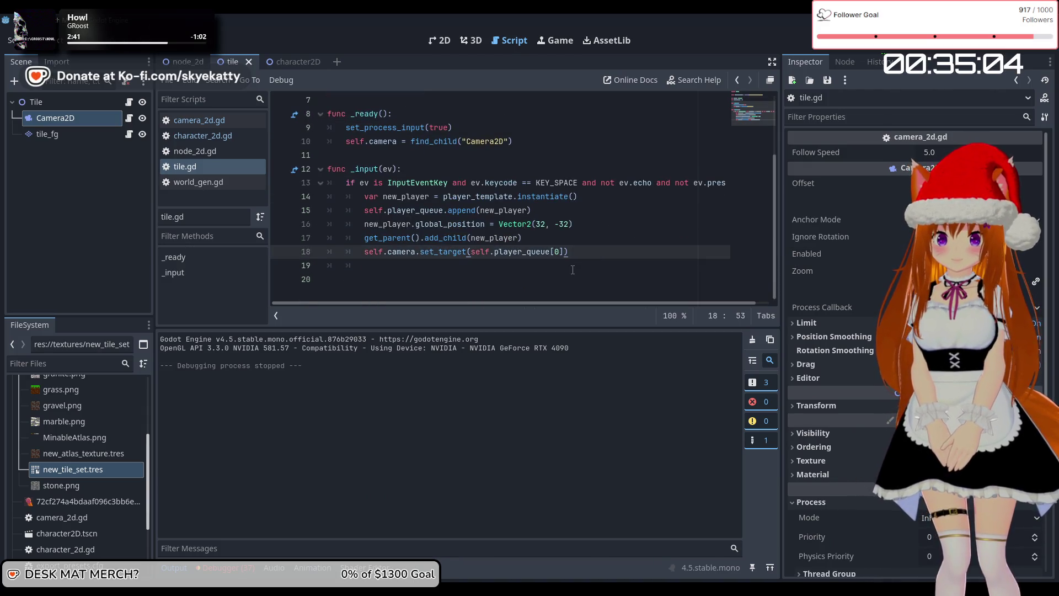
key("Down")
key("Up")
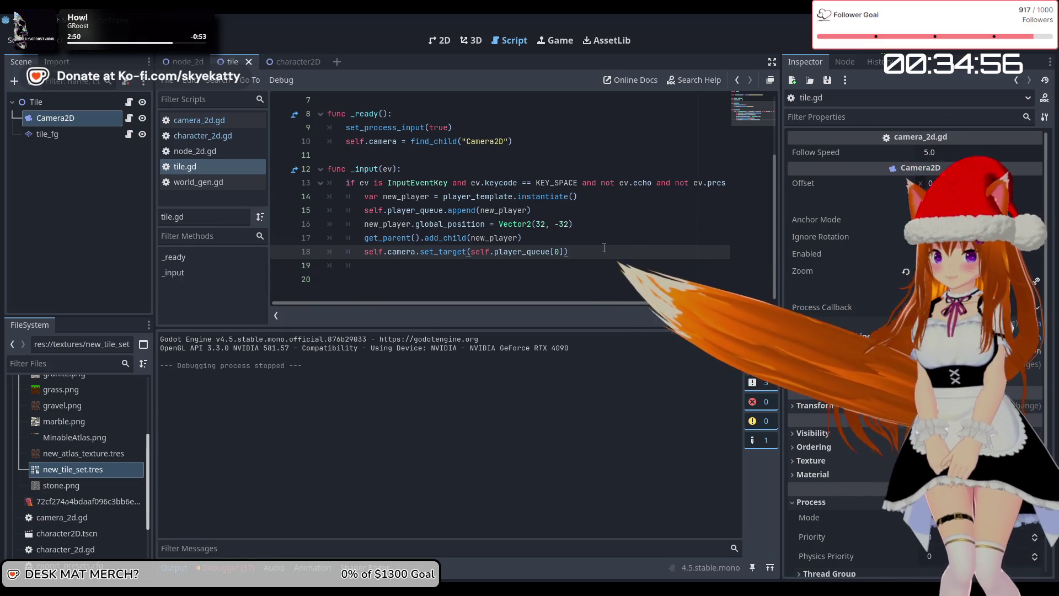
scroll(605, 247, "up", 3)
scroll(531, 237, "down", 3)
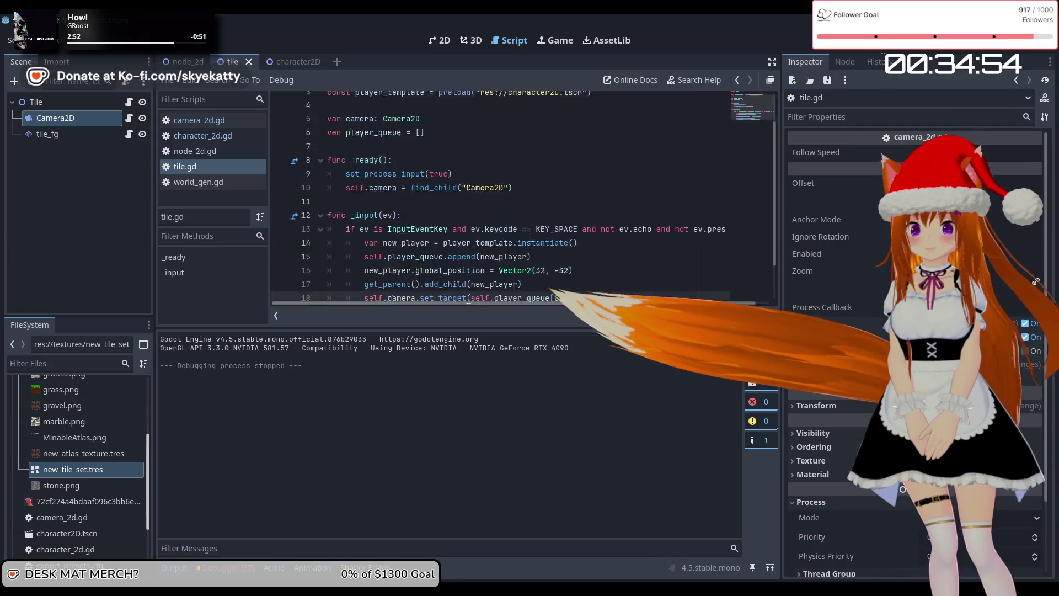
left_click(387, 252)
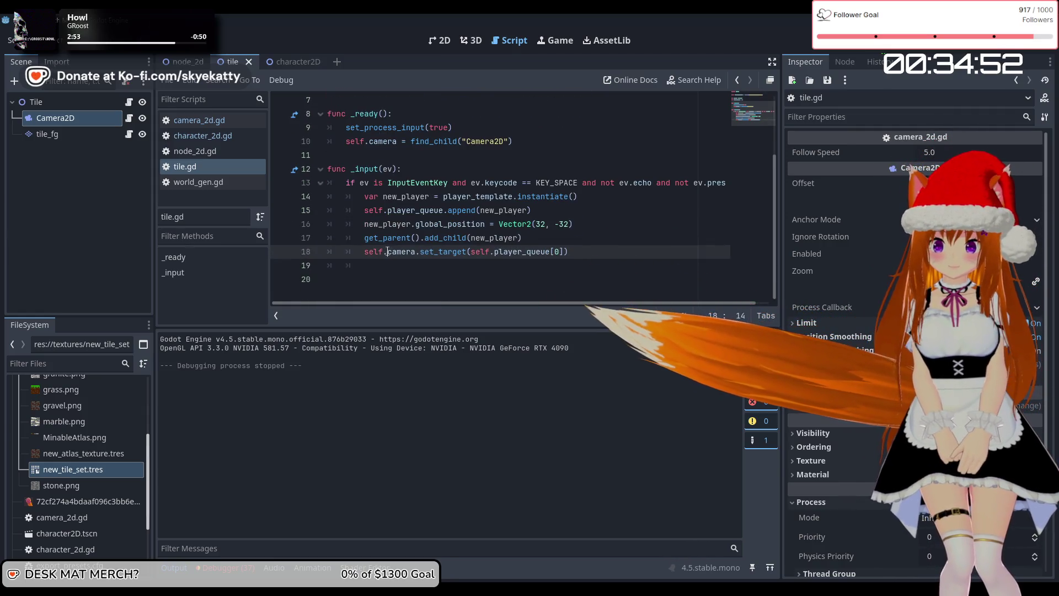
scroll(395, 220, "up", 1)
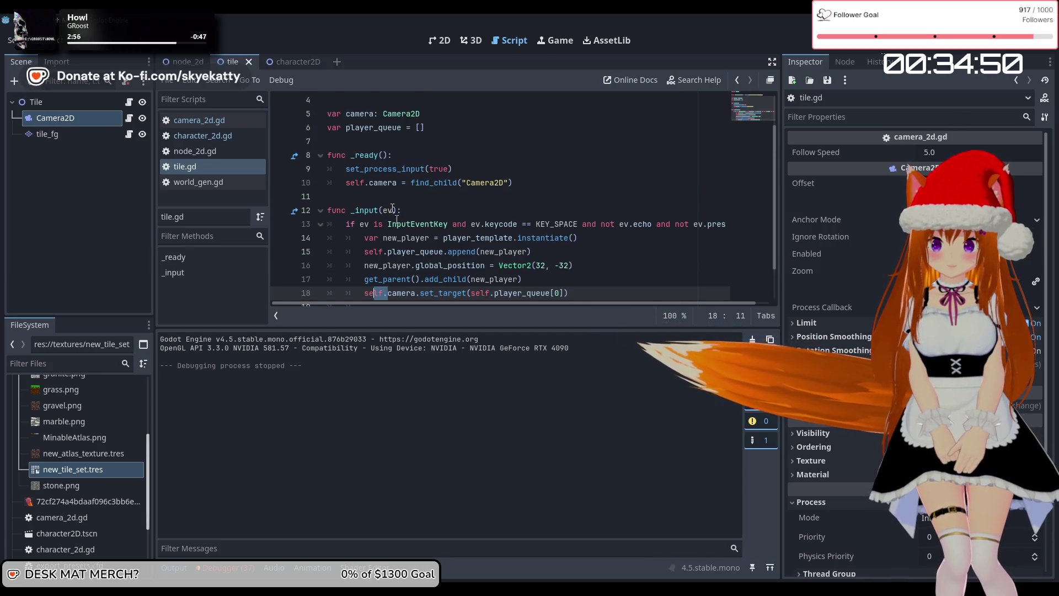
left_click(367, 183)
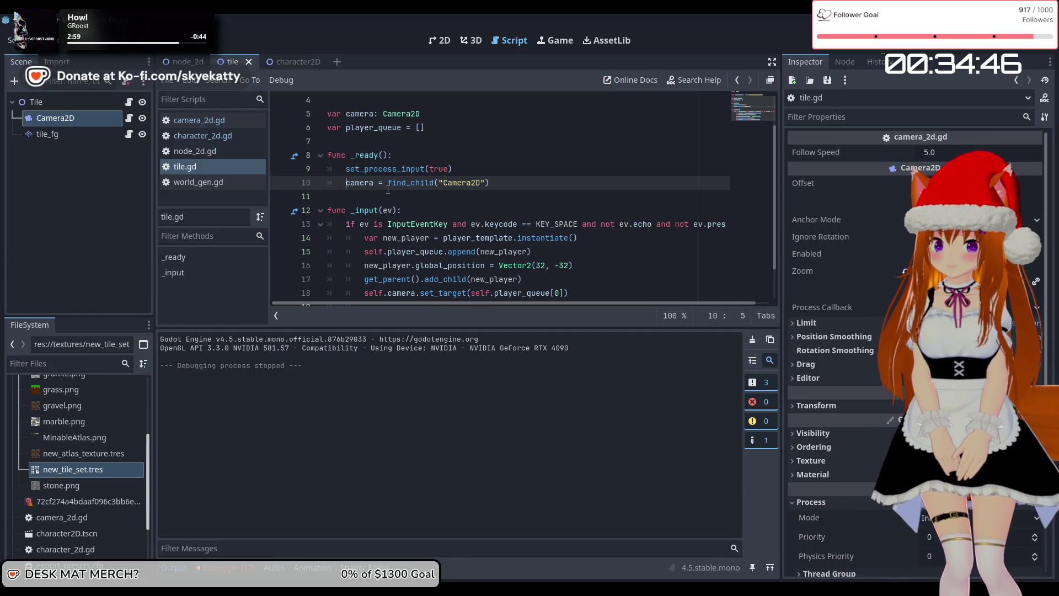
scroll(388, 189, "down", 1)
left_click_drag(388, 252, 364, 251)
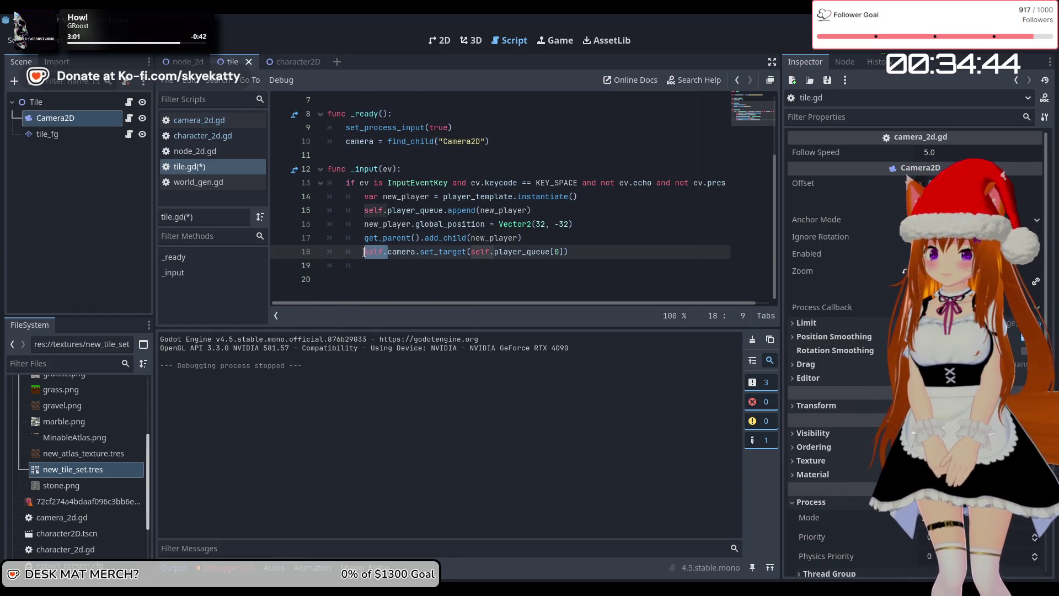
key("BackSpace")
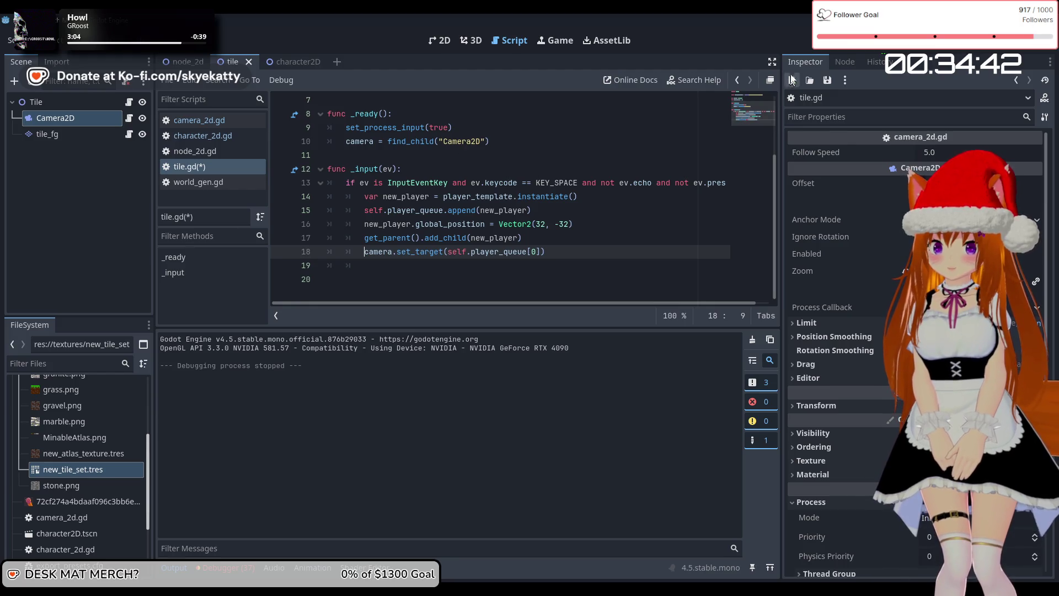
Step: Save tile.gd, relaunch the game, move the Player right on the grass, then stop it
left_click(871, 48)
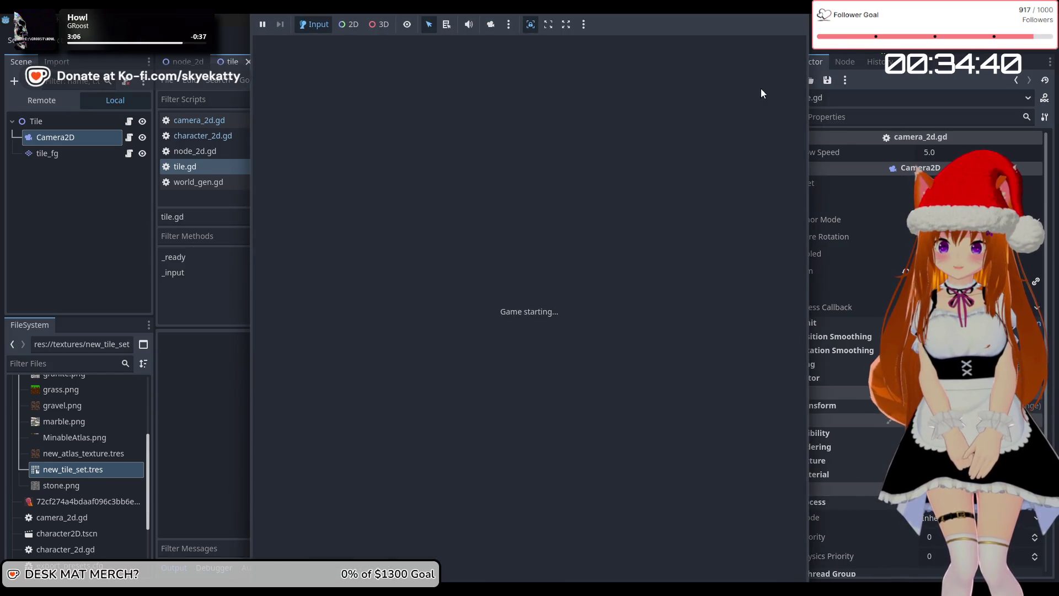
key("F8")
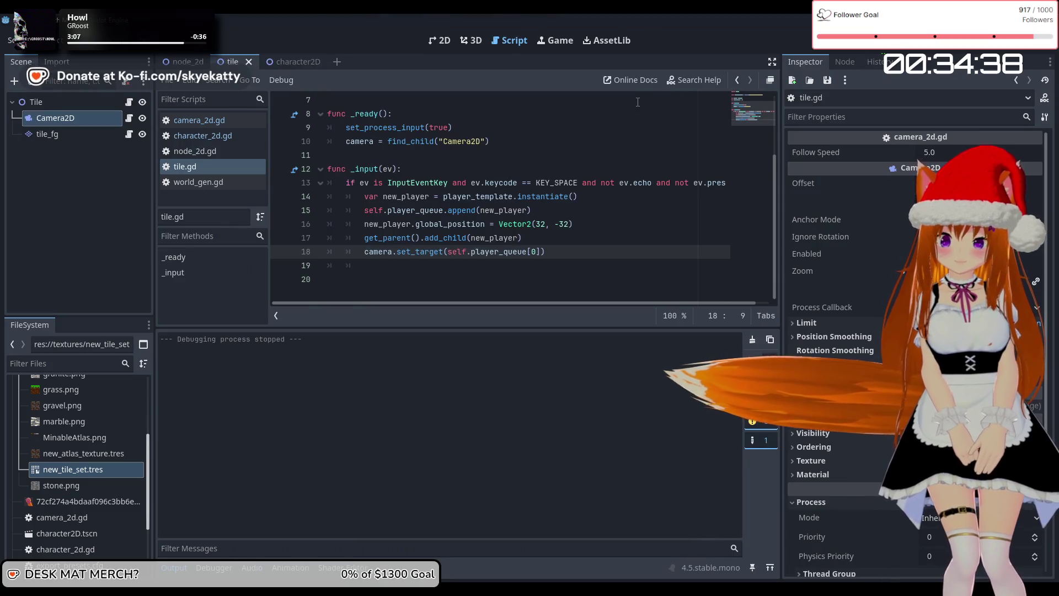
key("ctrl+s")
left_click(870, 49)
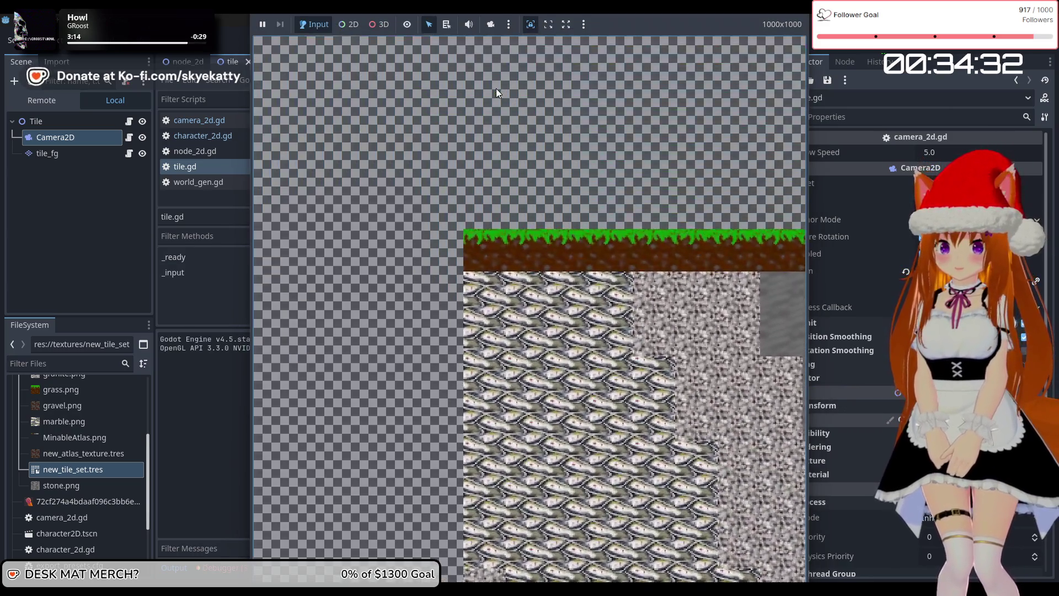
key("Right")
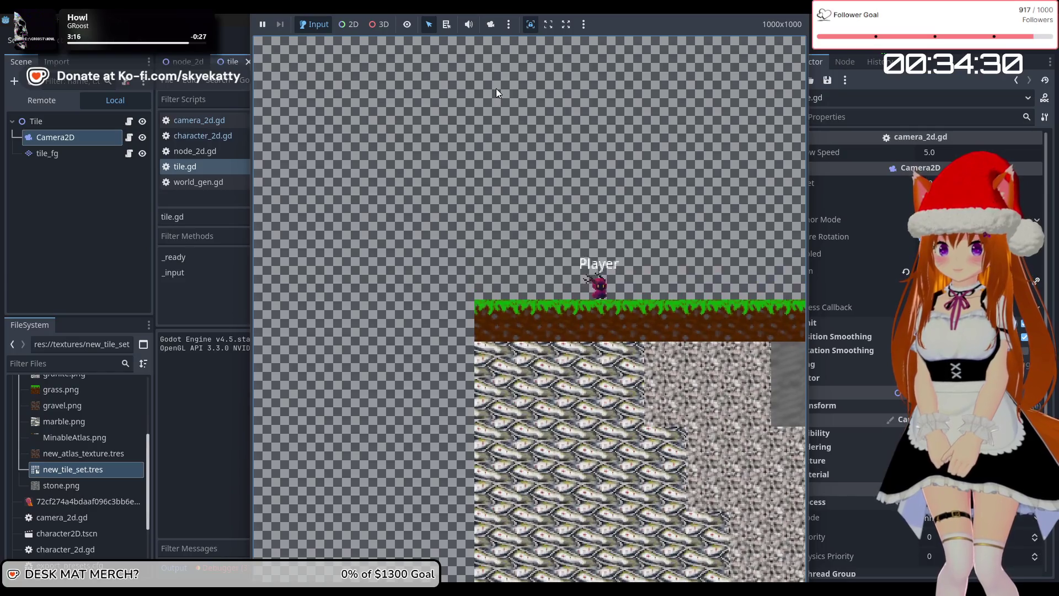
key("Right")
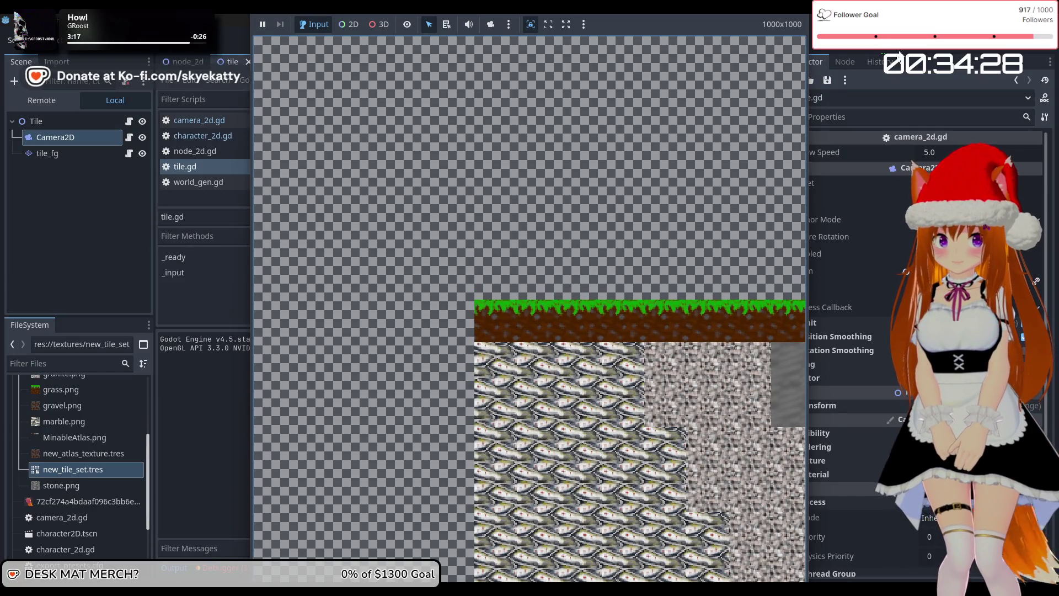
left_click(903, 49)
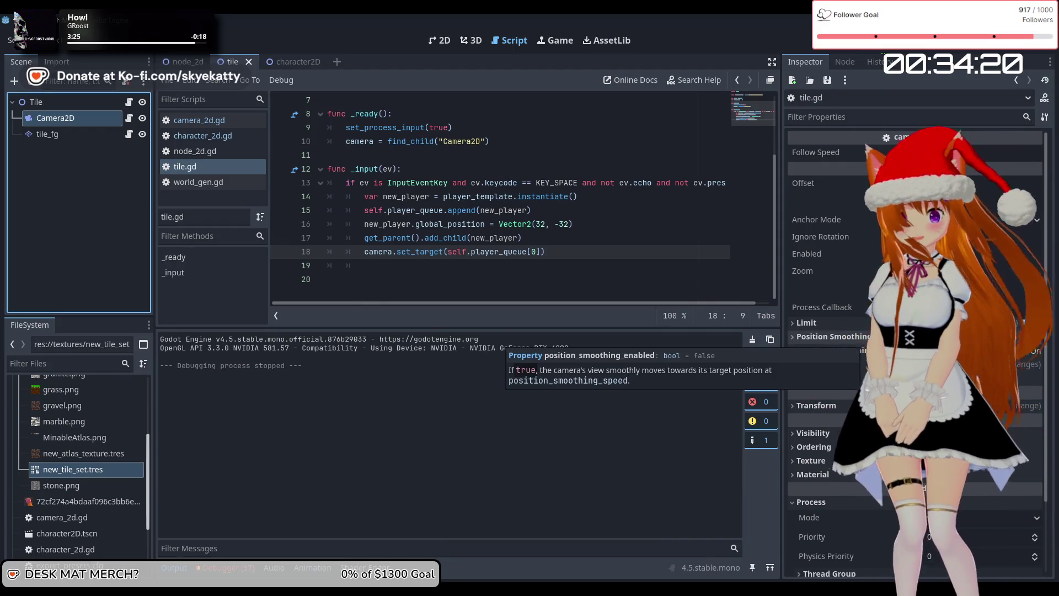
Step: Disable the Camera2D's Limit in the Inspector, check Position Smoothing, and run the game
scroll(868, 344, "down", 3)
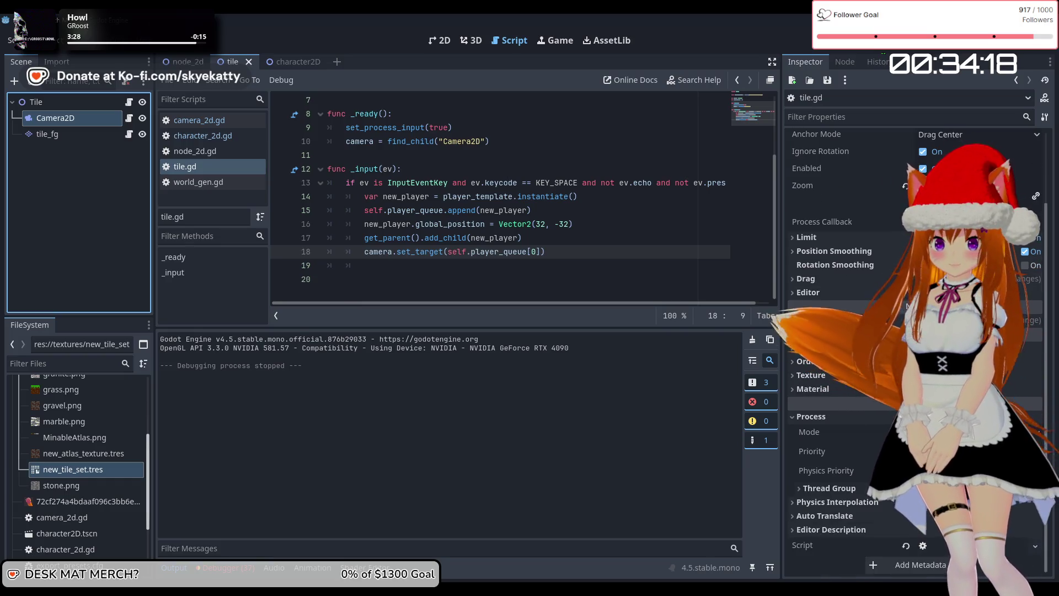
left_click(843, 239)
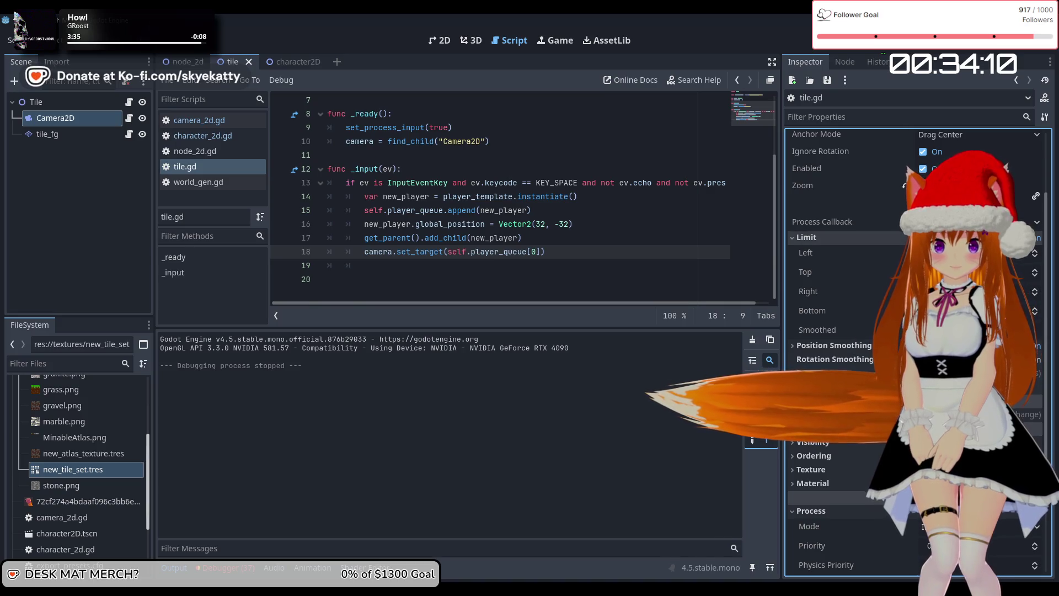
left_click(1026, 237)
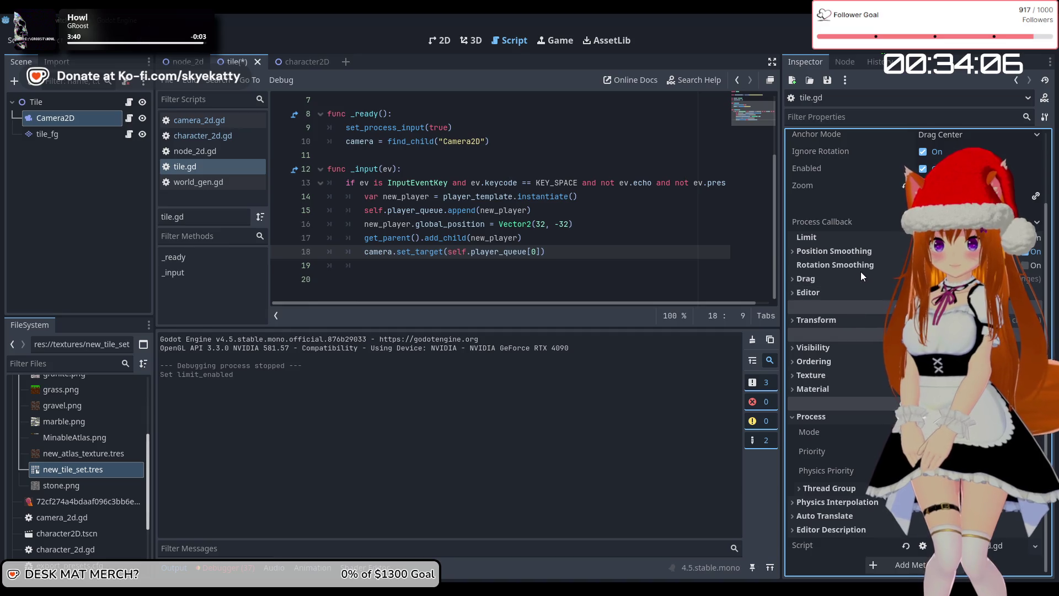
left_click(862, 252)
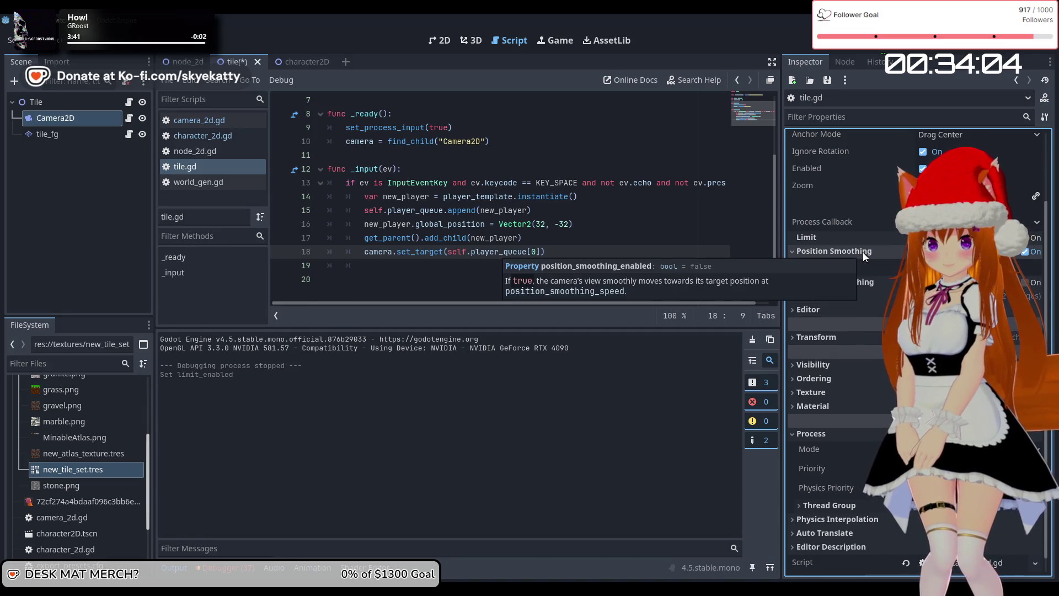
left_click(863, 253)
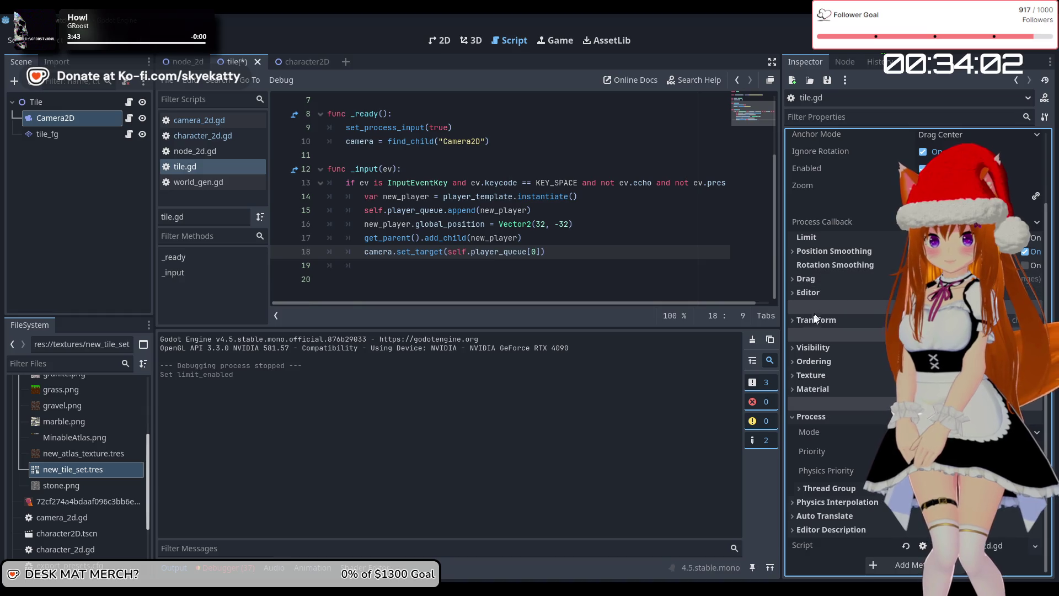
mouse_move(806, 333)
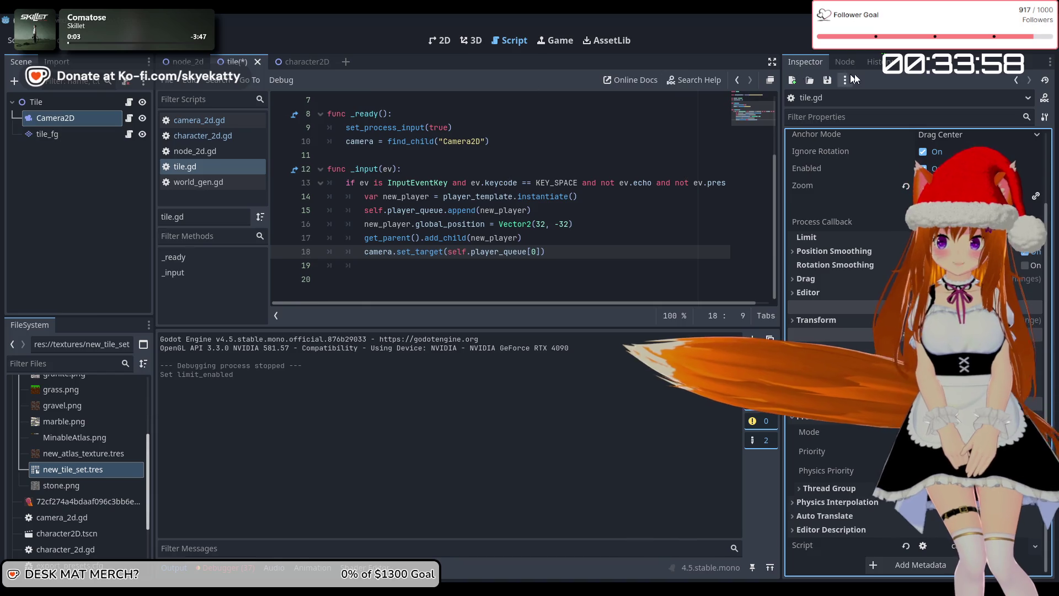
left_click(874, 48)
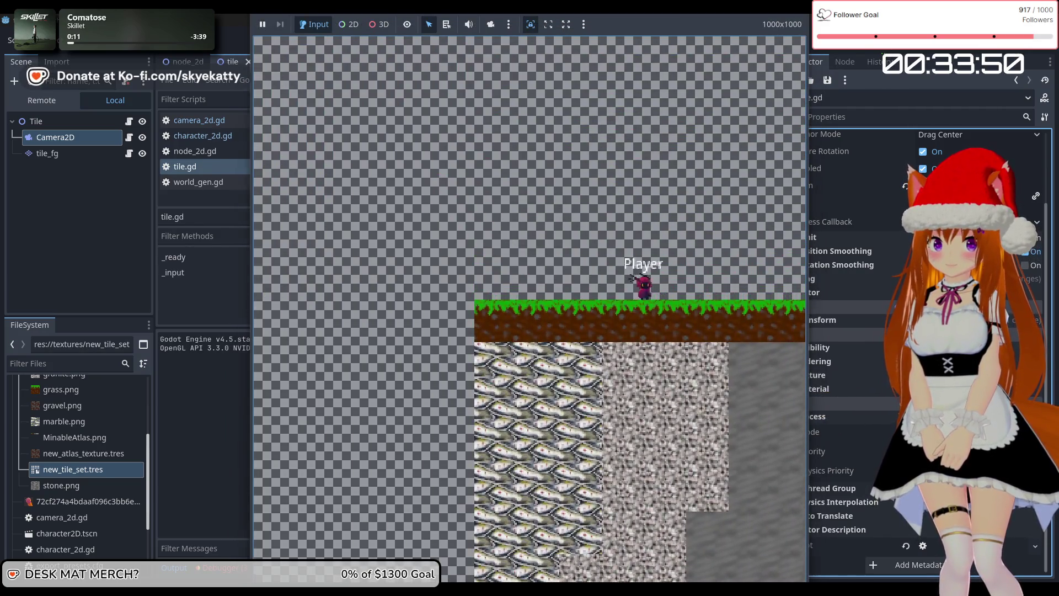
Step: Restart the game, spawn another Player on the grass, then stop it
key("F8")
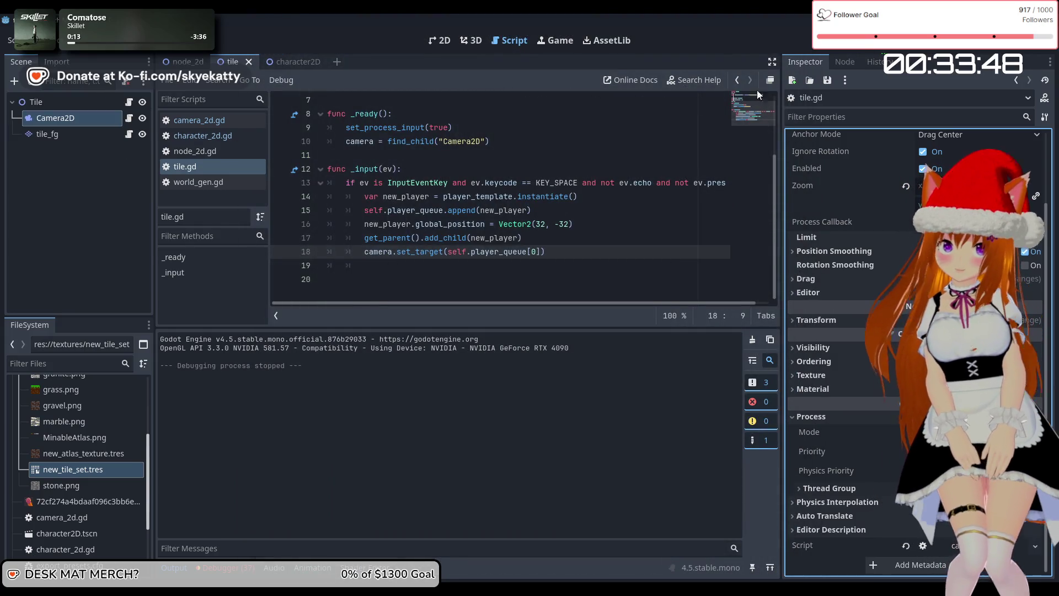
key("F5")
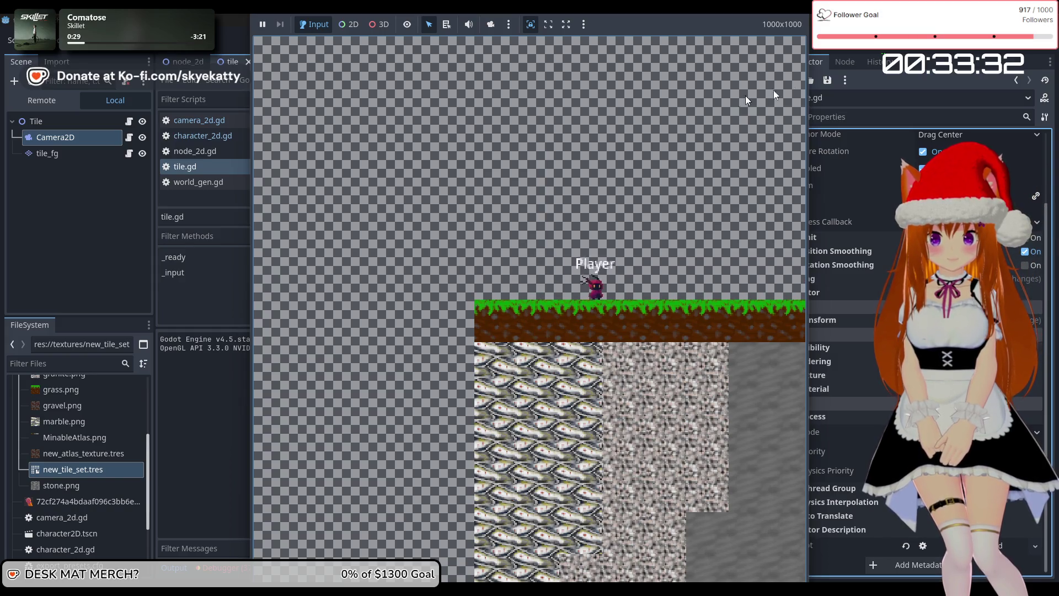
left_click(896, 49)
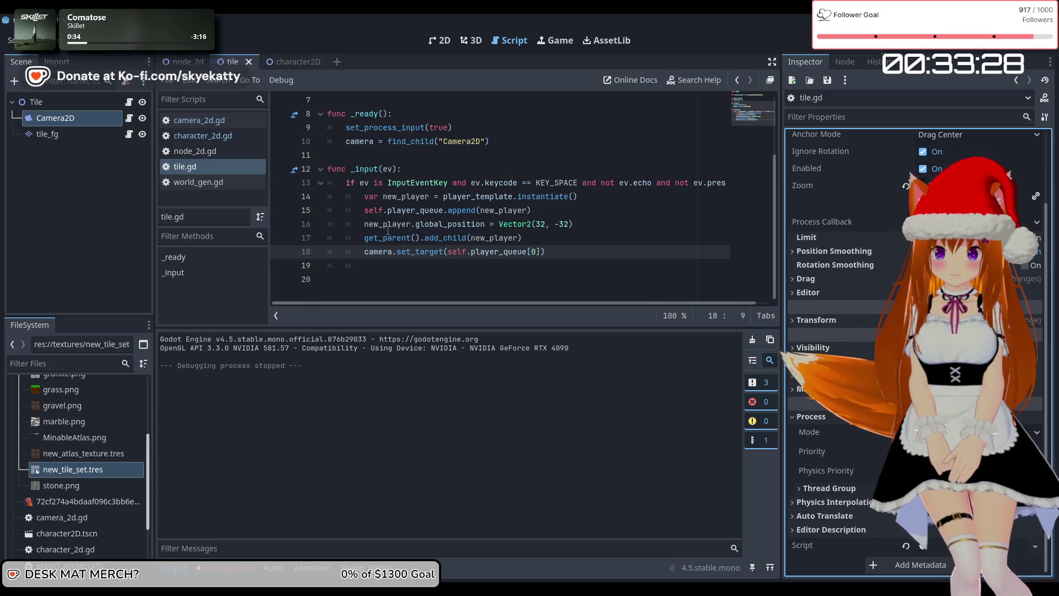
Step: Open camera_2d.gd and review the if !target check in _ready
left_click(443, 224)
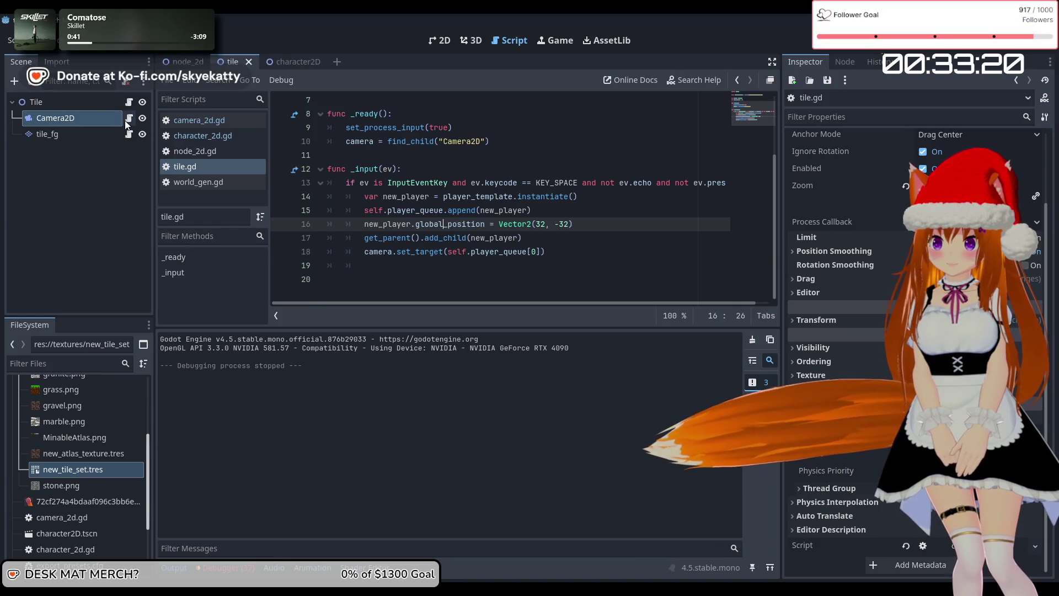
left_click(199, 119)
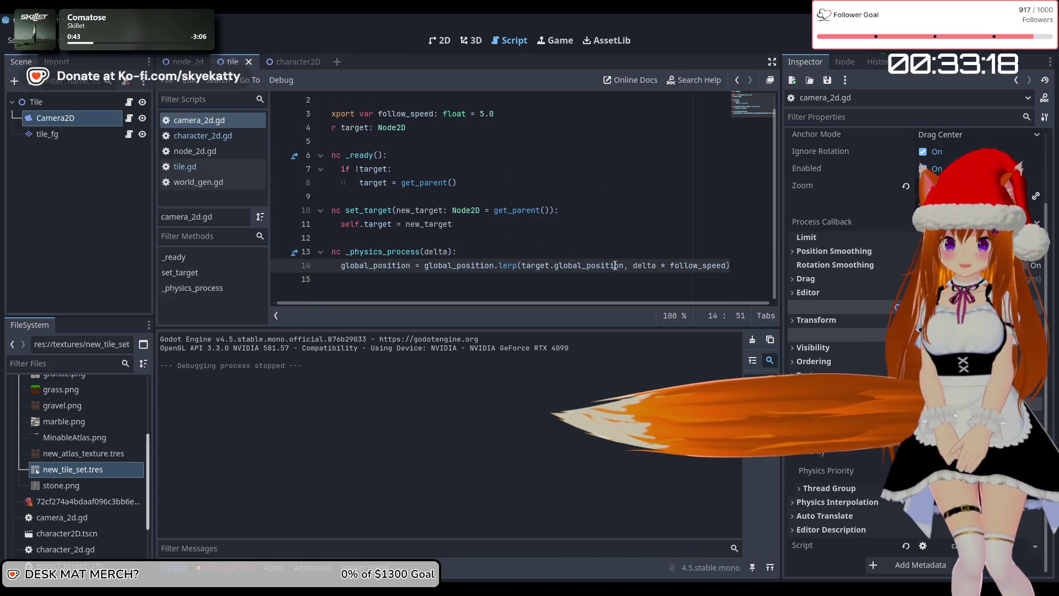
scroll(455, 217, "up", 1)
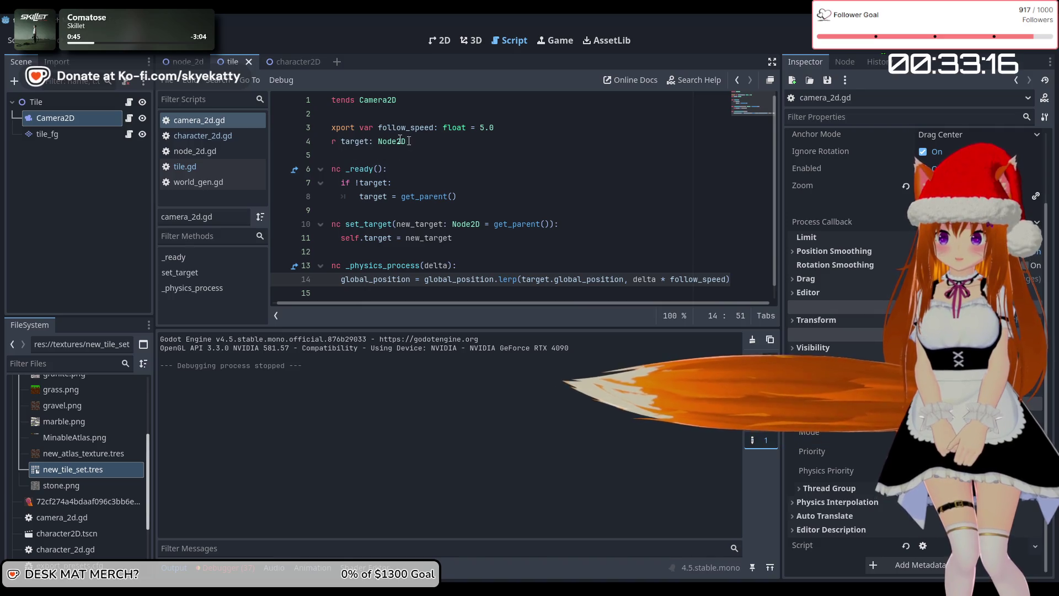
left_click_drag(393, 183, 312, 185)
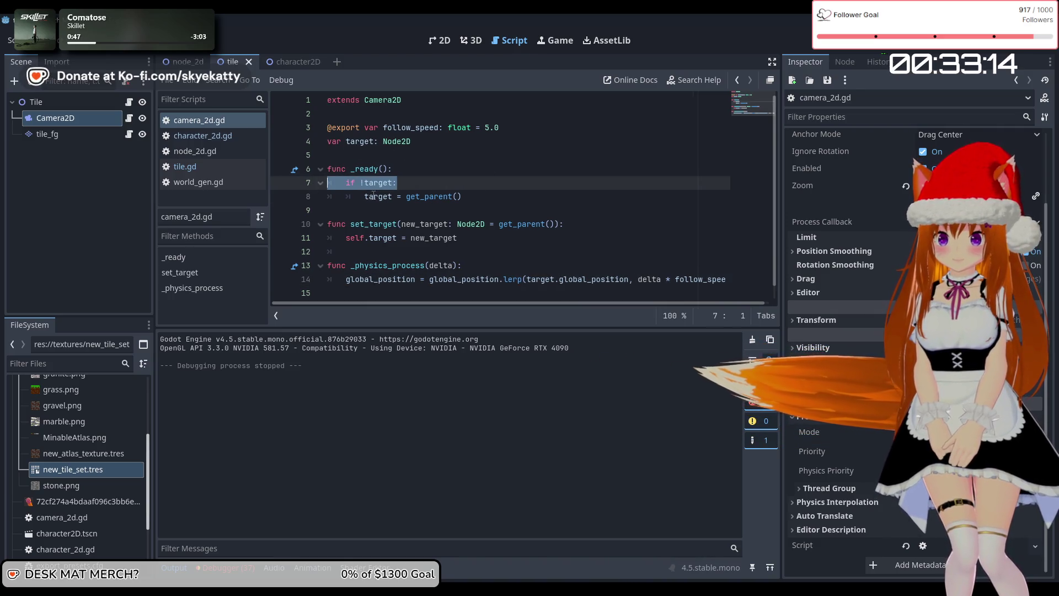
key("Down")
key("Down")
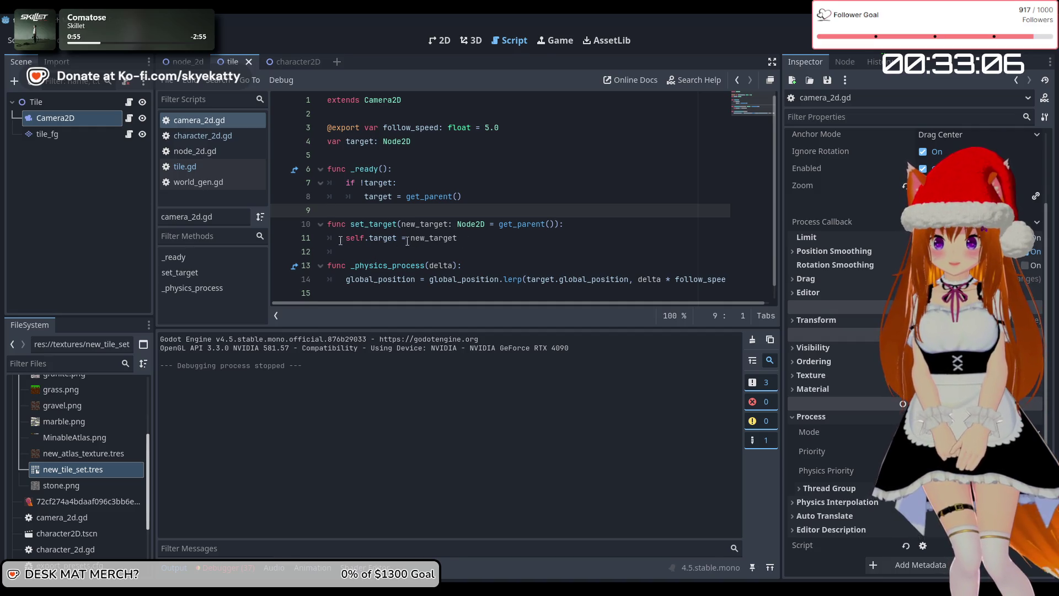
Step: Change the lerp target to self.target.global_position, then save and run the game
left_click(529, 279)
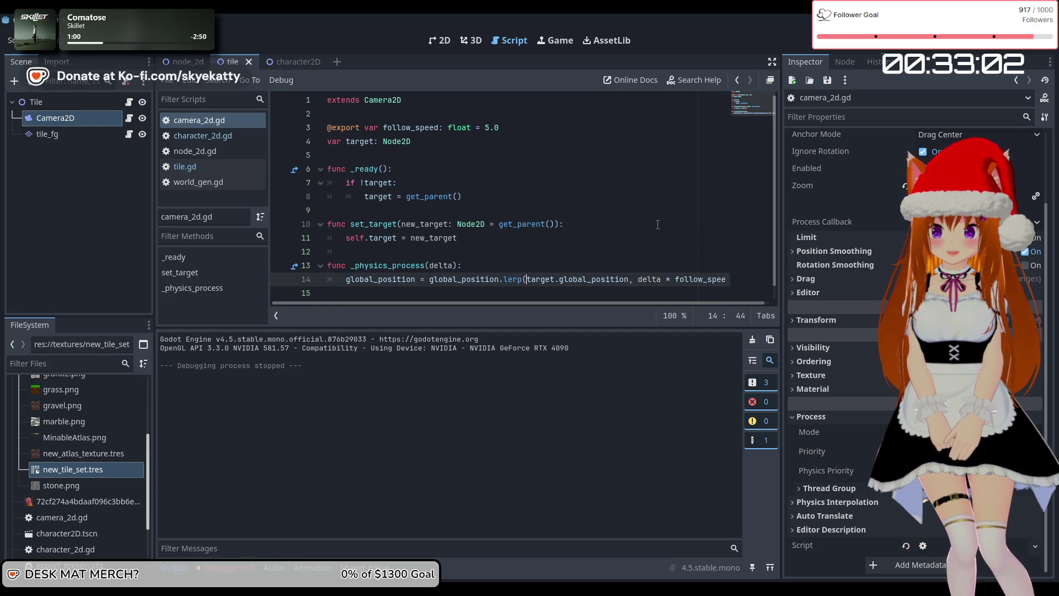
type("self")
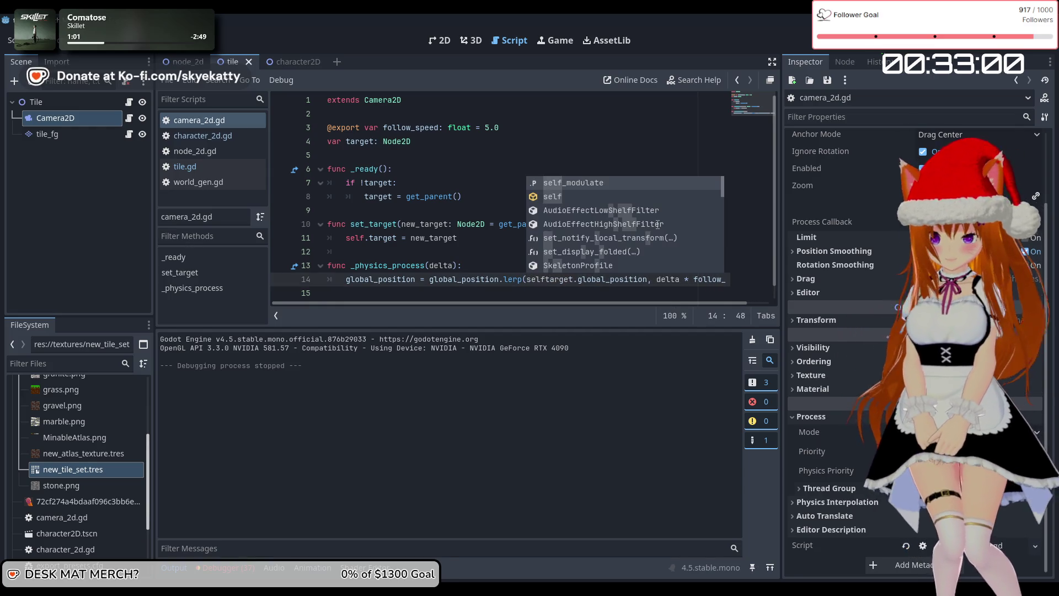
type(".")
left_click(478, 200)
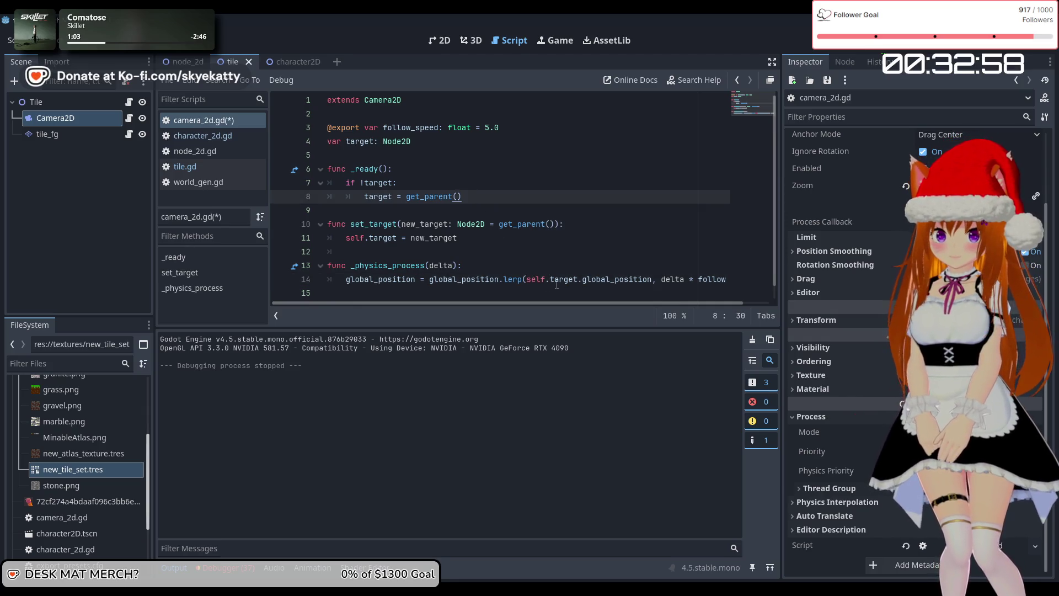
scroll(557, 285, "down", 1)
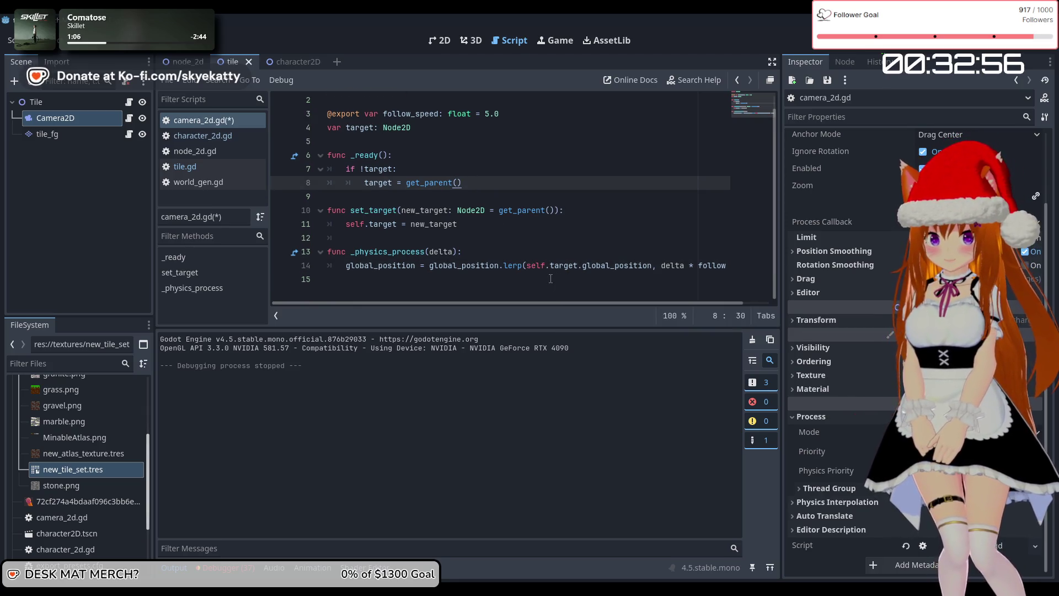
left_click(868, 48)
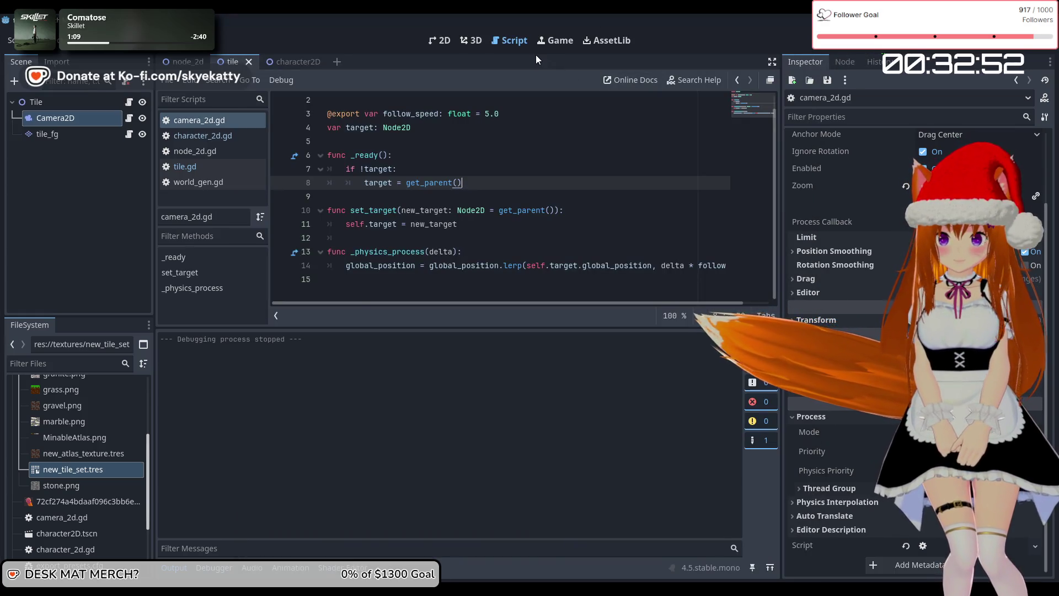
Step: Walk the Player right along the grass in the running game, then stop it with F8
key("ctrl+s")
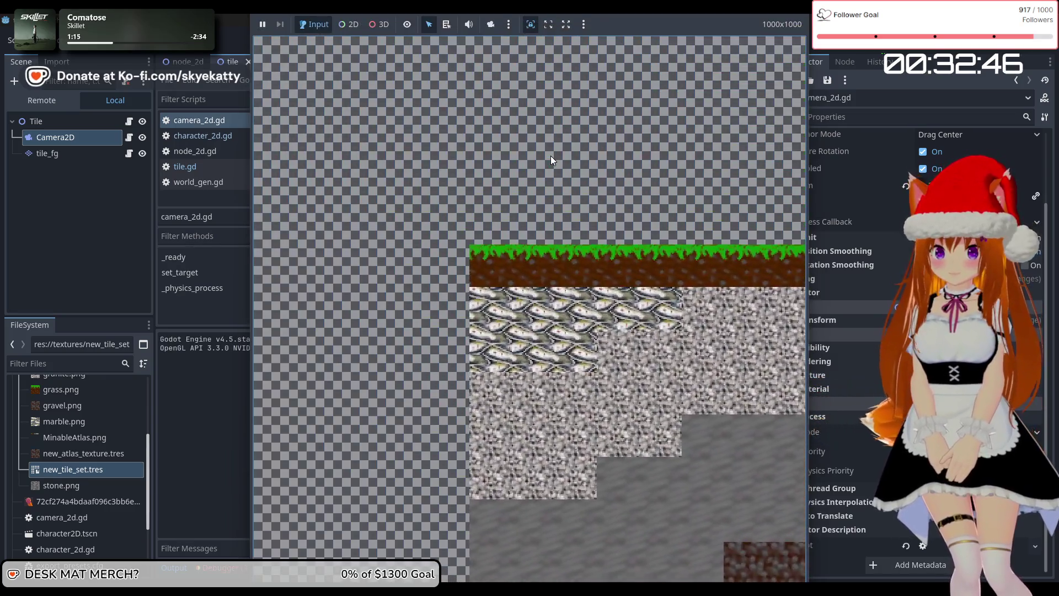
key("Right")
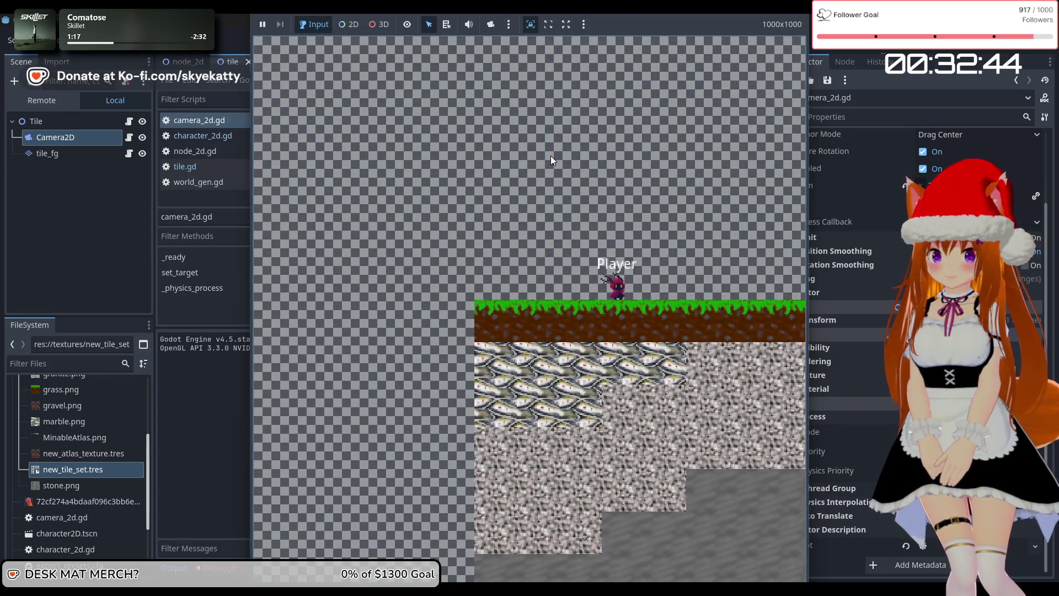
key("Right")
key("F8")
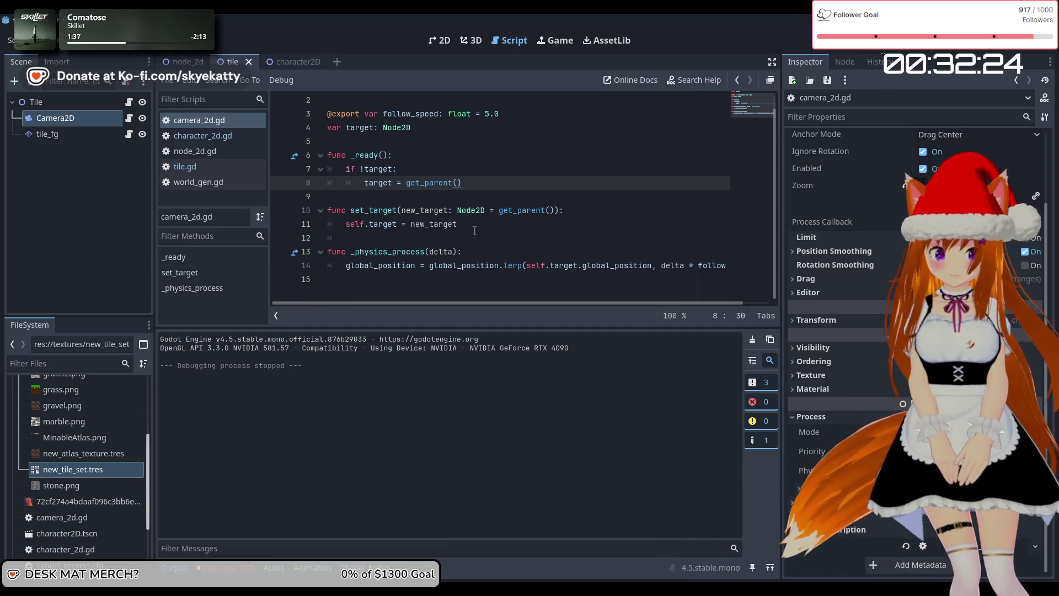
mouse_move(496, 265)
left_mouse_down()
mouse_move(706, 266)
mouse_move(752, 281)
mouse_move(728, 266)
mouse_move(220, 234)
left_mouse_up()
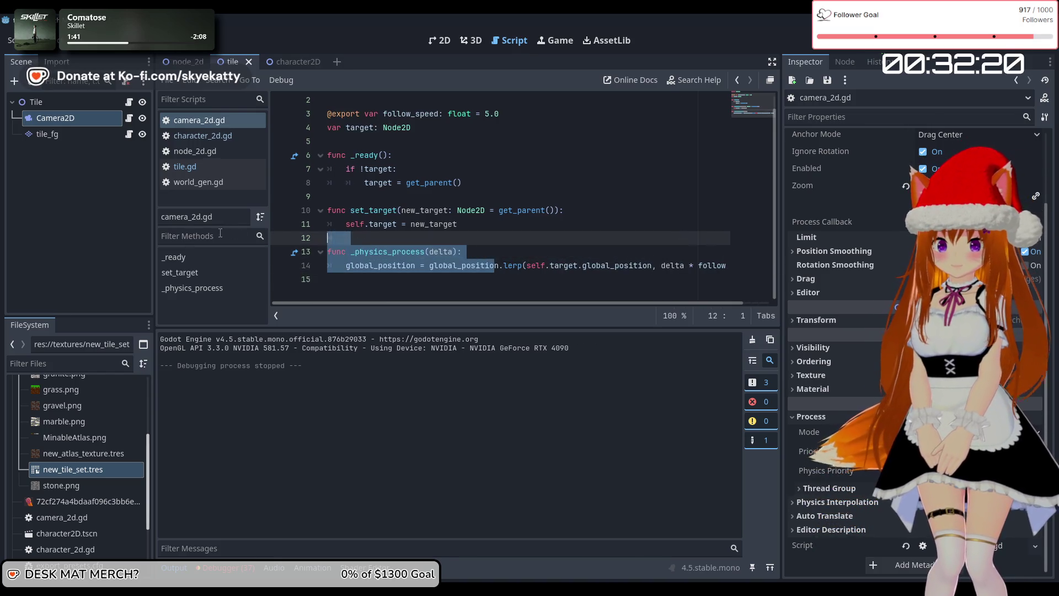
left_click(475, 227)
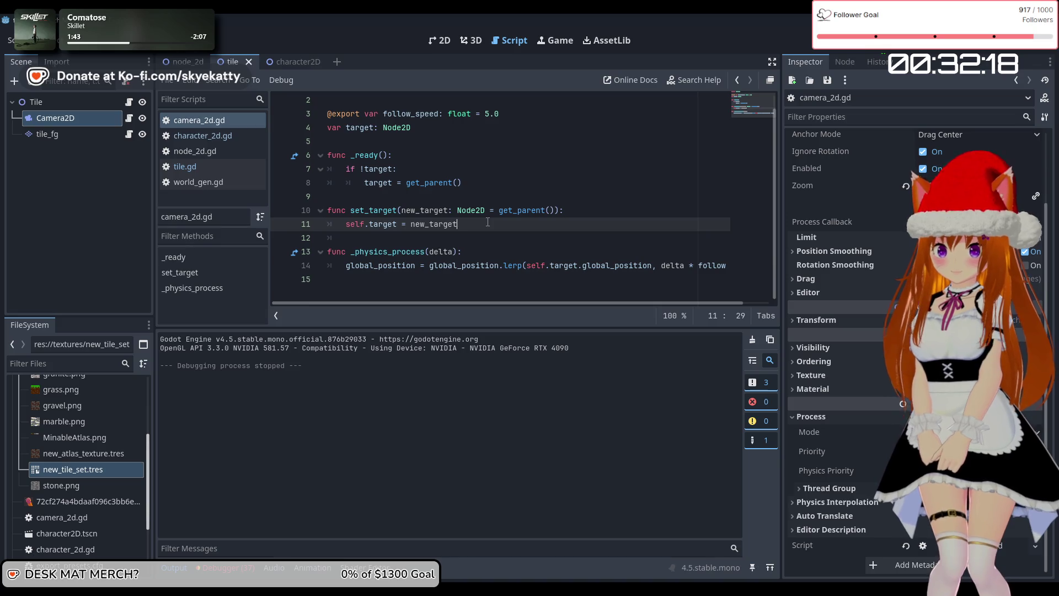
left_click(496, 252)
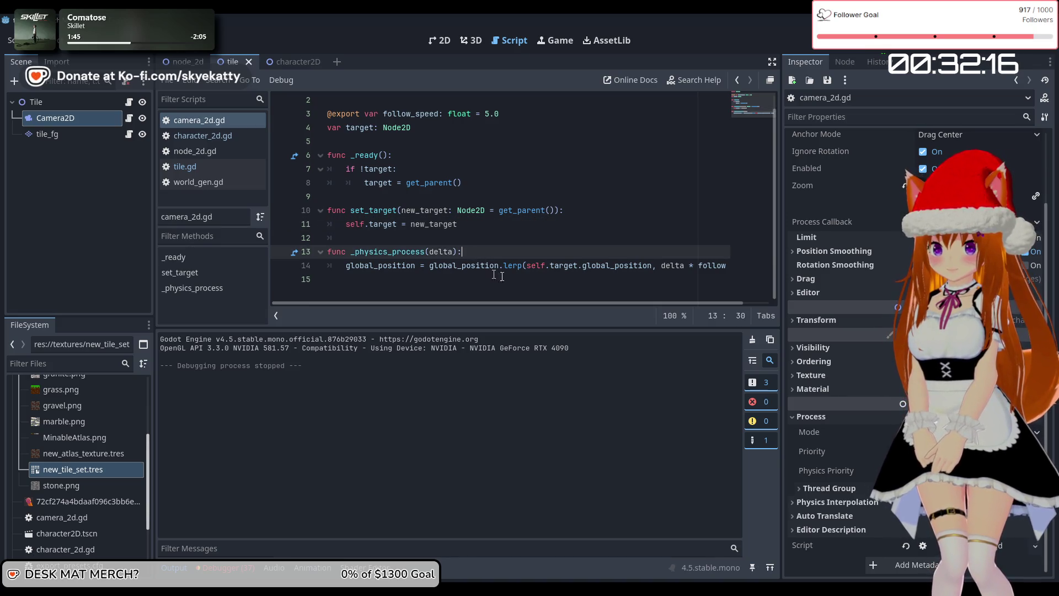
left_click_drag(597, 265, 745, 270)
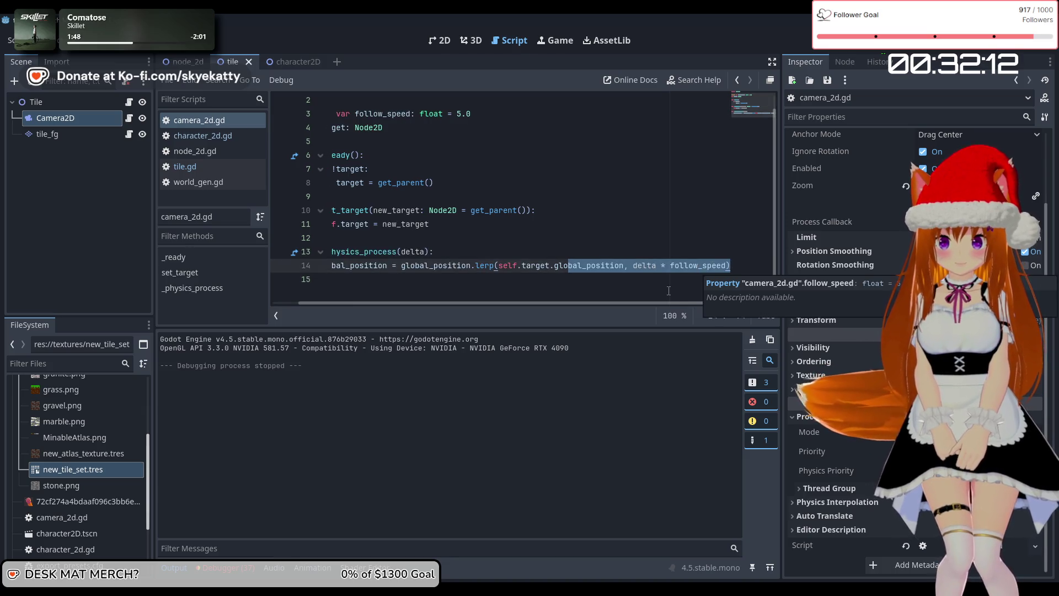
left_click(674, 267)
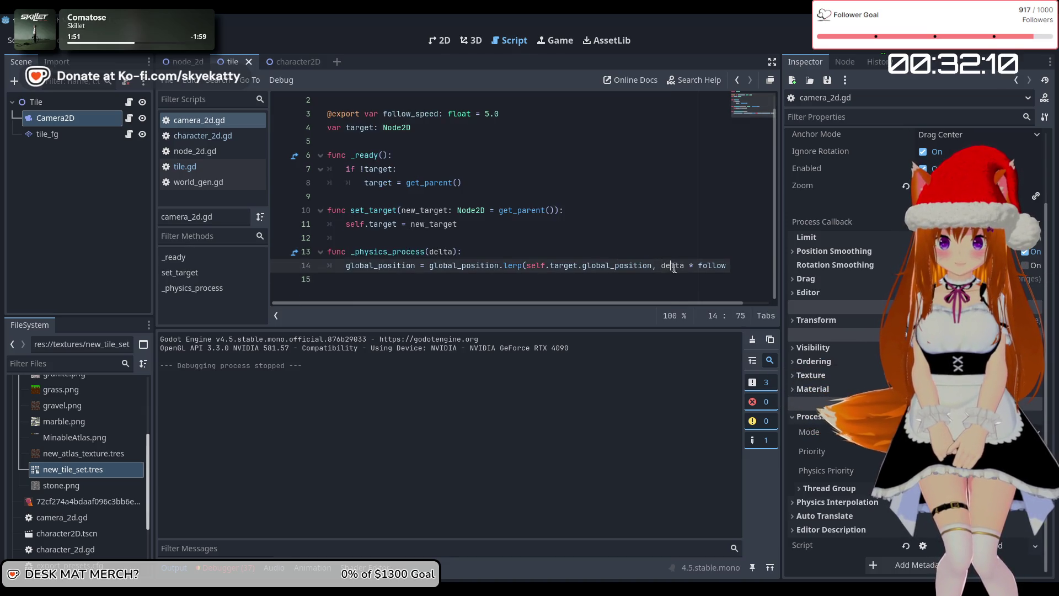
left_click(602, 266)
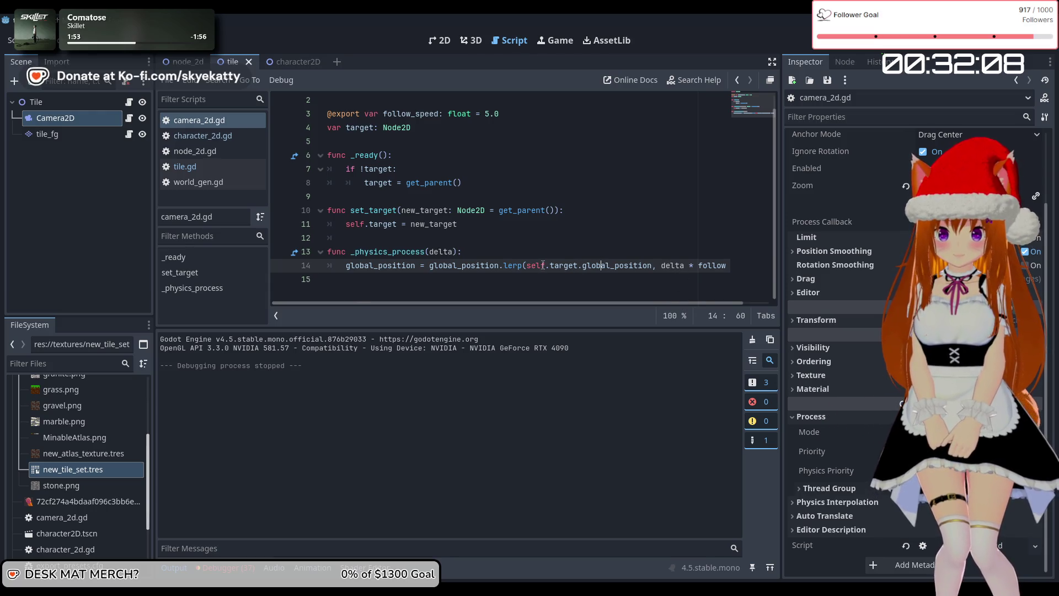
mouse_move(685, 266)
left_mouse_down()
mouse_move(725, 266)
mouse_move(266, 254)
left_mouse_up()
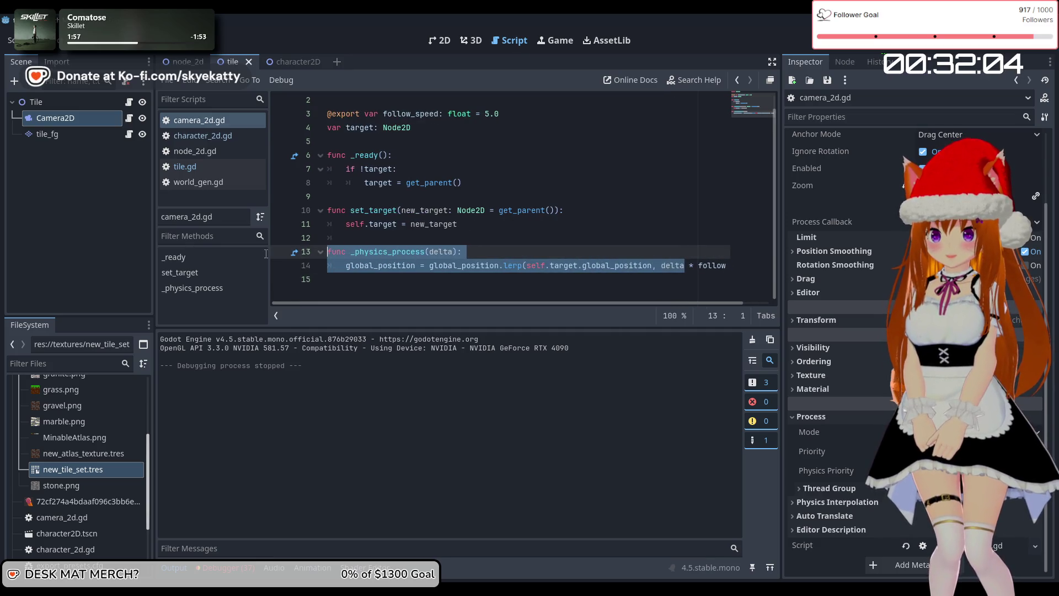
left_click(497, 193)
scroll(388, 147, "up", 1)
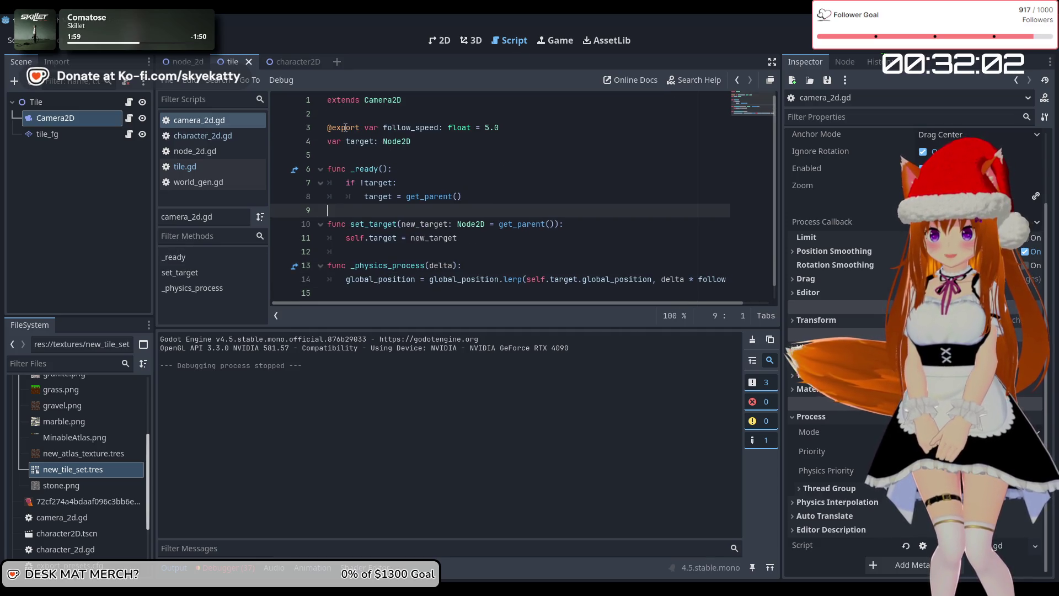
scroll(654, 212, "down", 1)
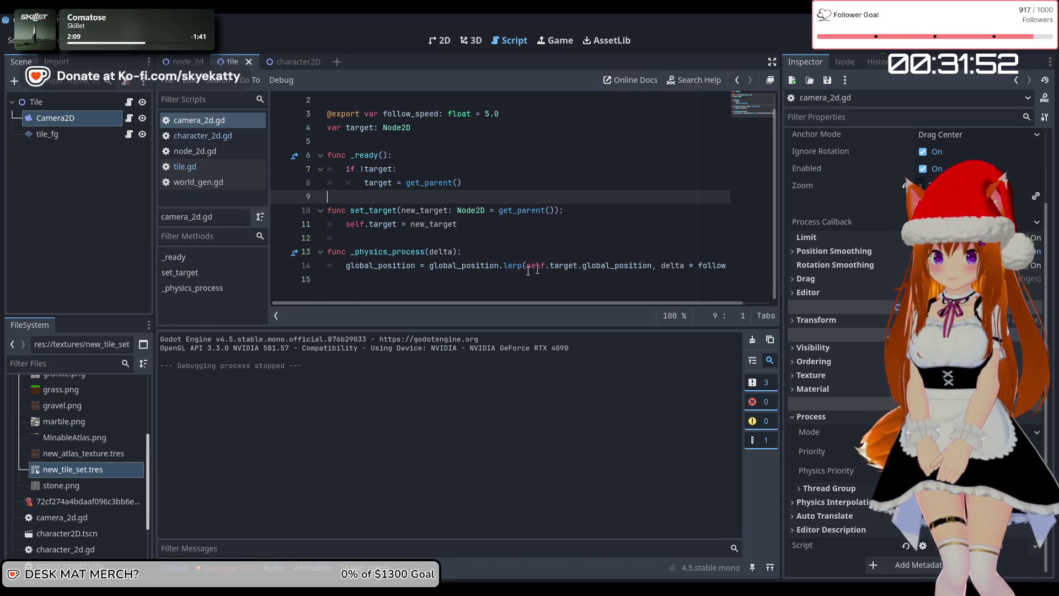
Step: Move self.target.global_position out of the lerp into a new targpos assignment line
left_click(516, 257)
key("Return")
type("tar")
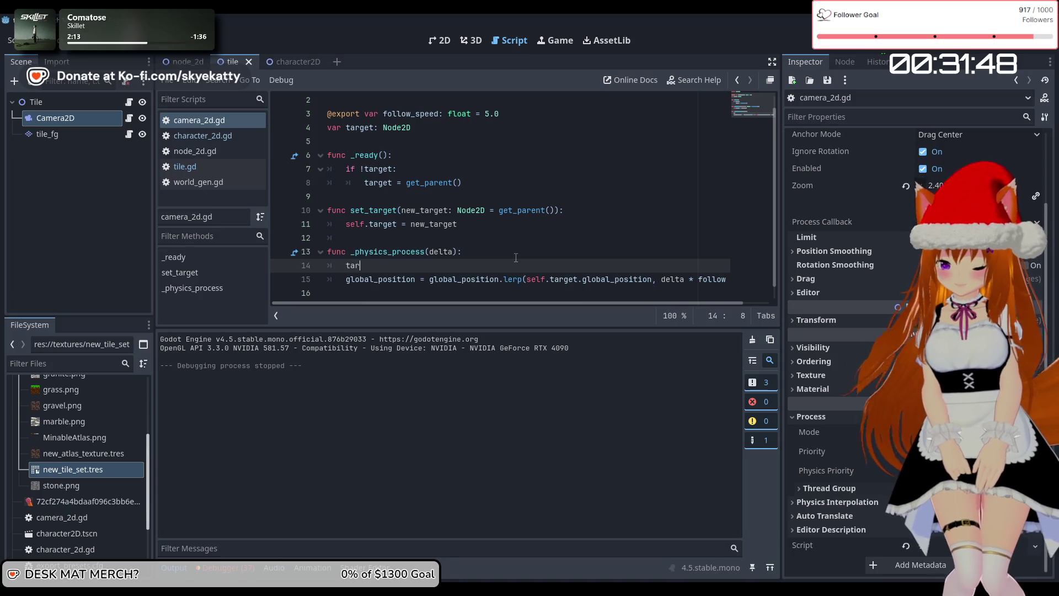
type("gpos")
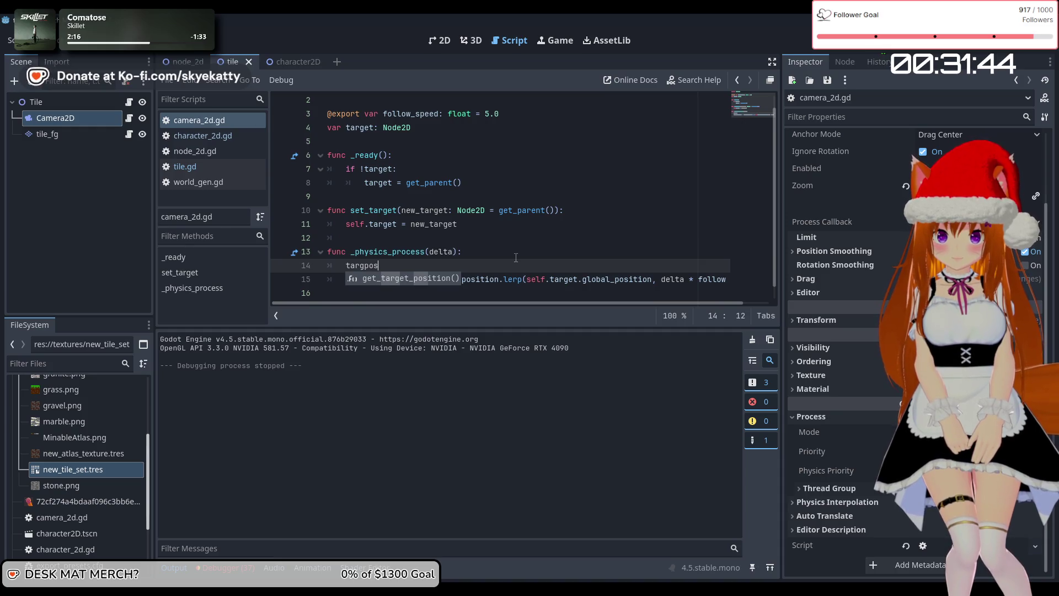
type(" =")
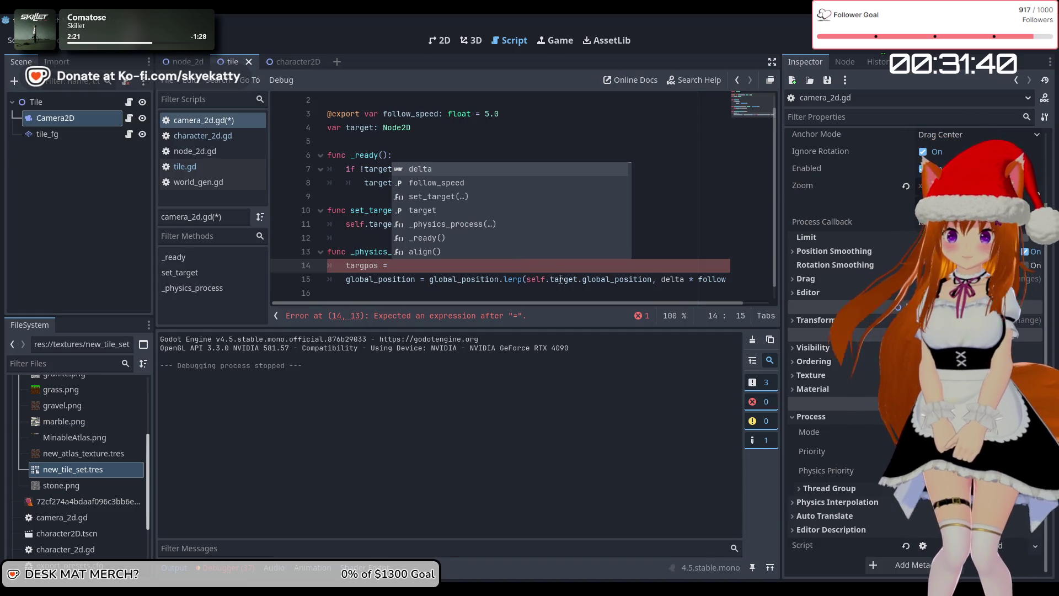
left_click_drag(528, 279, 652, 279)
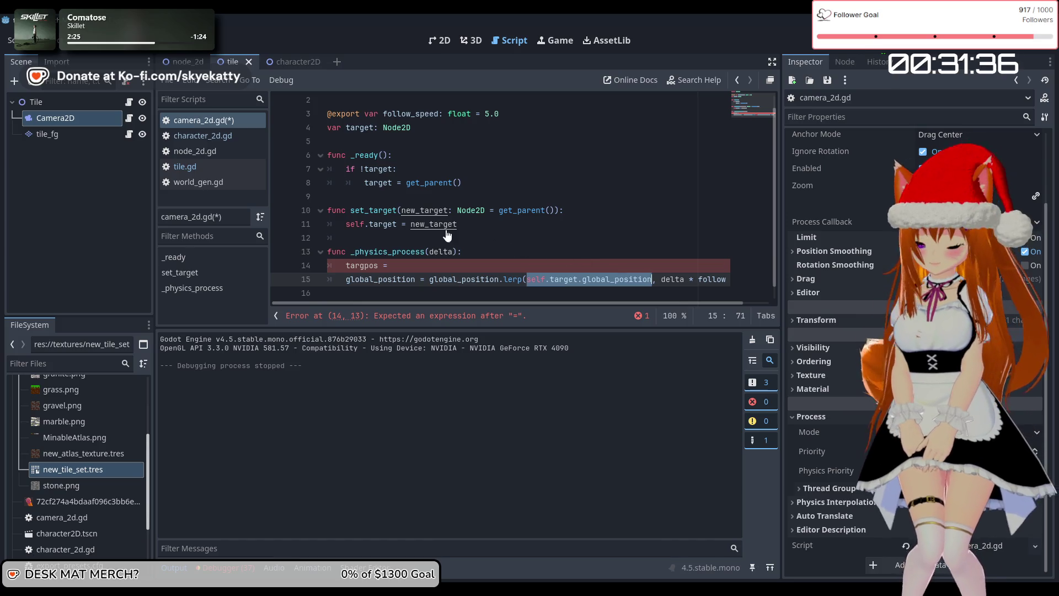
key("ctrl+x")
left_click(455, 264)
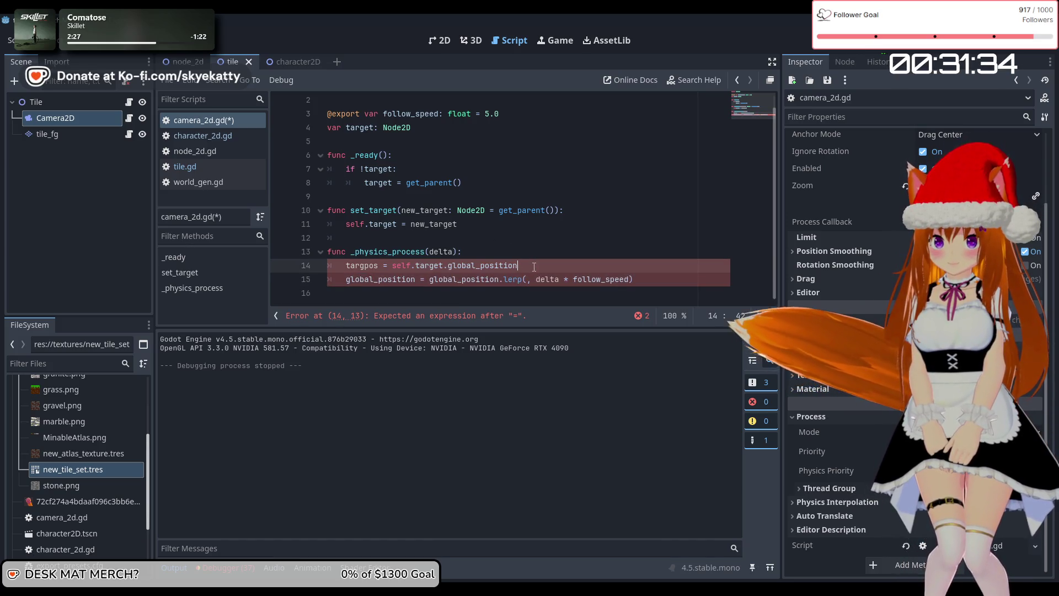
key("ctrl+v")
Step: Declare targpos with var and pass targpos as the lerp's first argument
key("Home")
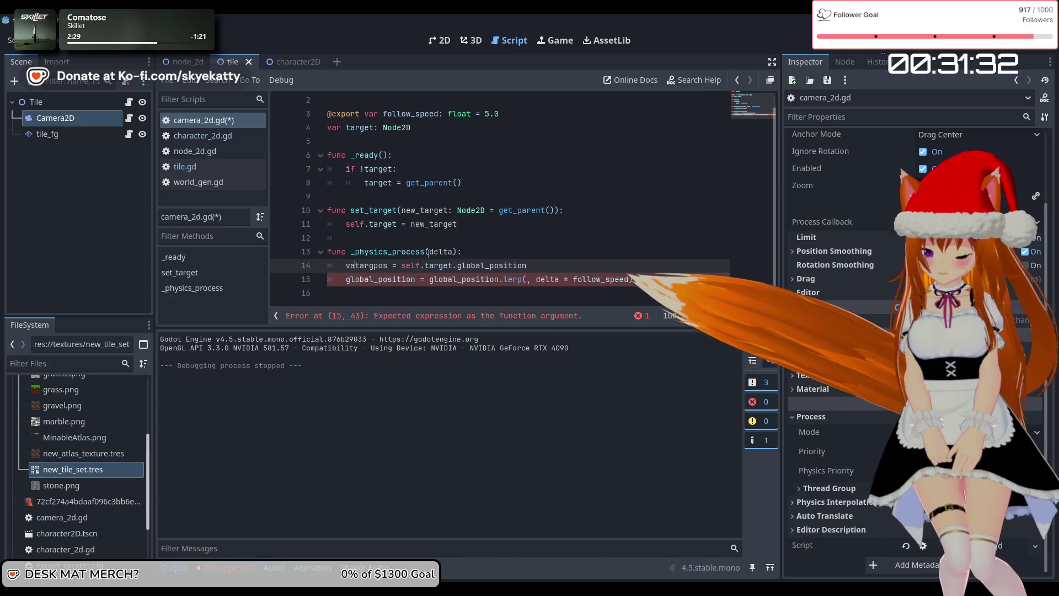
type("var")
left_click(576, 261)
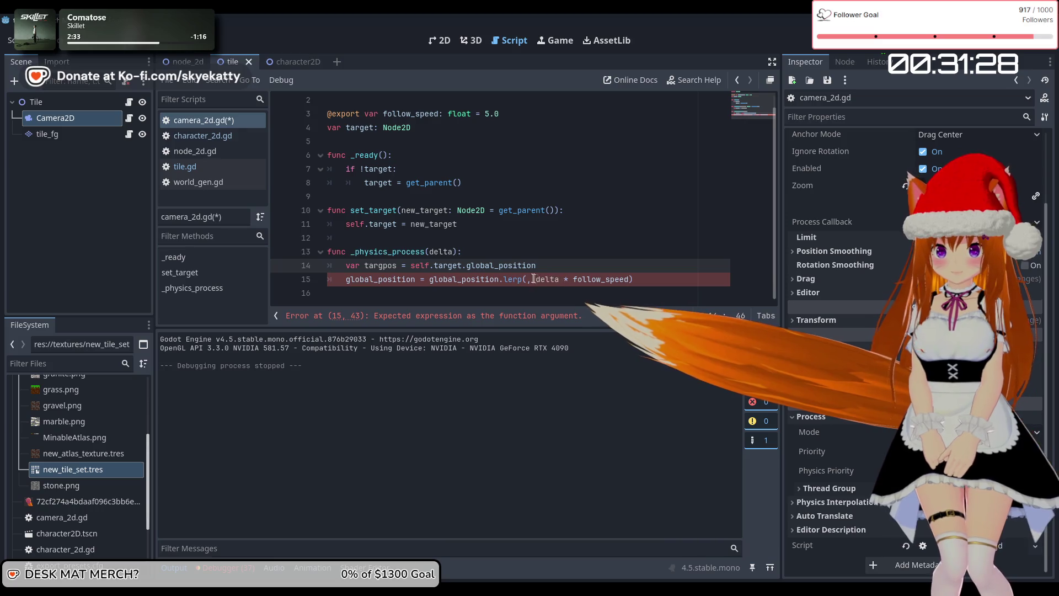
key("Down")
type("targpo")
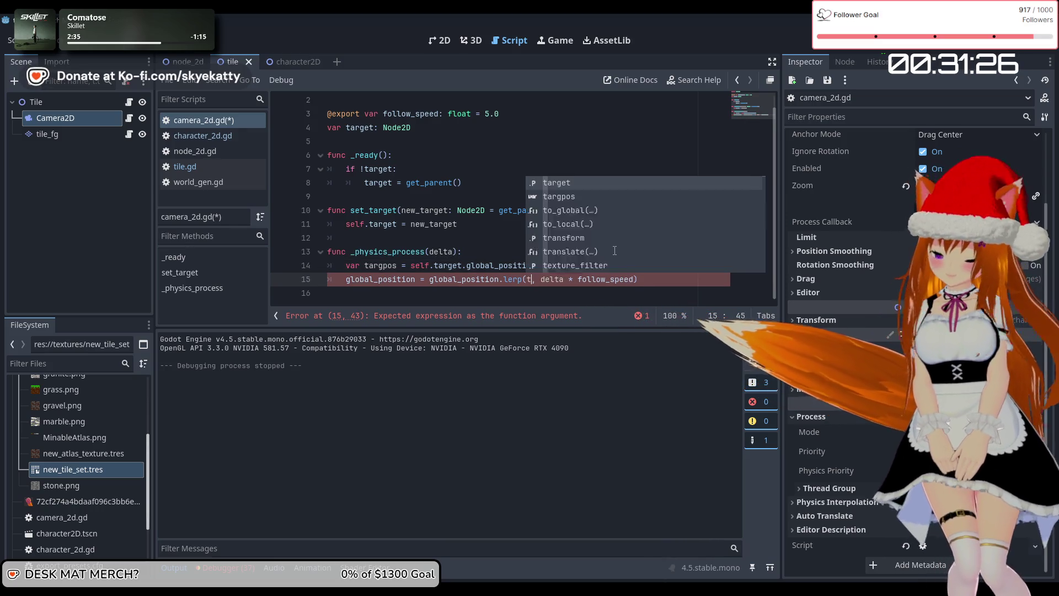
type("s")
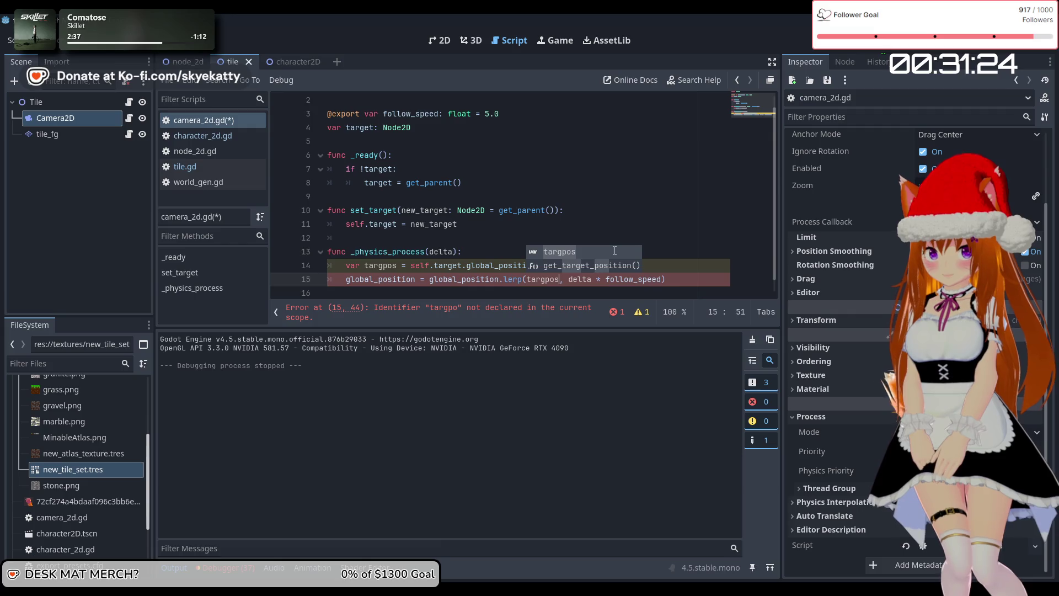
left_click(611, 212)
Step: Add print(targpos) after the lerp, then save and run the game with F5
left_click(717, 283)
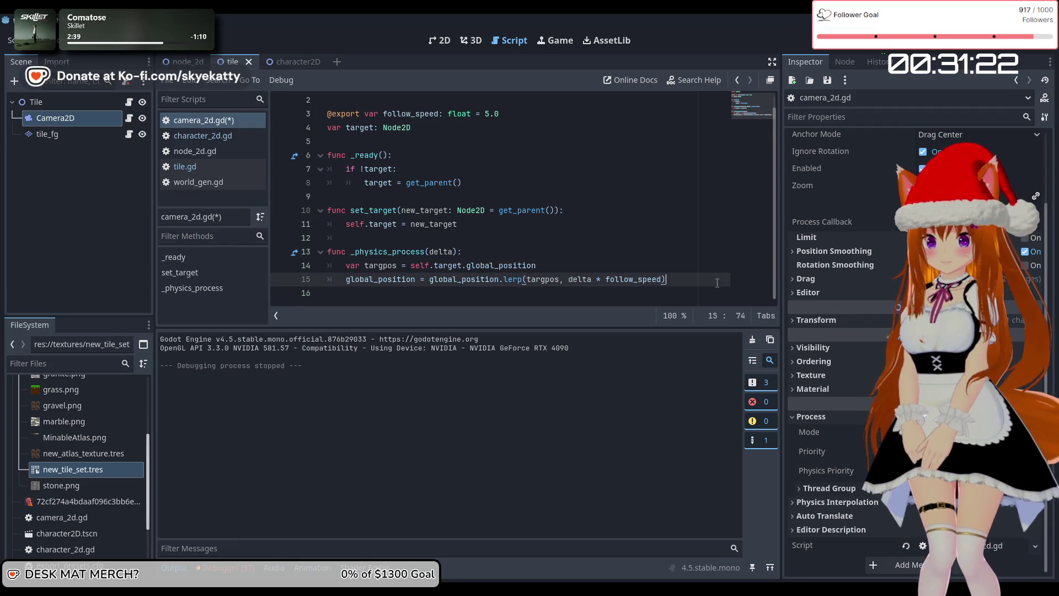
key("Return")
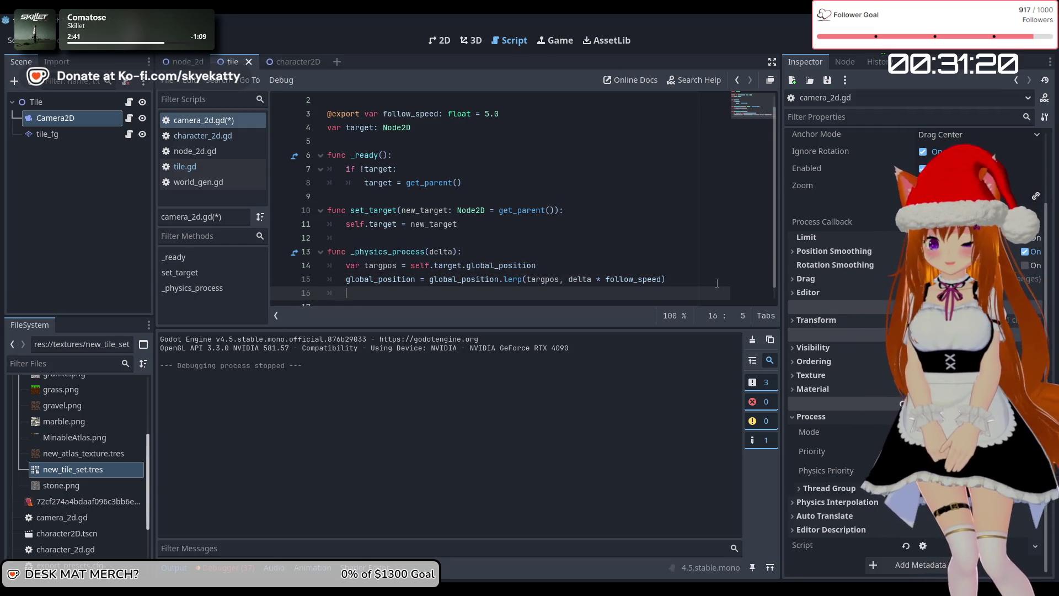
type("print()")
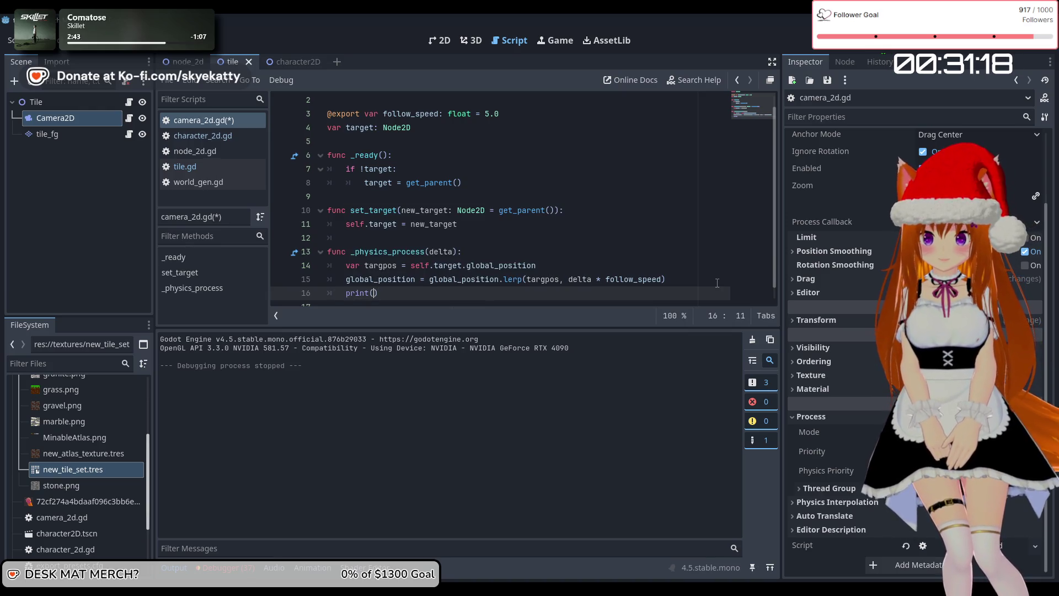
type("targpos")
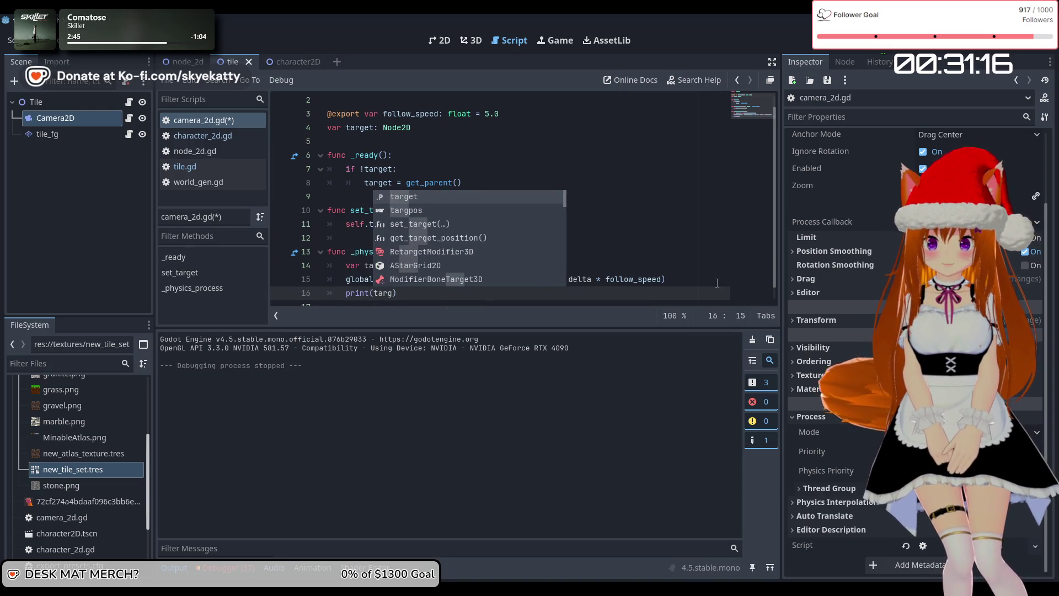
type(")")
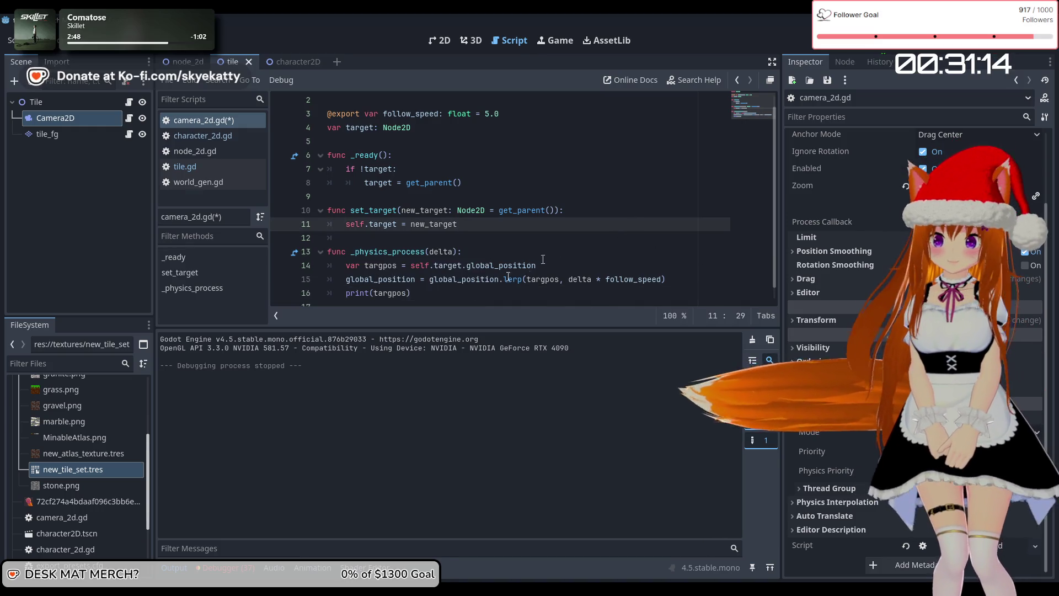
scroll(472, 287, "down", 1)
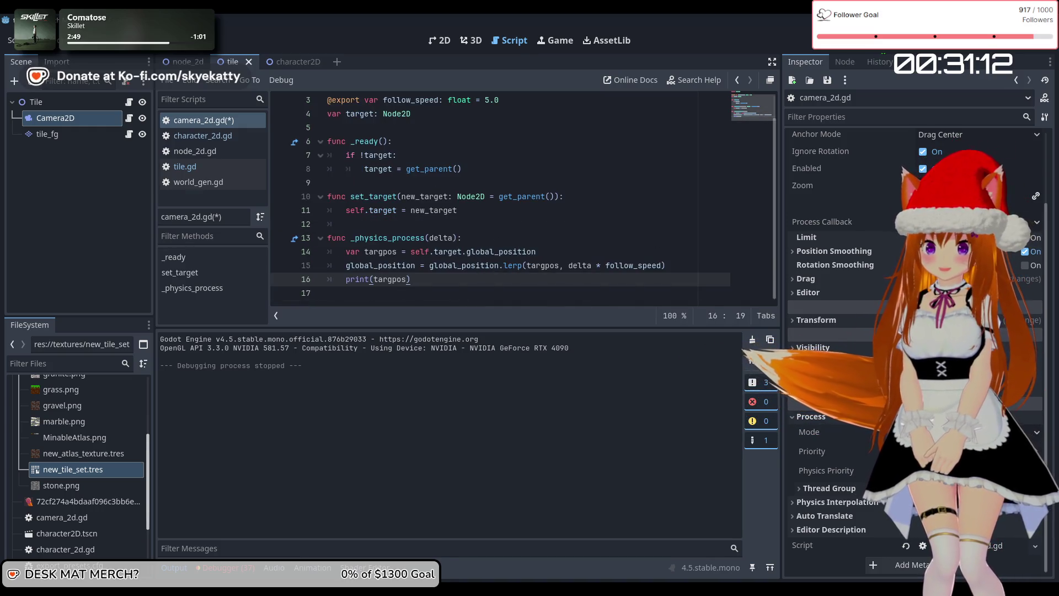
key("F5")
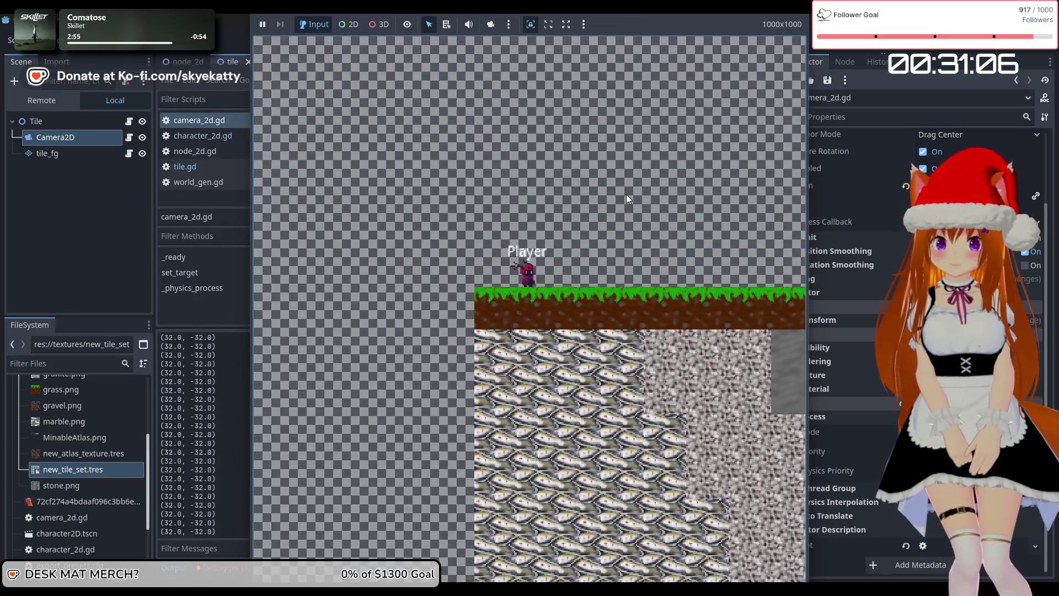
Step: Walk the Player right while targpos logs (32.0, -32.0), then stop the game
key("Right")
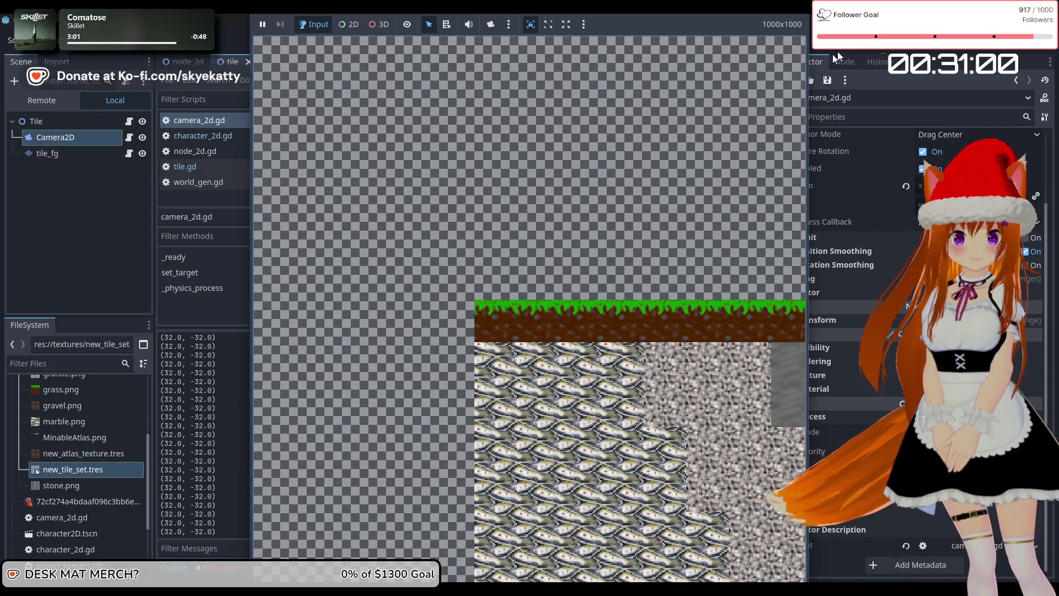
key("F8")
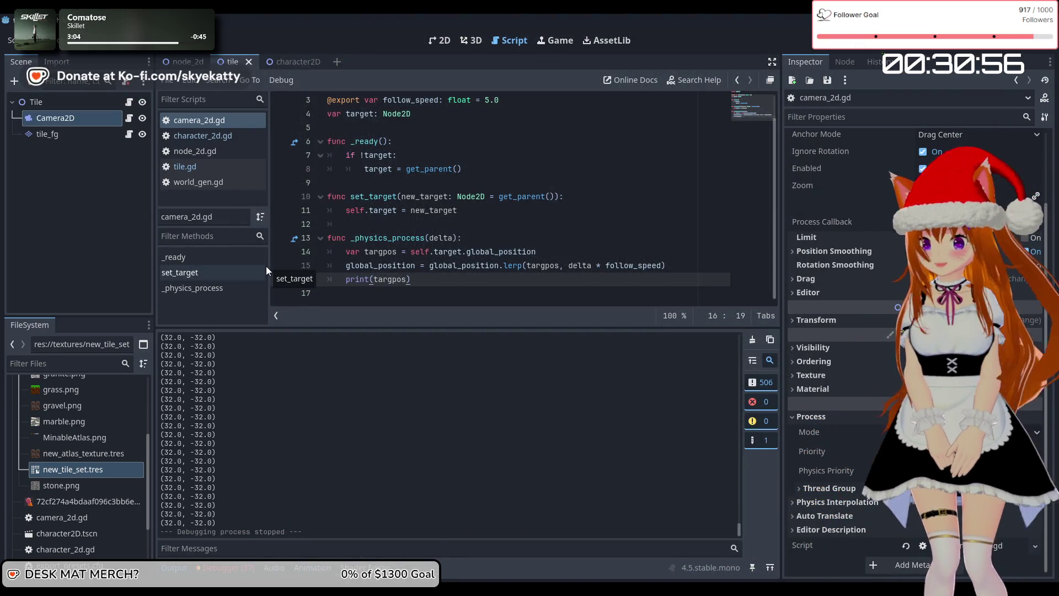
Step: Switch to the character scene and open character_2d.gd from the CharacterBody2D node
left_click(191, 61)
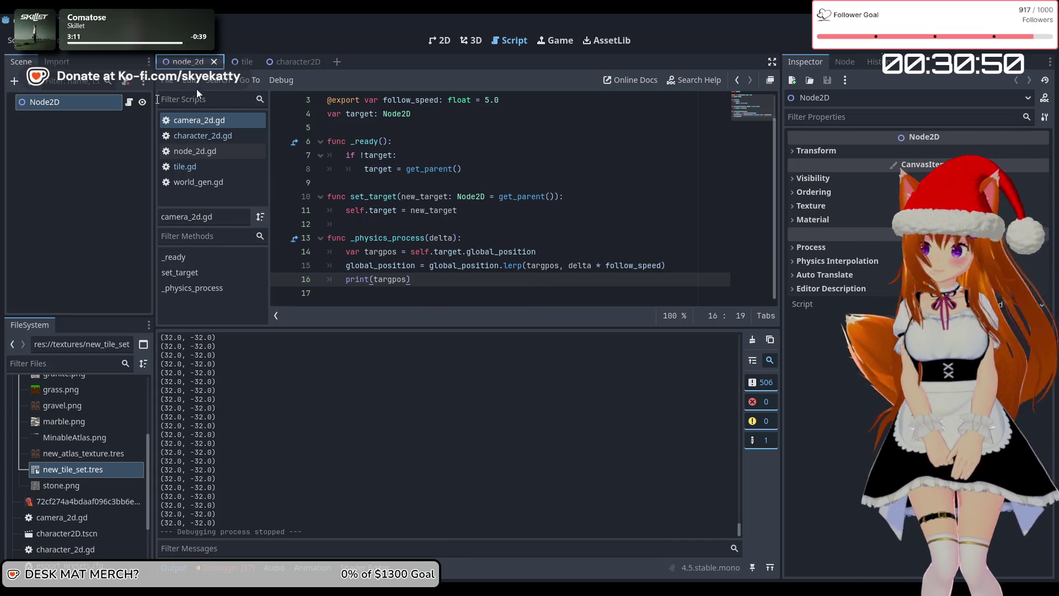
left_click(287, 63)
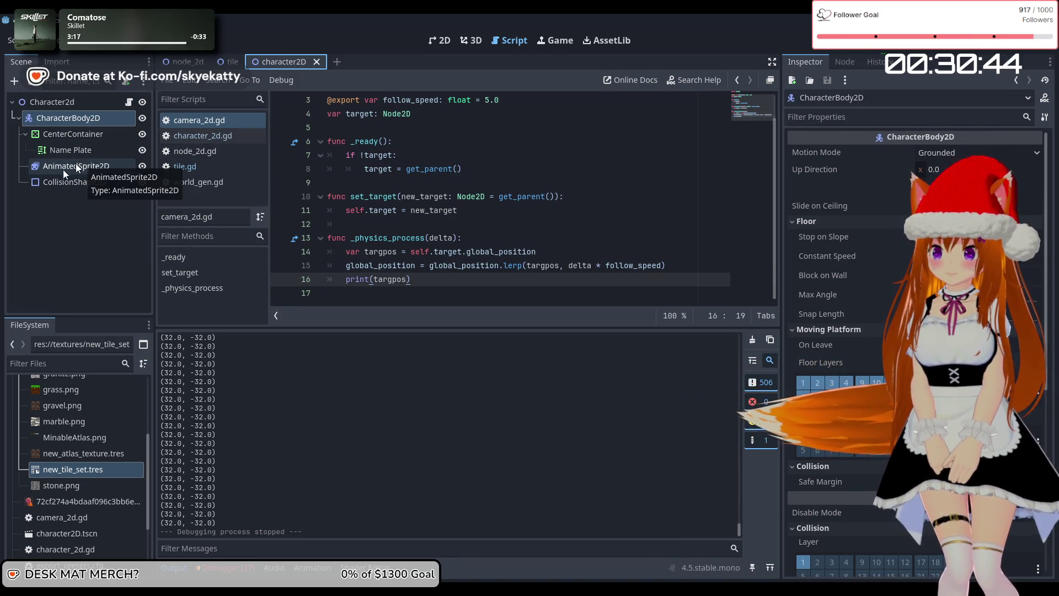
left_click(88, 121)
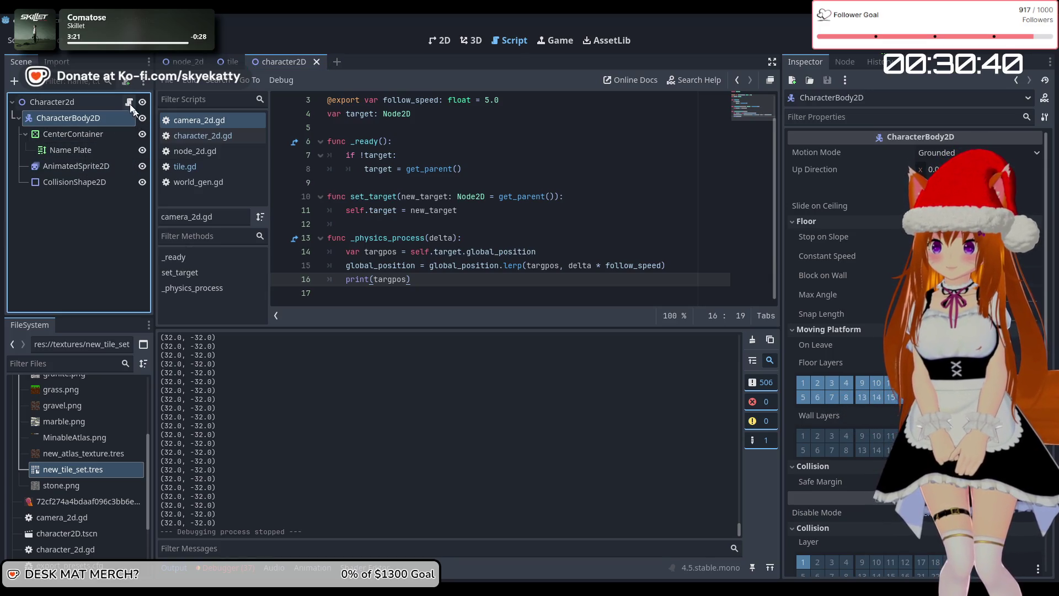
left_click(130, 103)
Step: Review character_2d.gd and add a new line after _ready's set_state call
scroll(507, 197, "up", 7)
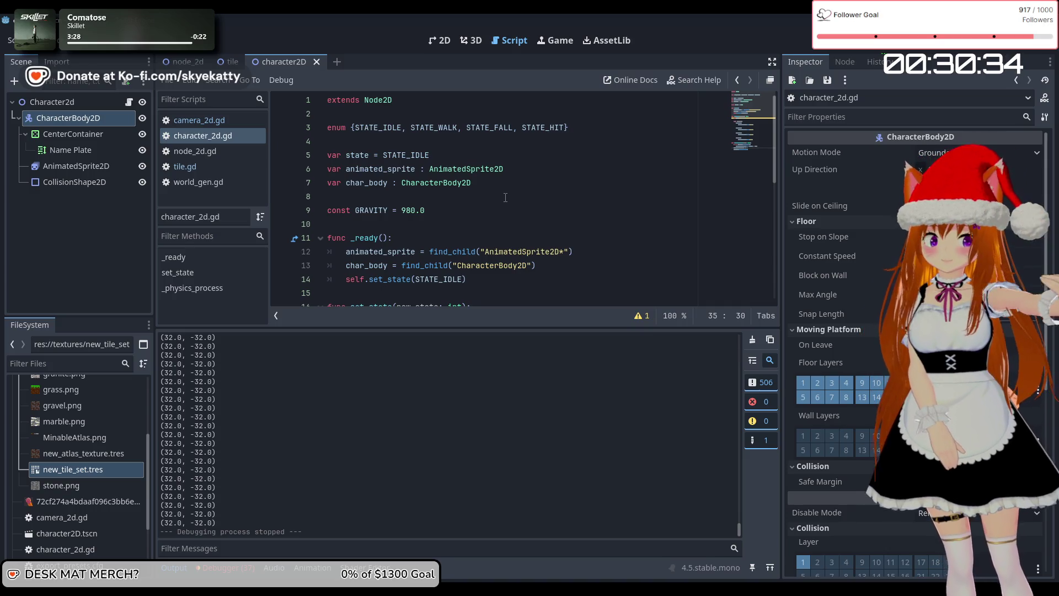
scroll(505, 197, "down", 7)
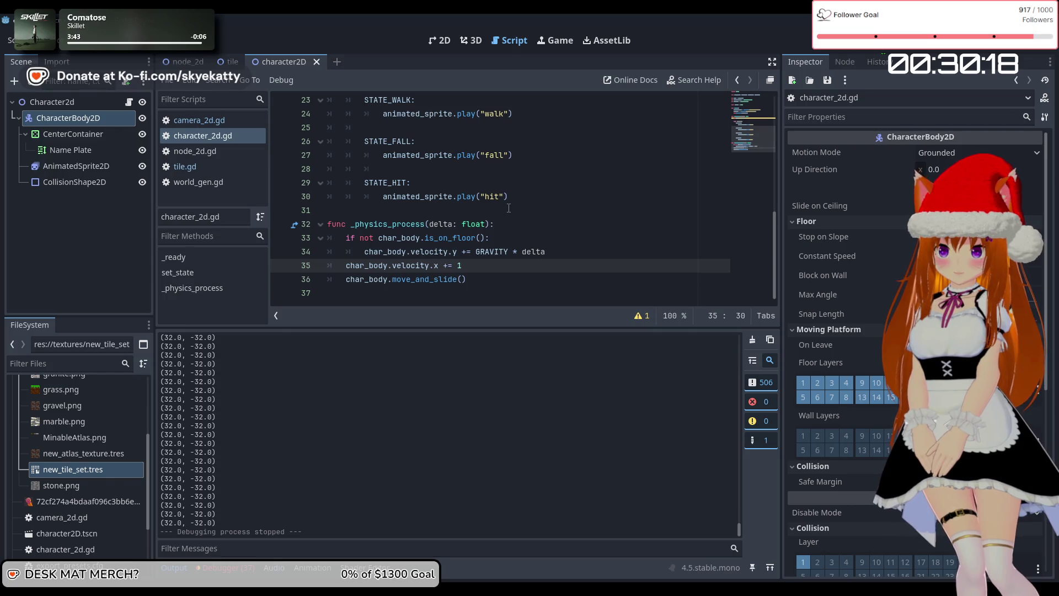
scroll(509, 208, "up", 7)
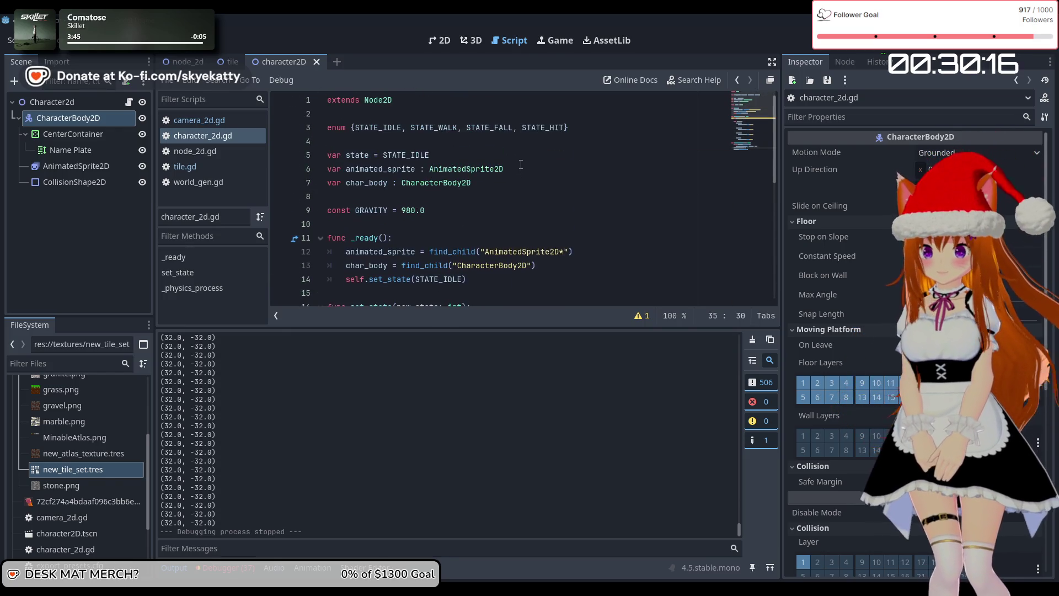
scroll(521, 165, "down", 2)
scroll(521, 164, "up", 2)
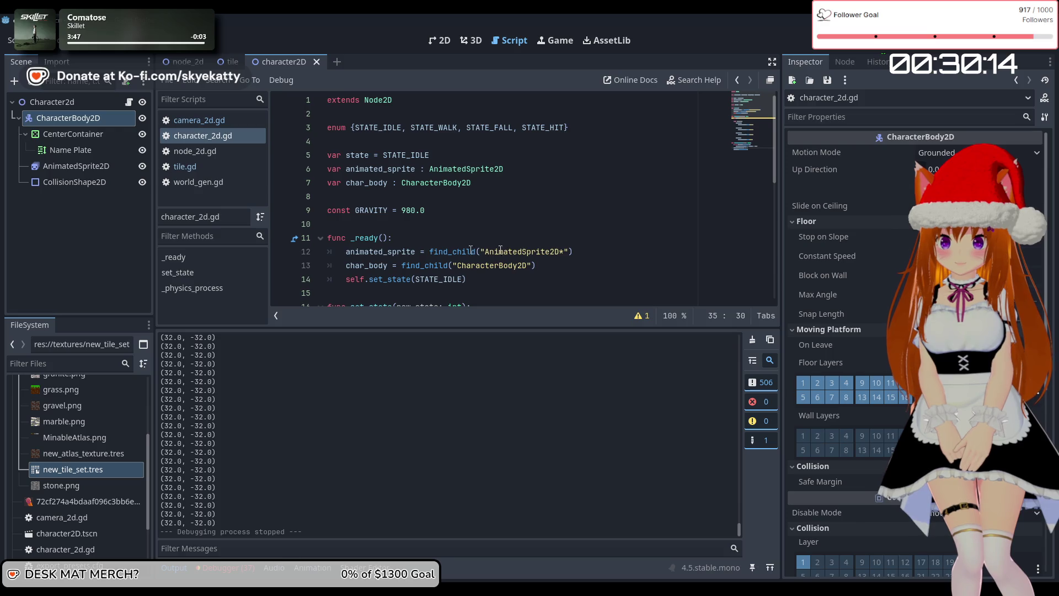
left_click(523, 279)
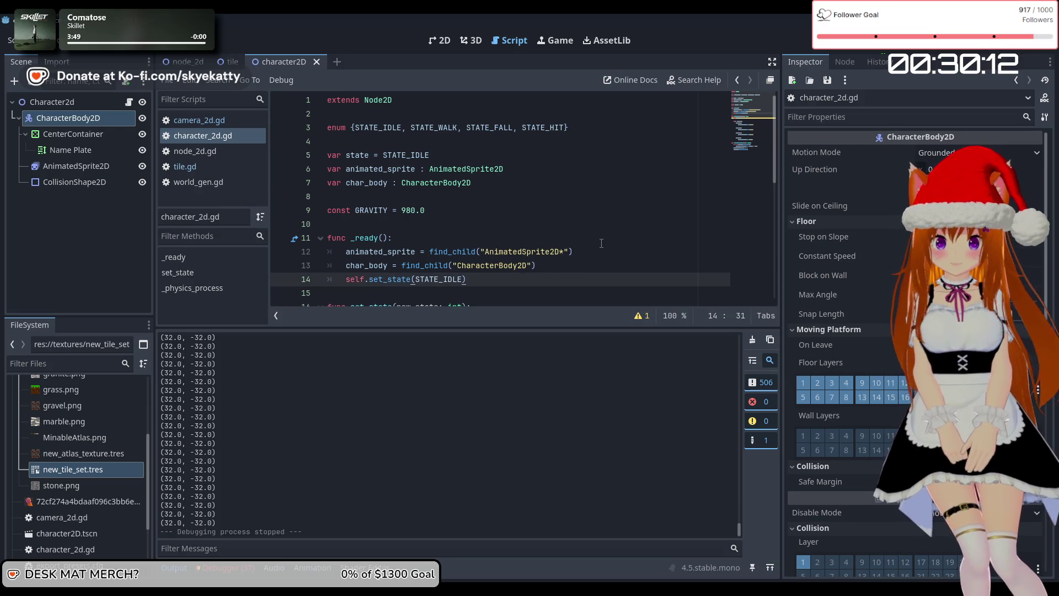
key("Return")
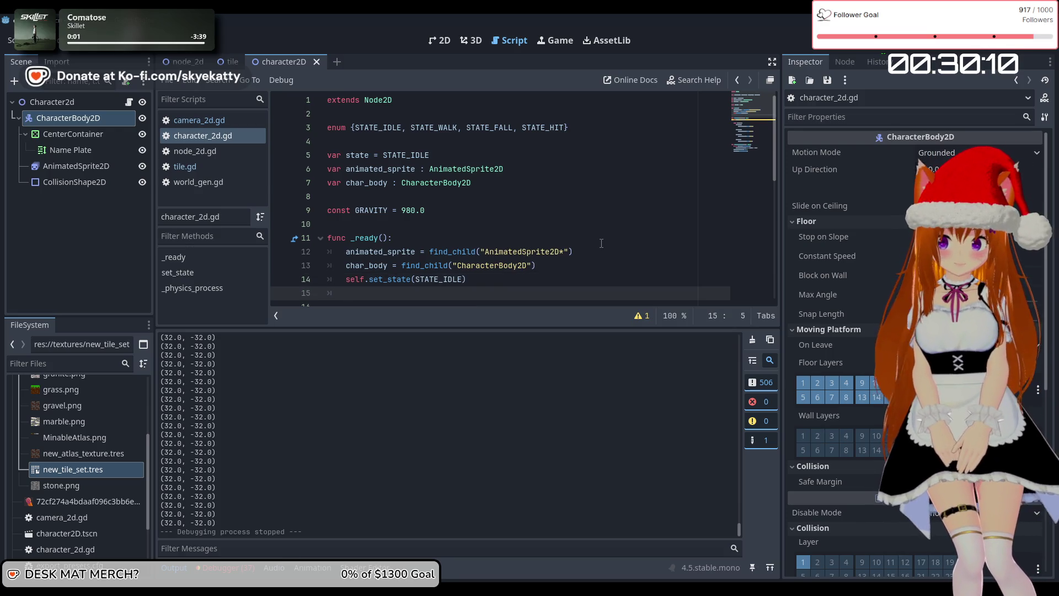
Step: Begin a top-level get_global_postion function below _ready with a return line
key("BackSpace")
key("Return")
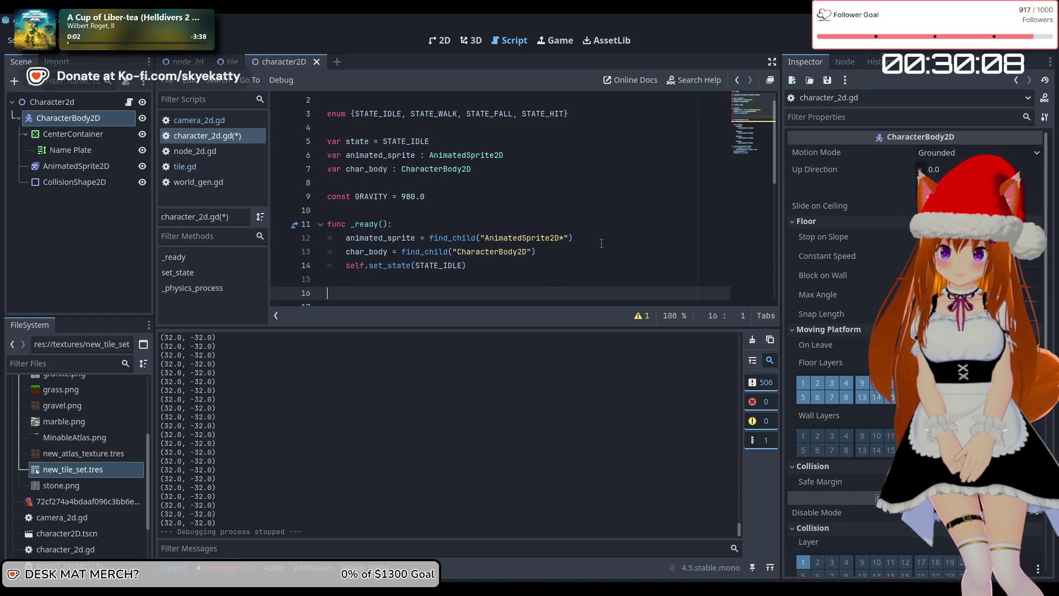
type("f")
key("BackSpace")
key("BackSpace")
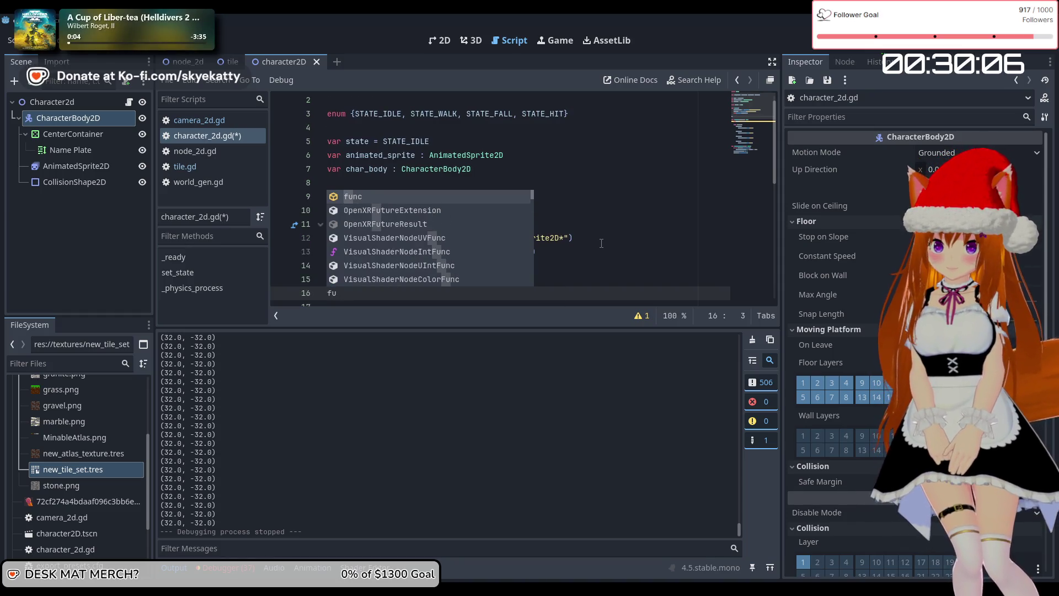
type("nc get_glo")
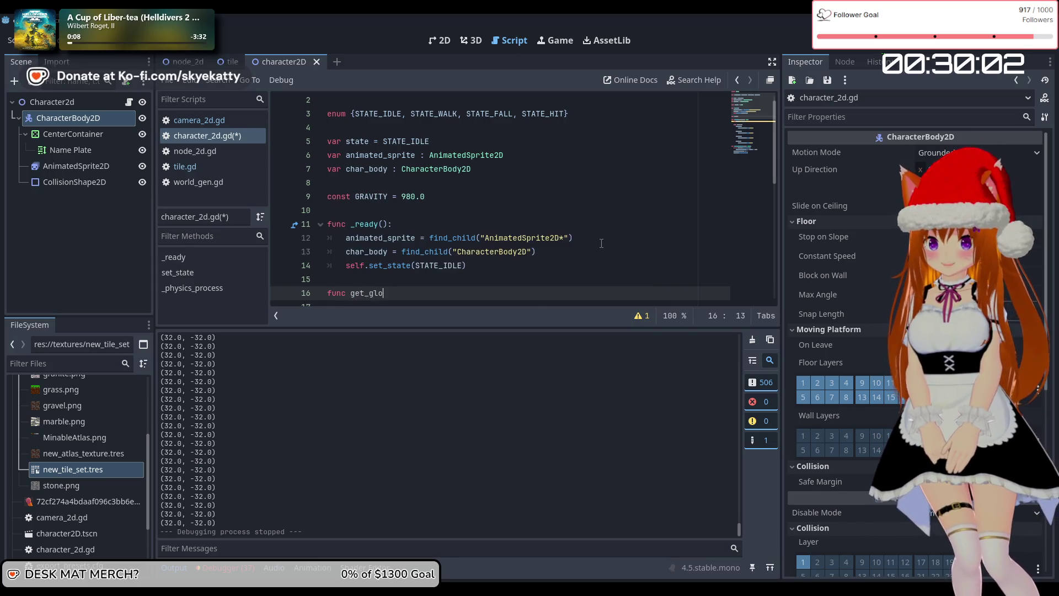
type("ba;ll_pos")
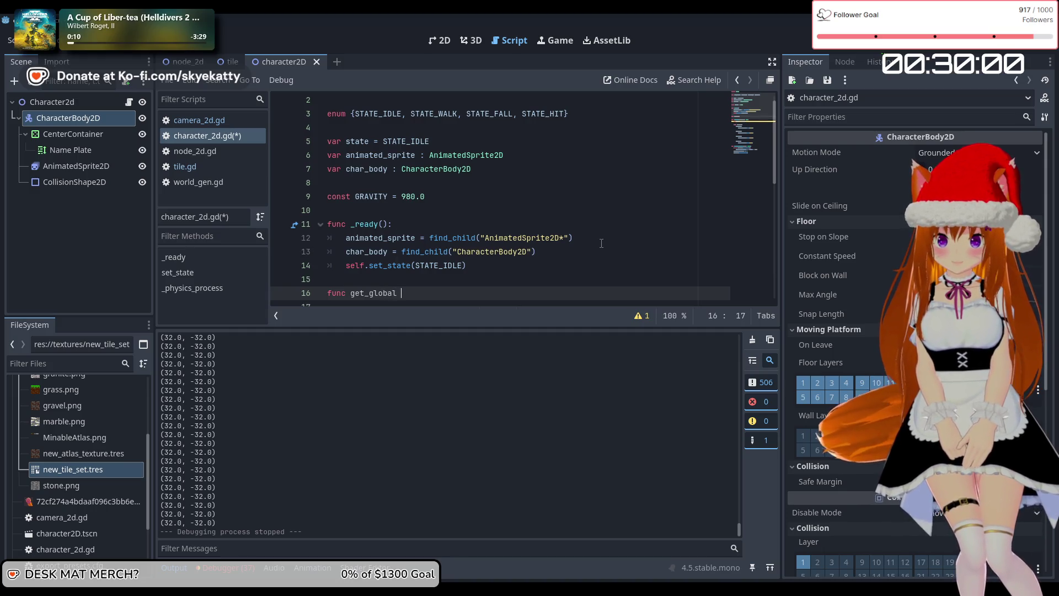
type("tion:")
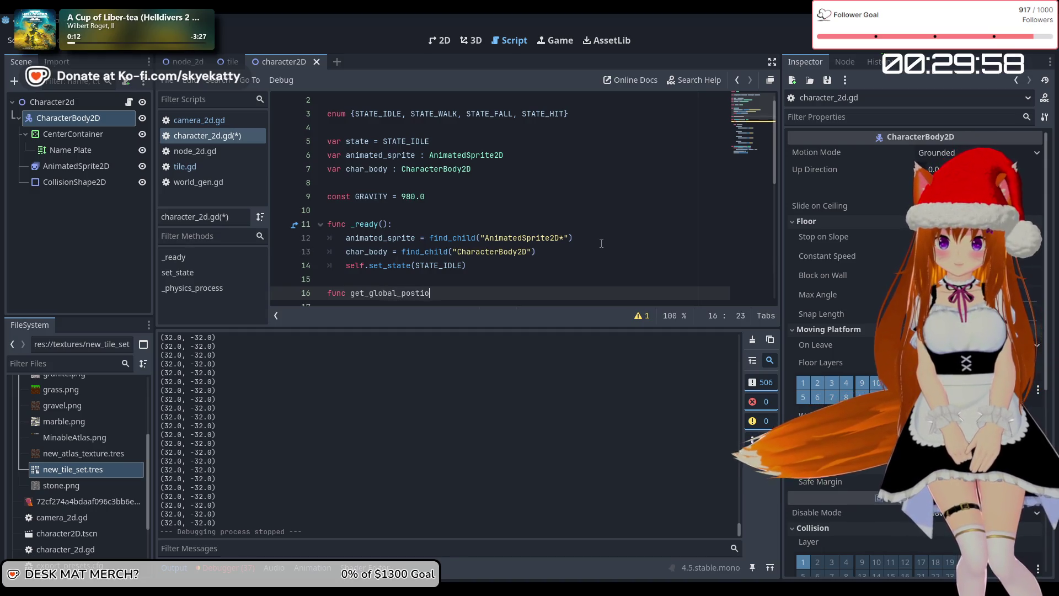
key("Return")
type("return")
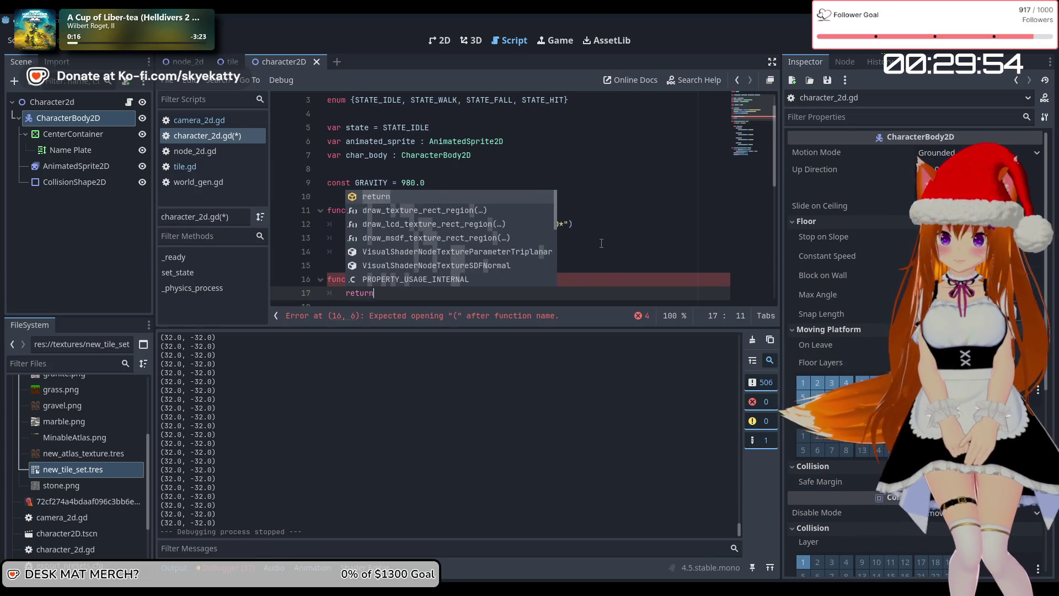
Step: Fix the signature to get_global_postion() -> Vector2: using autocomplete
left_click(434, 280)
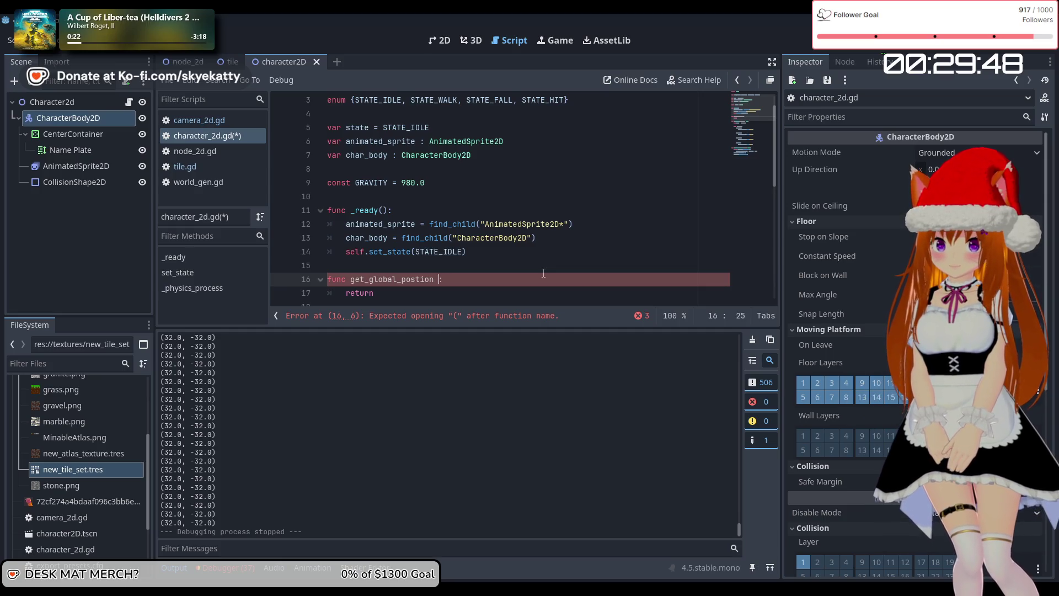
type(">")
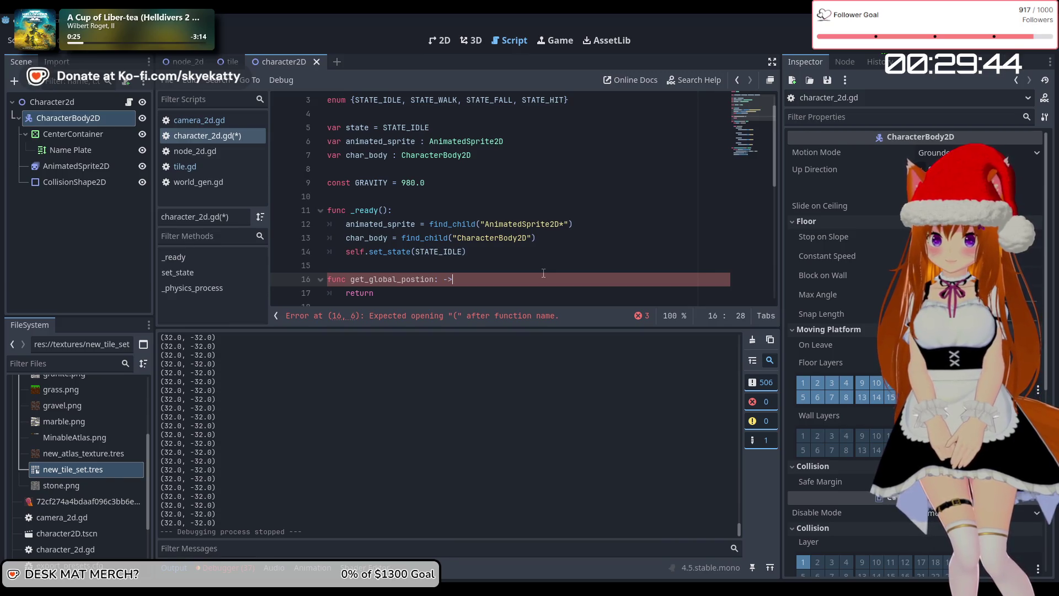
type(">")
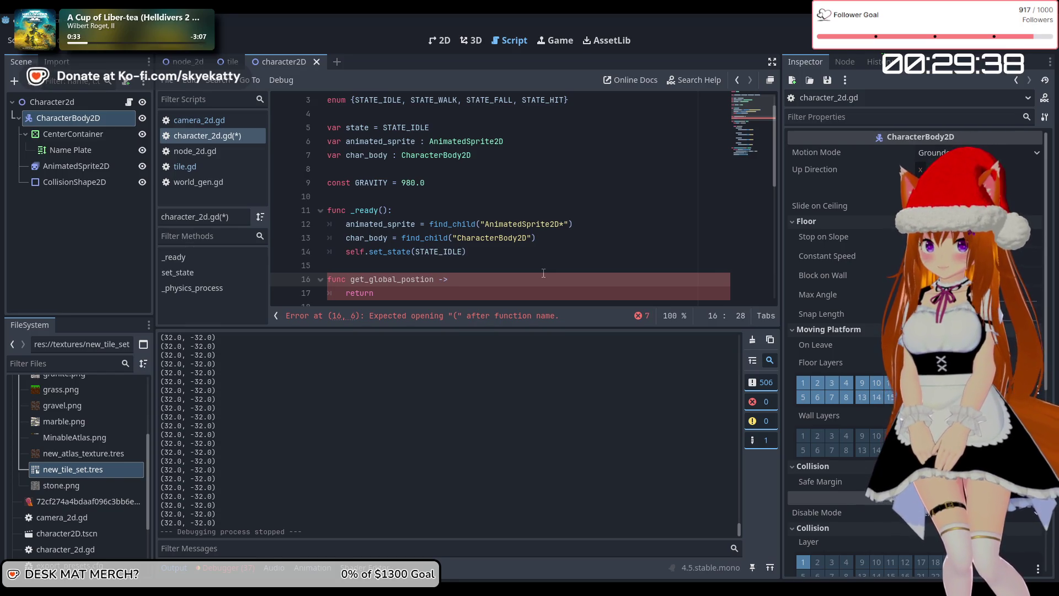
key("Return")
type(":")
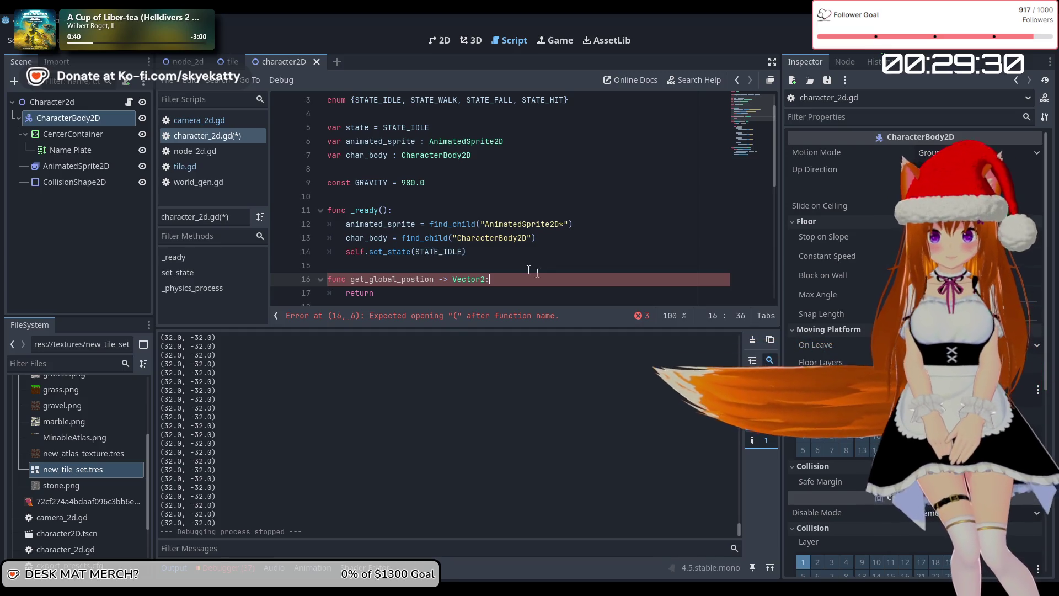
scroll(509, 291, "down", 1)
key("Left")
key("Left")
key("Left")
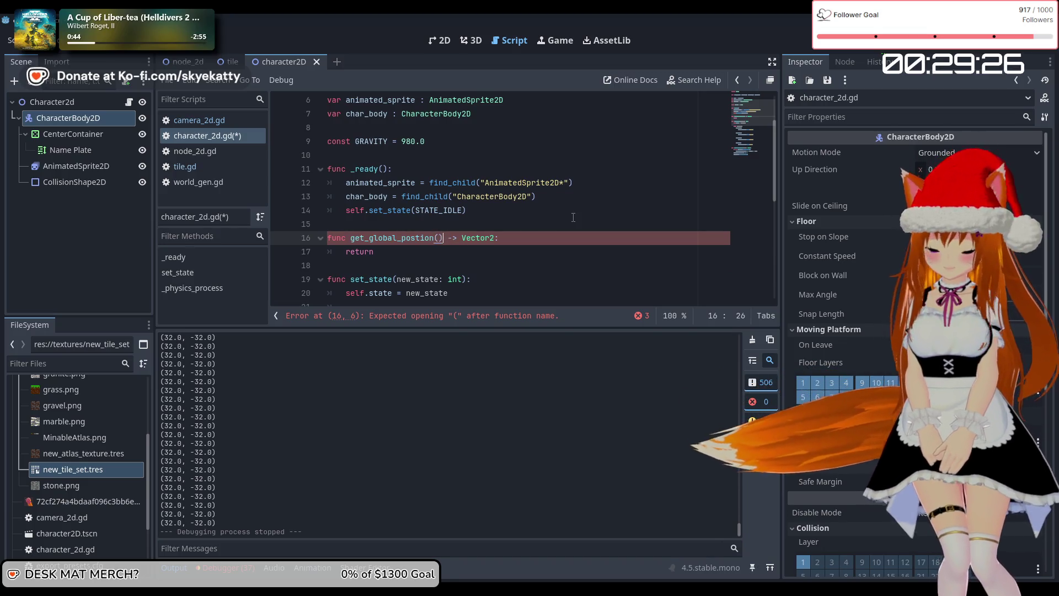
type("(")
left_click(489, 270)
Step: Complete the function body as return self.global_position
left_click(496, 251)
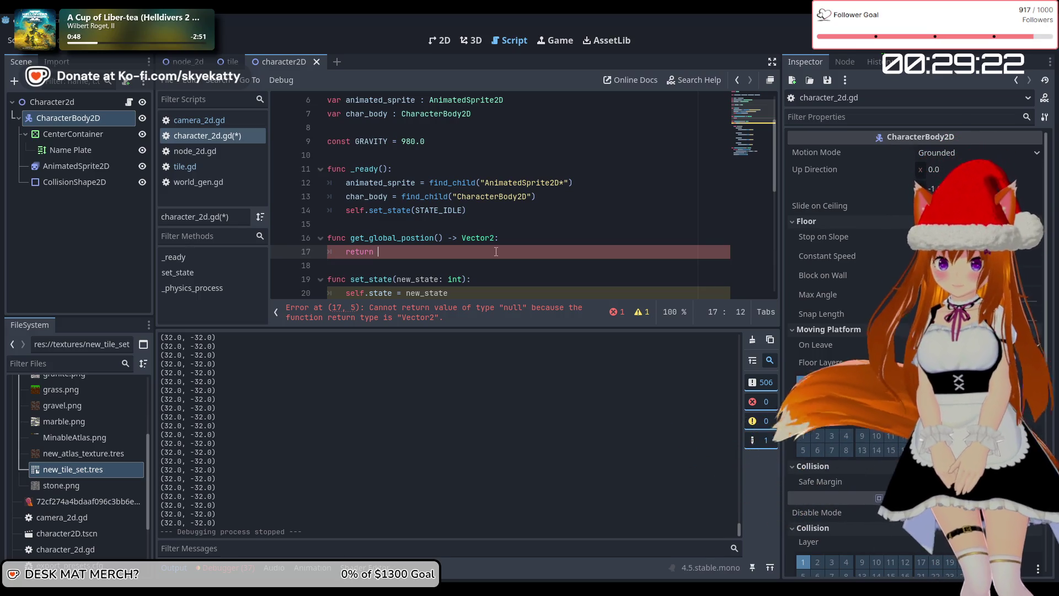
type("self.global")
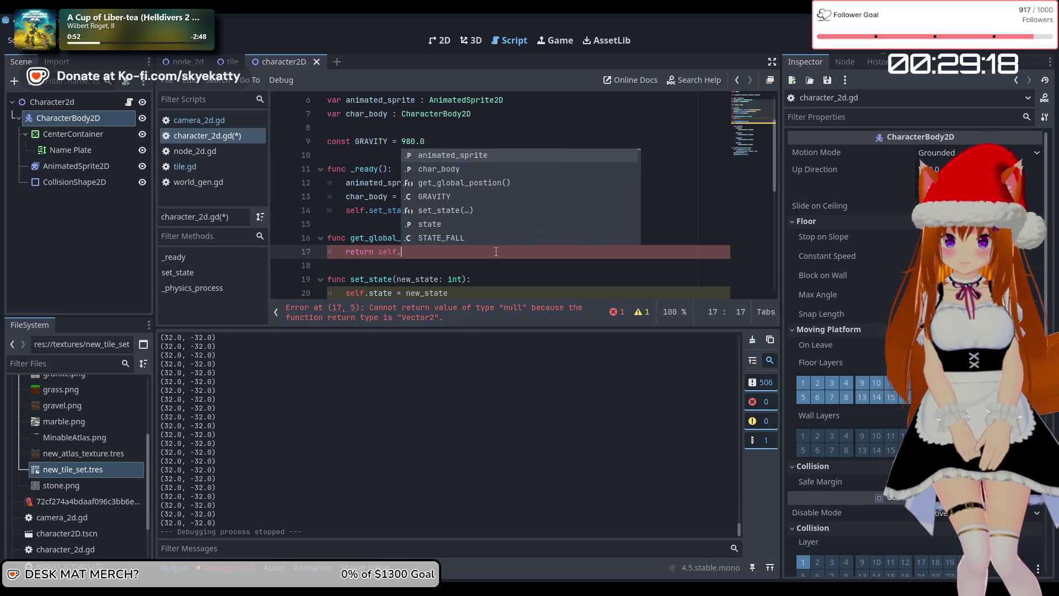
key("Return")
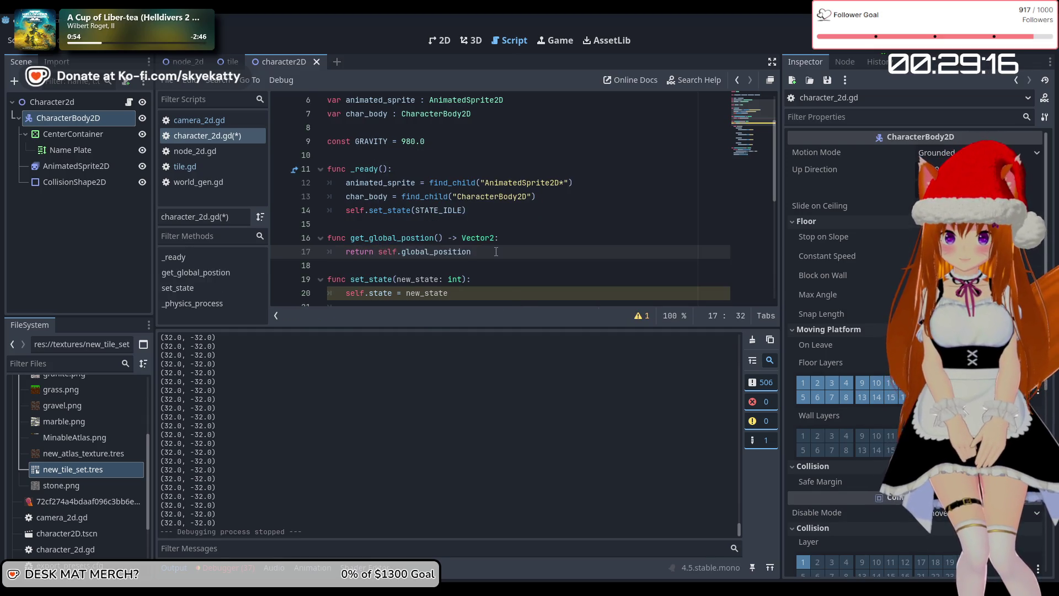
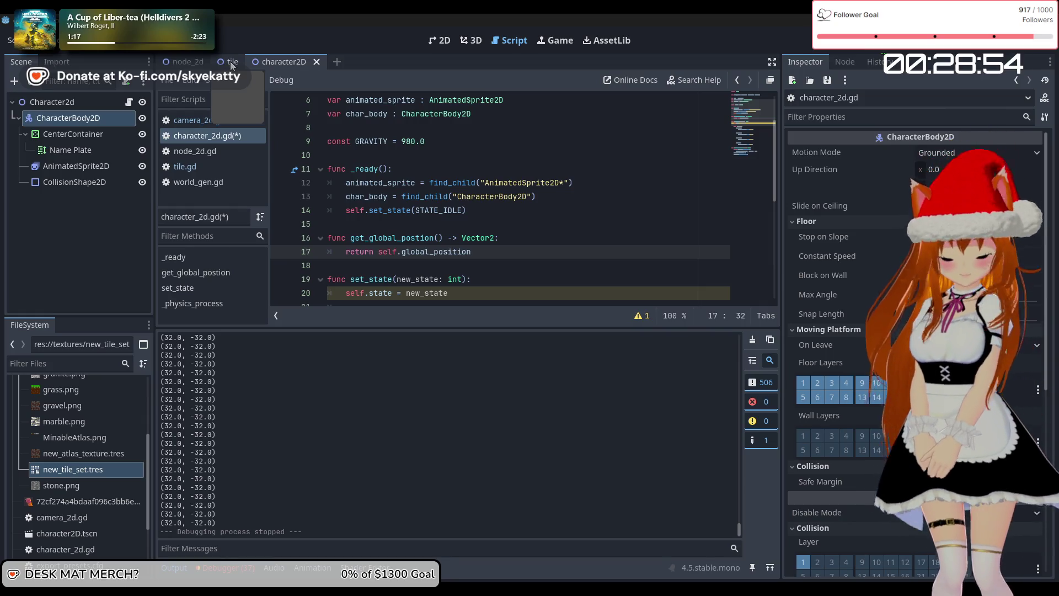
Step: Open camera_2d.gd from the tile scene's Camera2D node, after glancing at the character scene
left_click(232, 63)
scroll(425, 197, "down", 2)
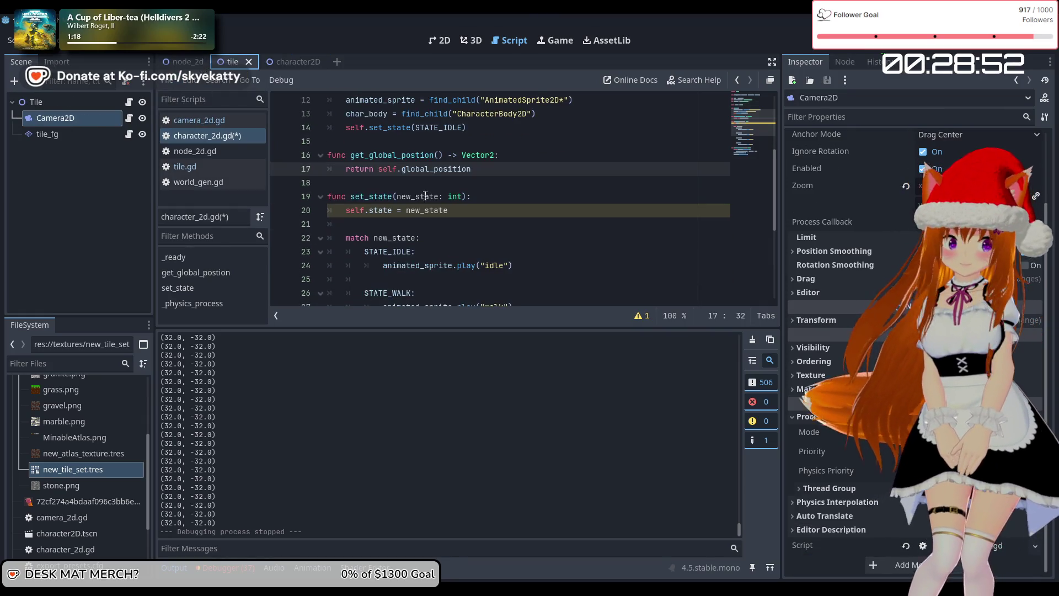
scroll(423, 197, "up", 2)
scroll(408, 176, "down", 3)
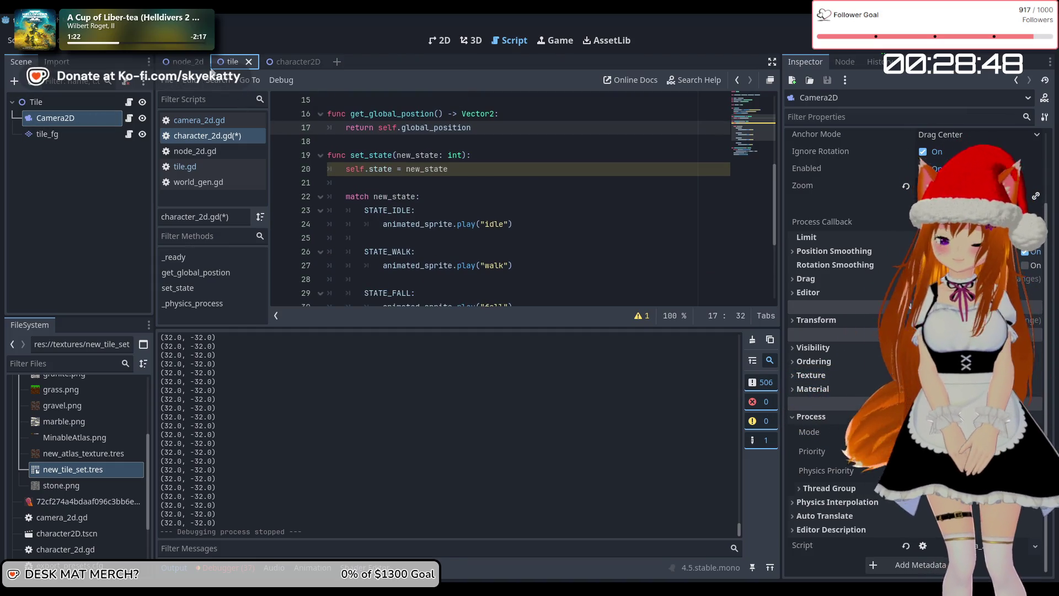
left_click(294, 61)
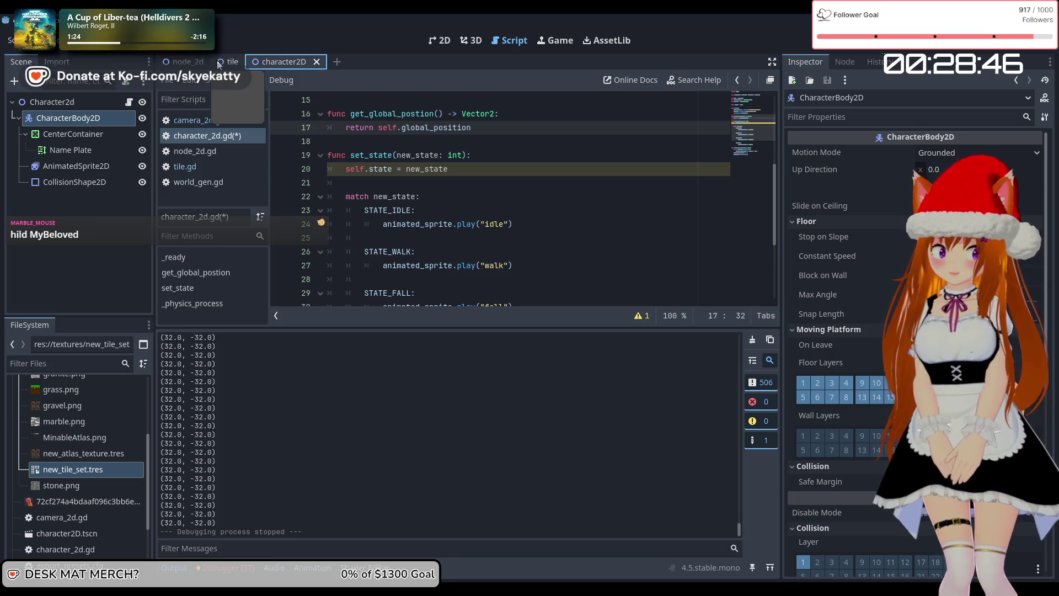
left_click(220, 62)
left_click(129, 119)
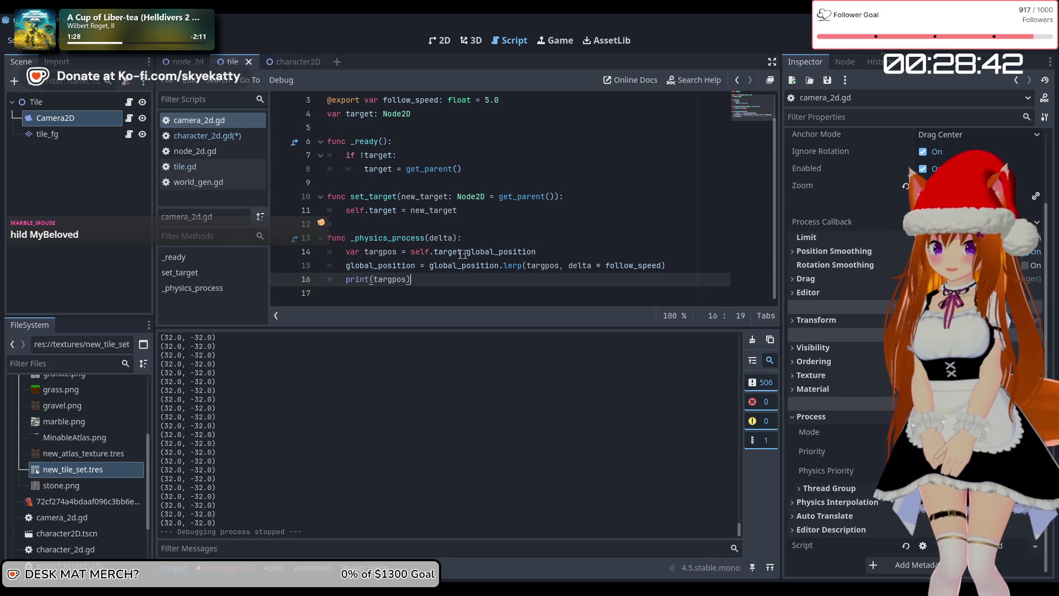
Step: Replace global_position with get_global_position() on line 14 of camera_2d.gd
scroll(568, 259, "up", 1)
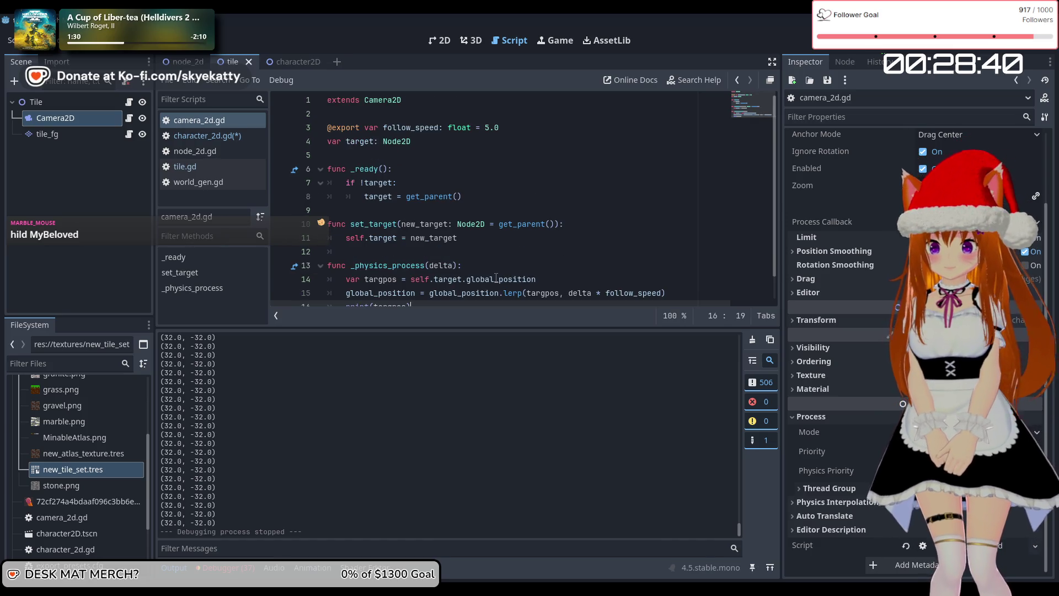
double_click(470, 279)
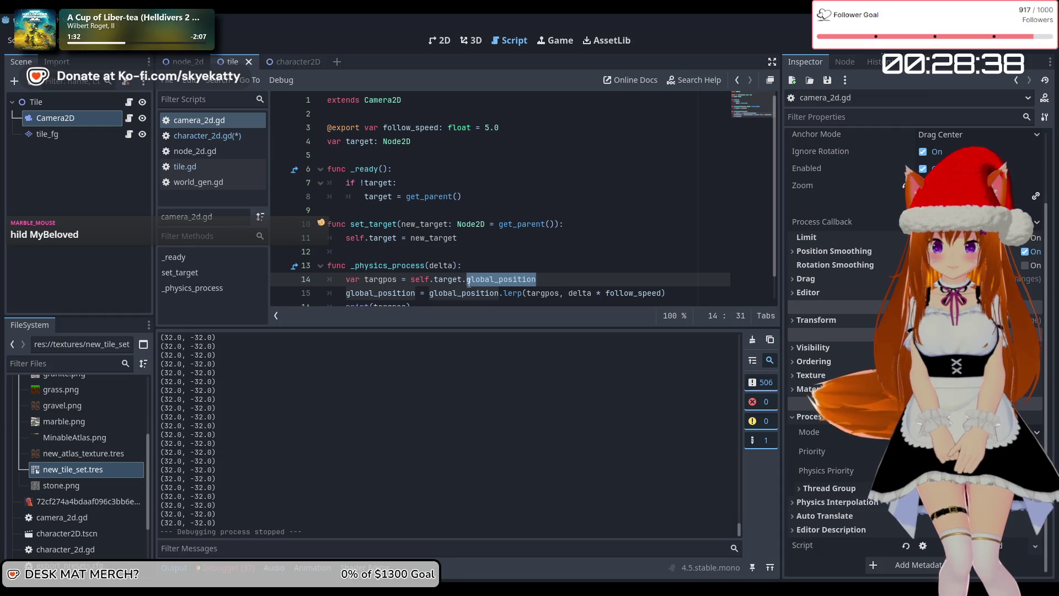
type("get_global")
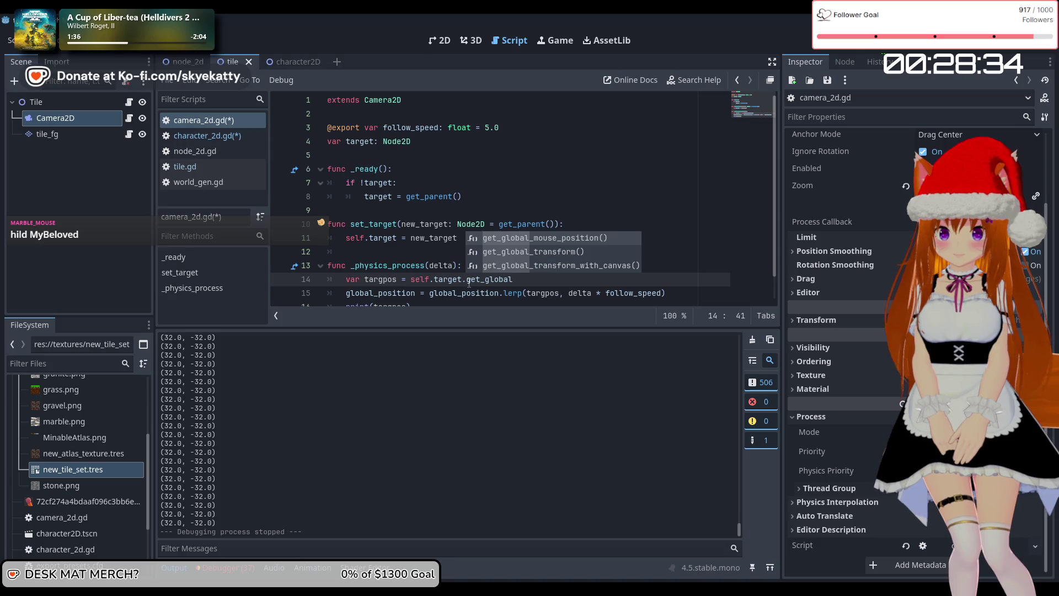
type("_positi")
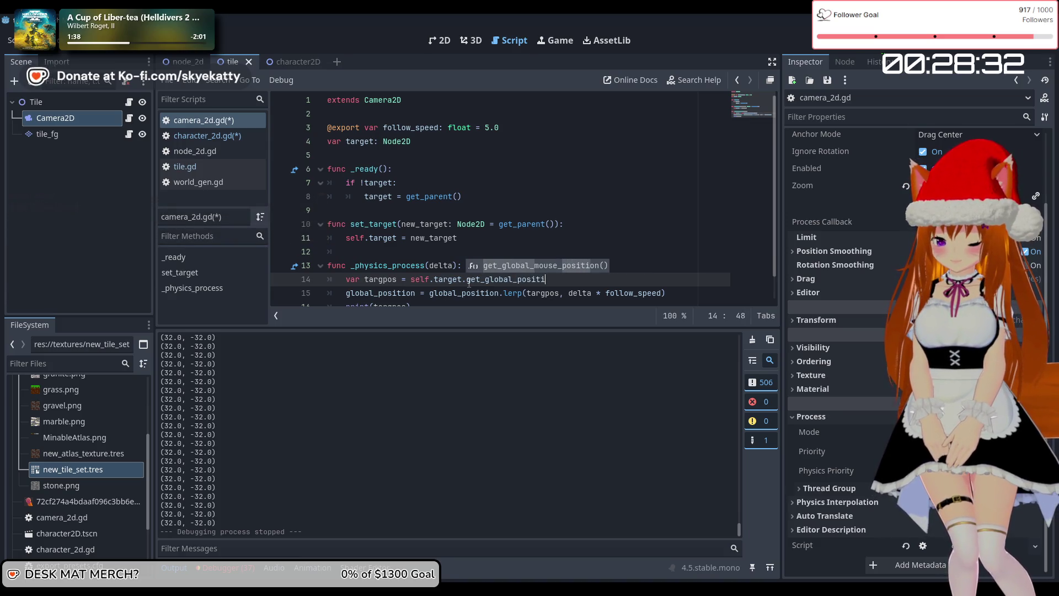
type("on()")
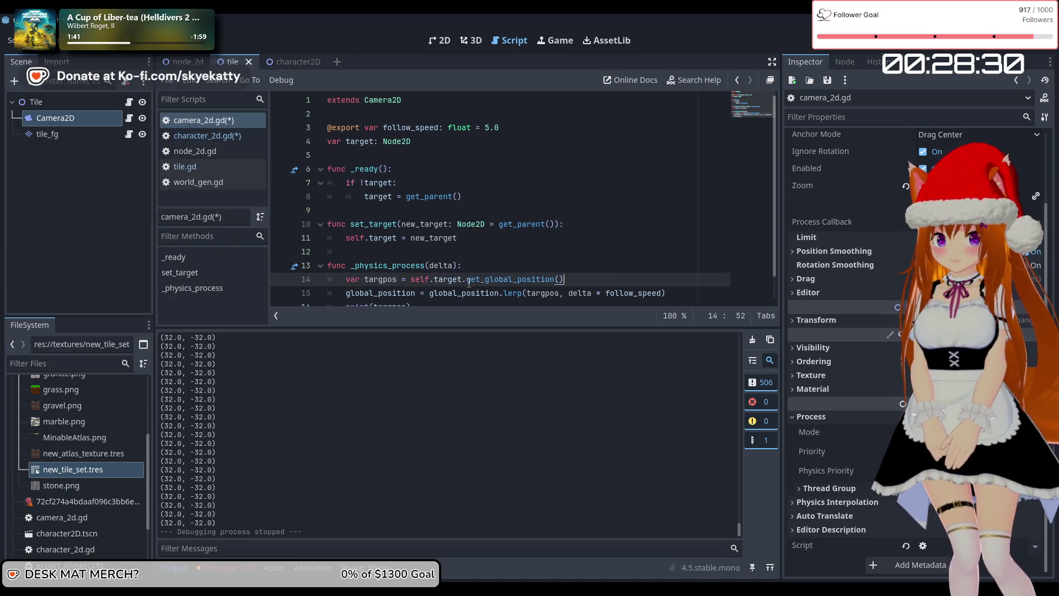
scroll(485, 282, "down", 2)
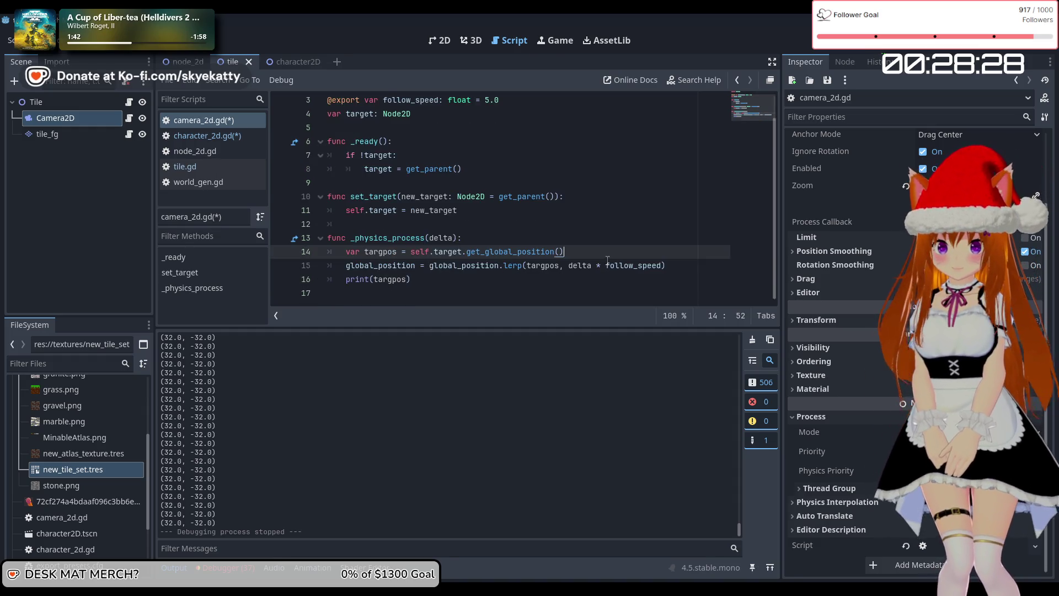
key("Down")
key("Down")
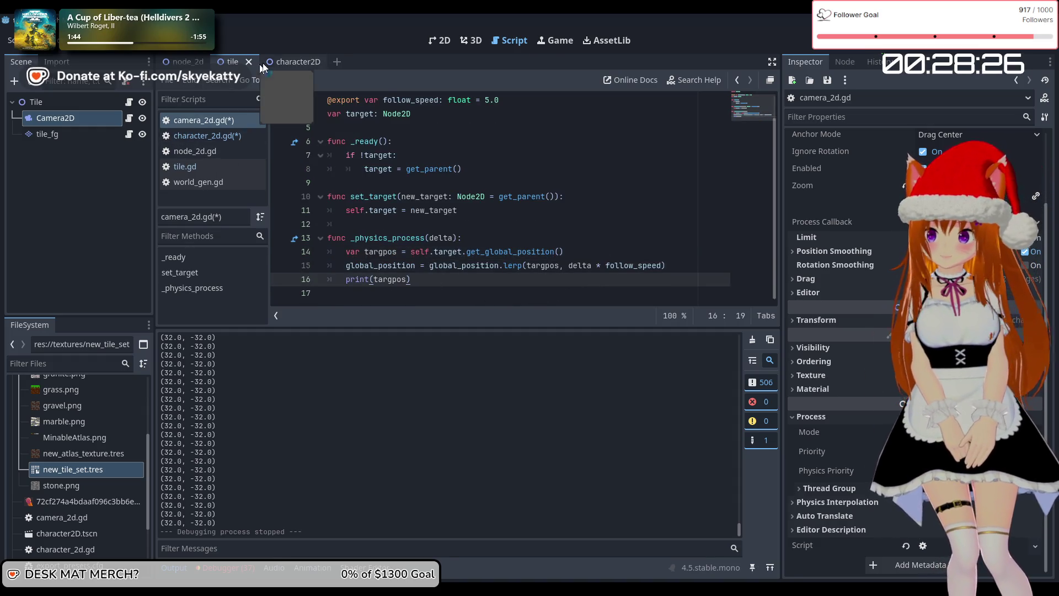
Step: Open character_2d.gd from the character2D scene and save all edited scripts
left_click(276, 60)
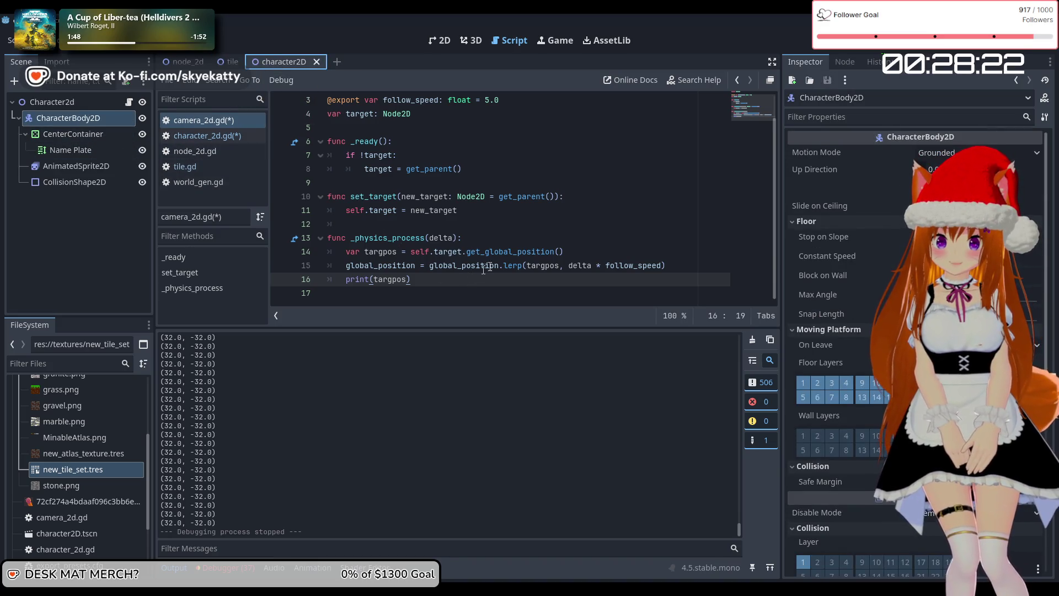
mouse_move(514, 252)
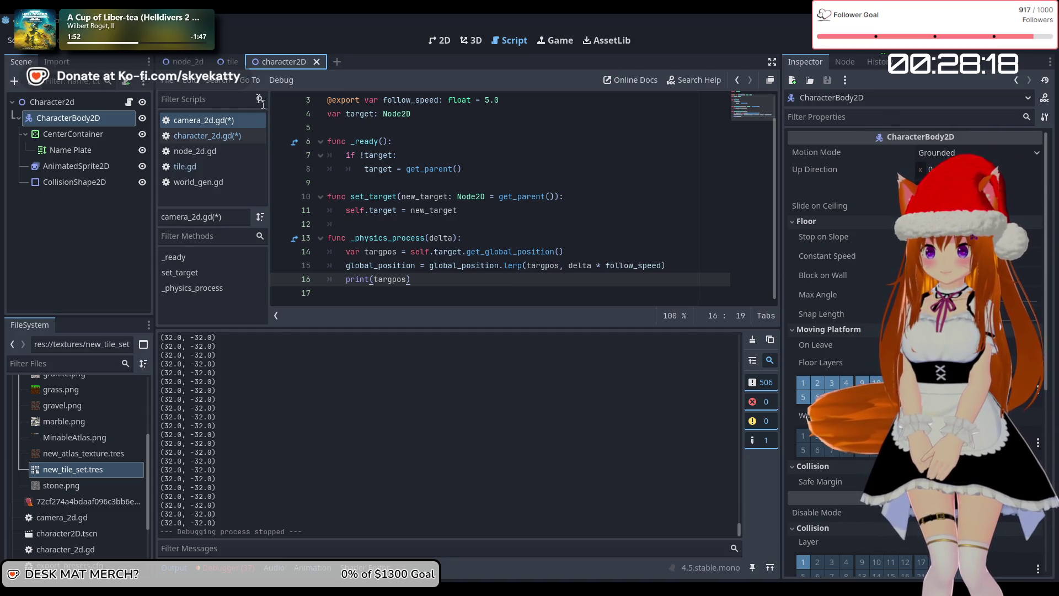
left_click(214, 140)
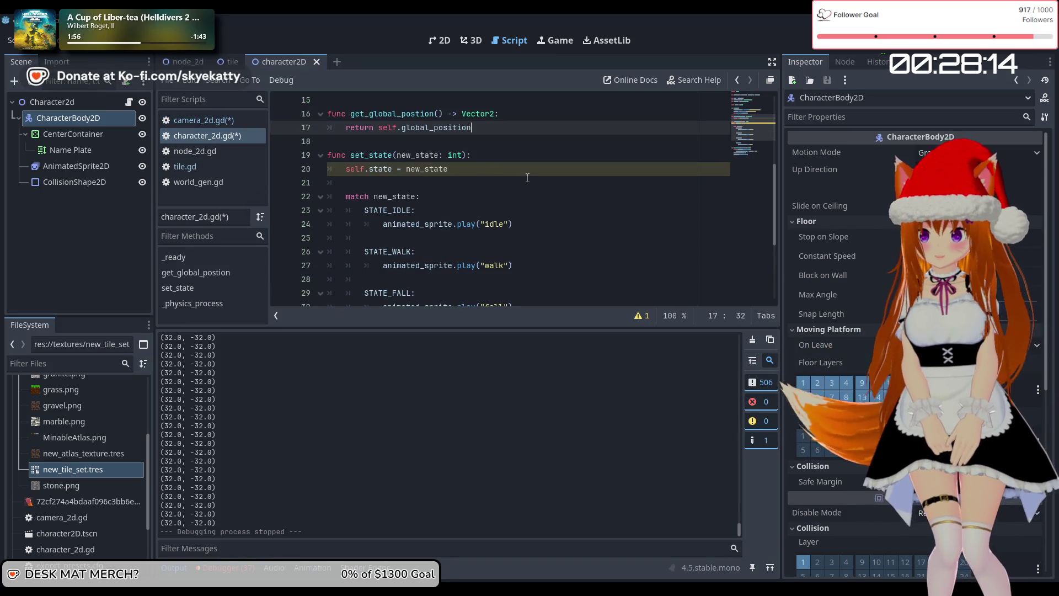
key("ctrl+s")
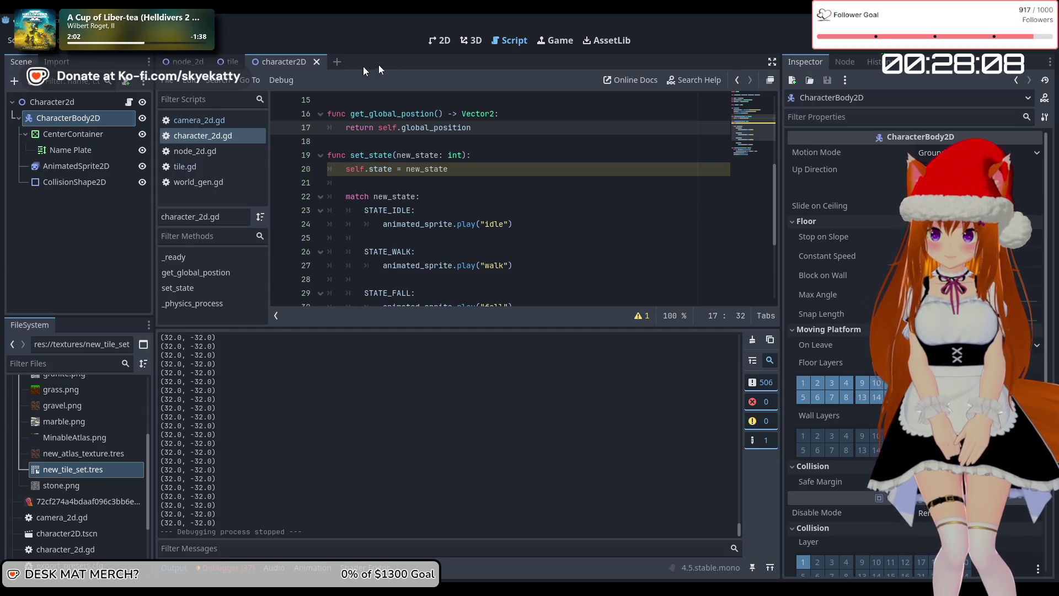
key("ctrl+Tab")
key("ctrl+Tab")
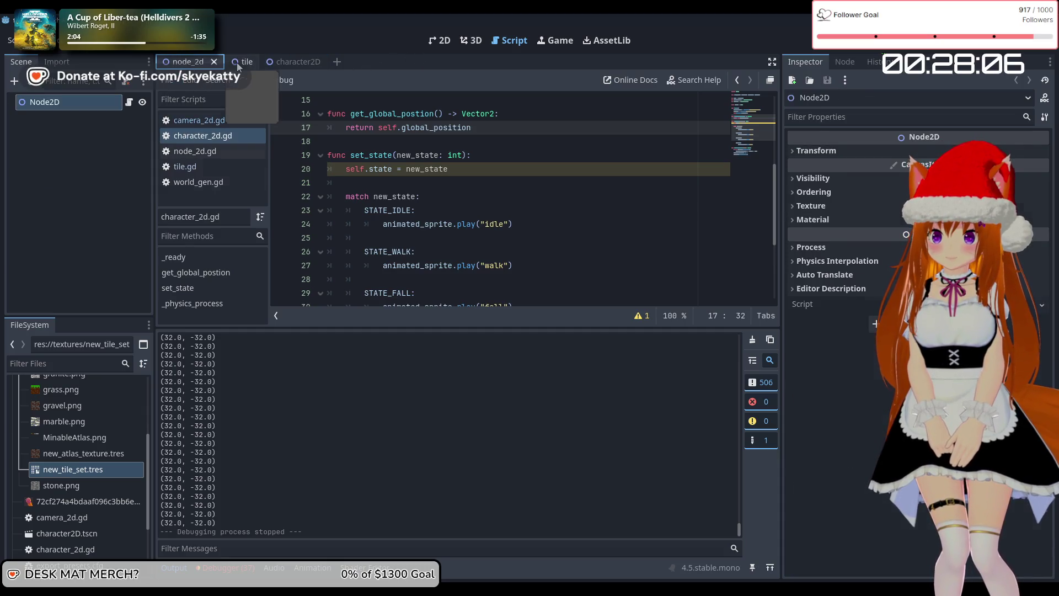
key("F5")
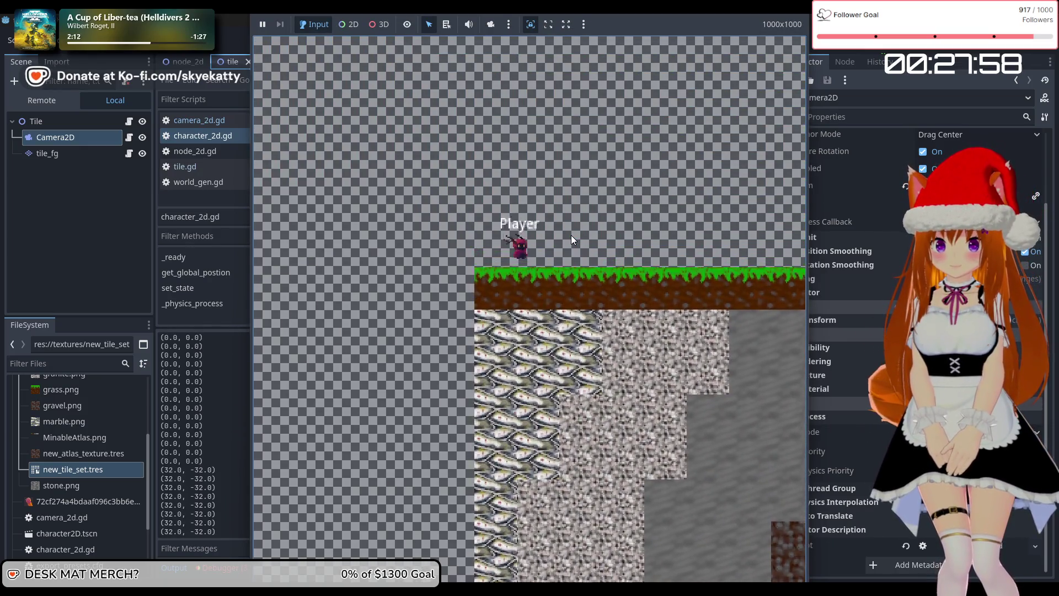
key("Right")
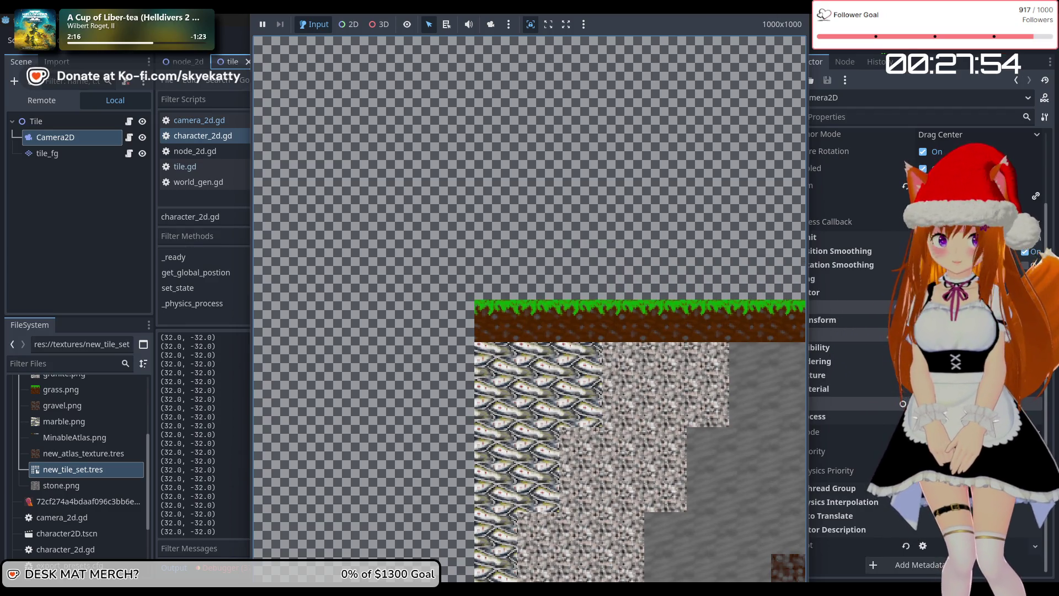
key("F8")
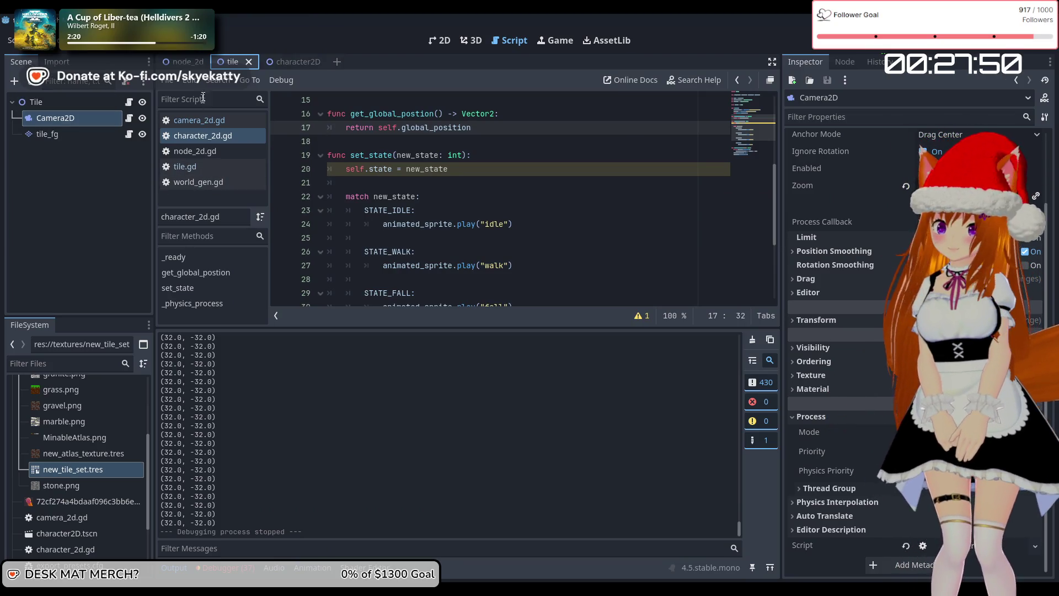
Step: Open camera_2d.gd from the Camera2D's script icon, then return to the node_2d scene
left_click(175, 81)
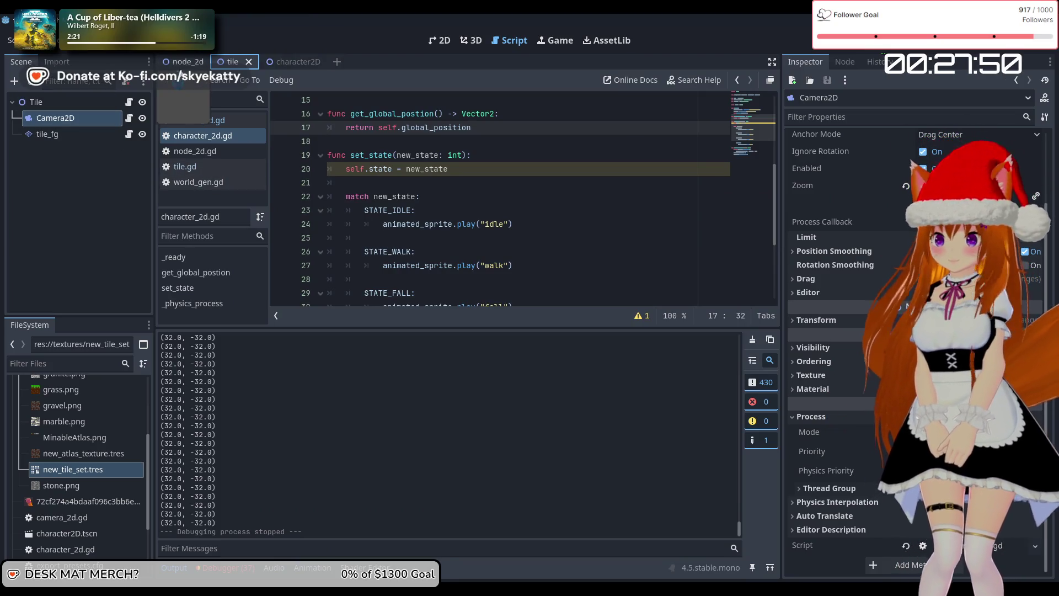
left_click(129, 118)
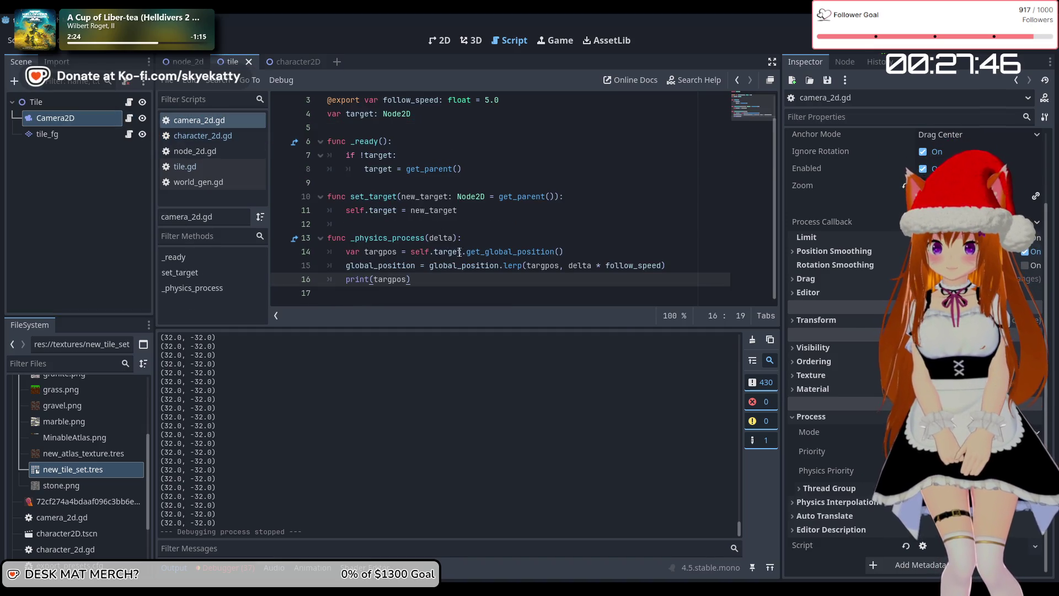
mouse_move(488, 269)
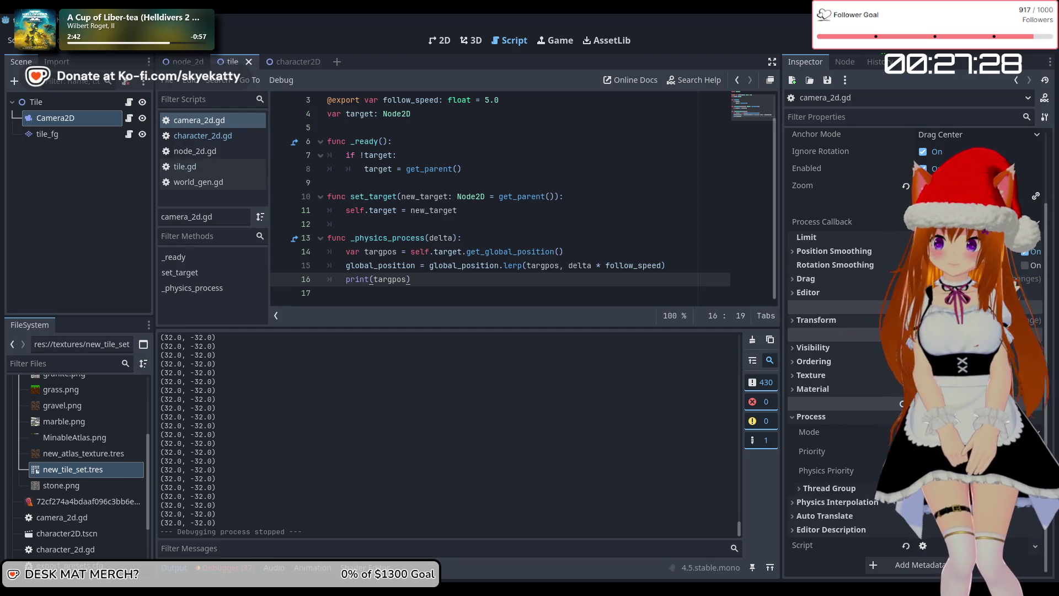
left_click(298, 62)
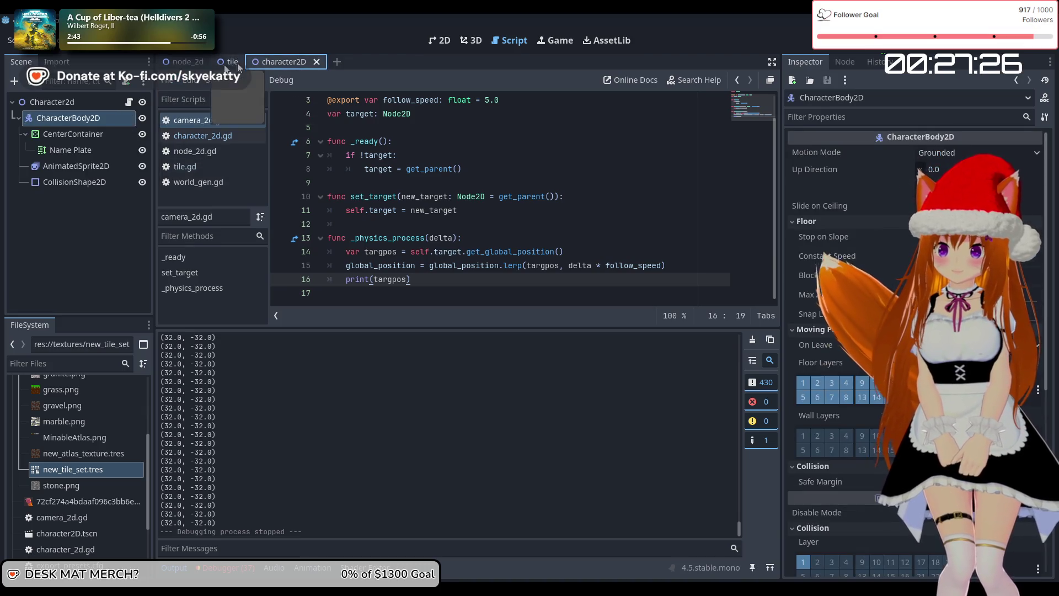
left_click(184, 61)
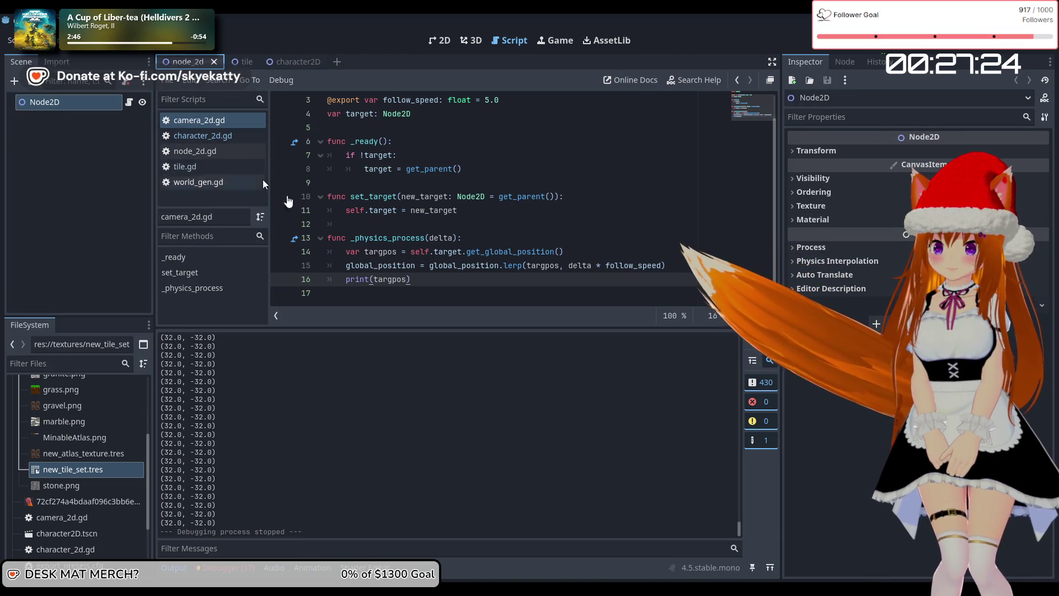
Step: Change line 14 to self.target.position, save the camera script, and run the game
left_click(514, 235)
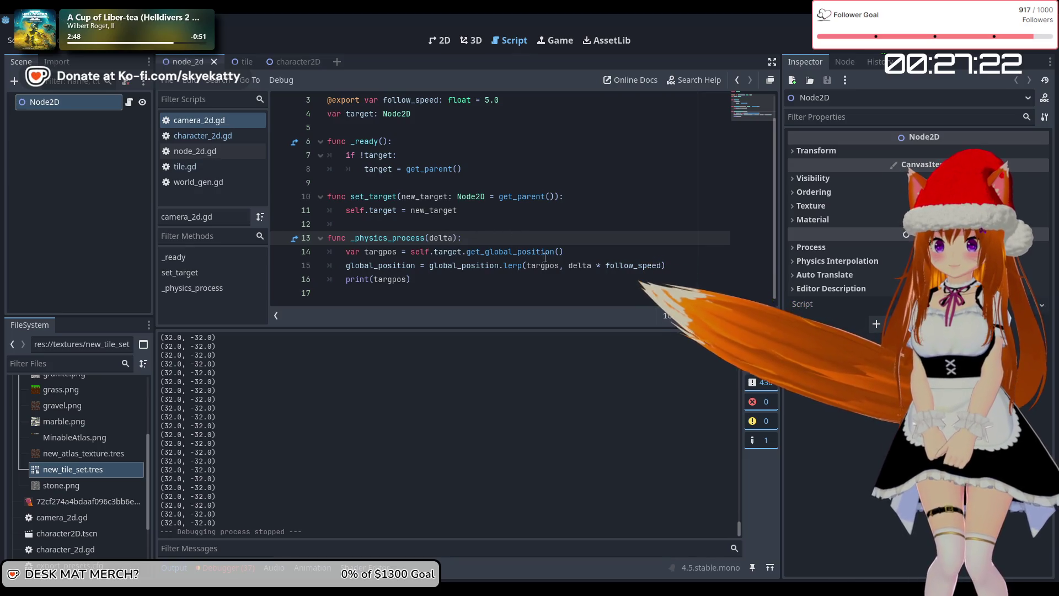
left_click_drag(517, 253, 467, 252)
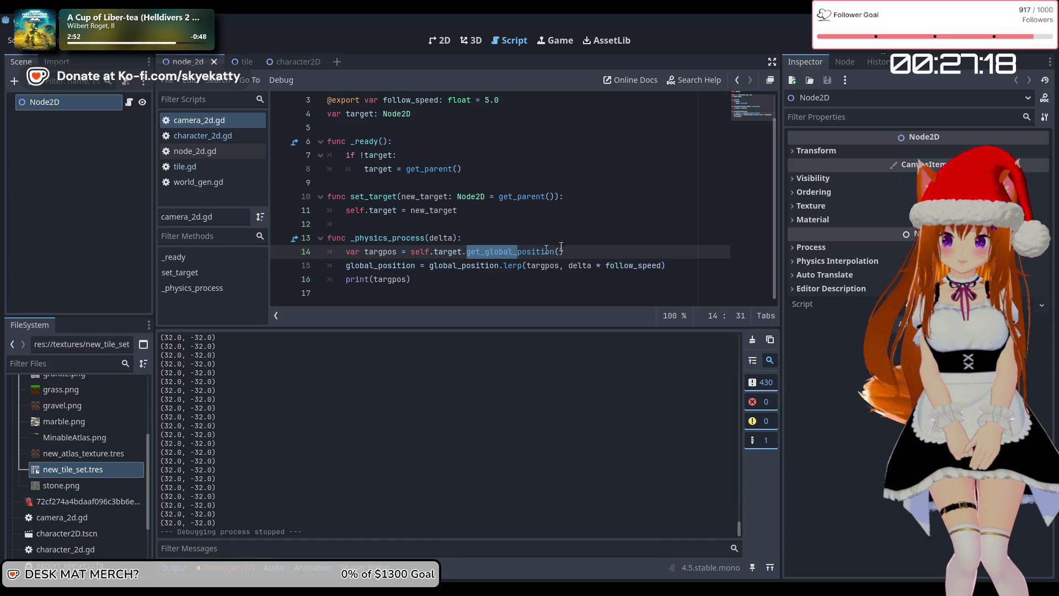
key("BackSpace")
key("BackSpace")
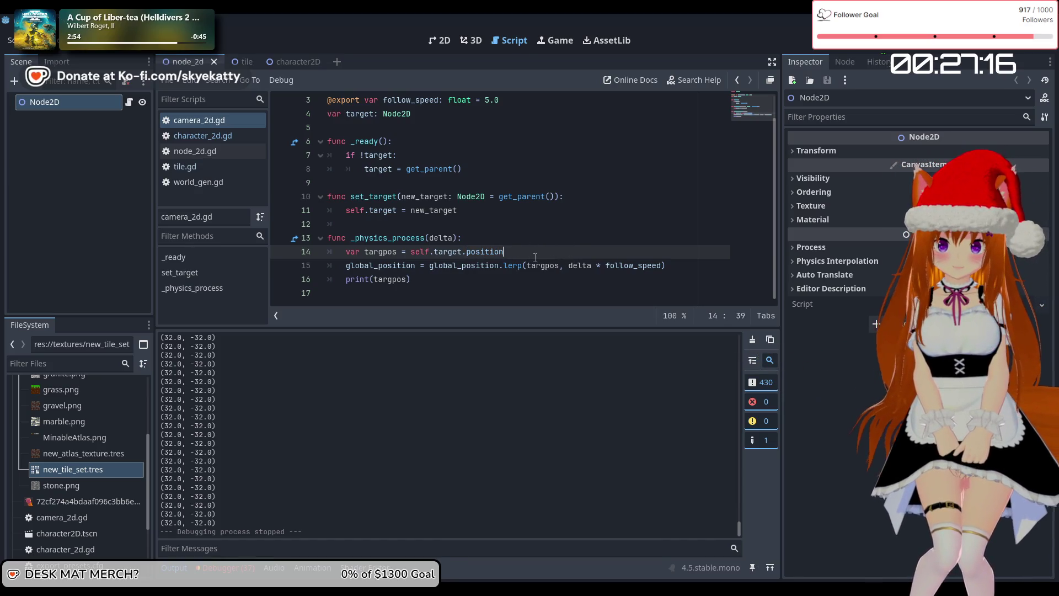
left_click(478, 294)
key("BackSpace")
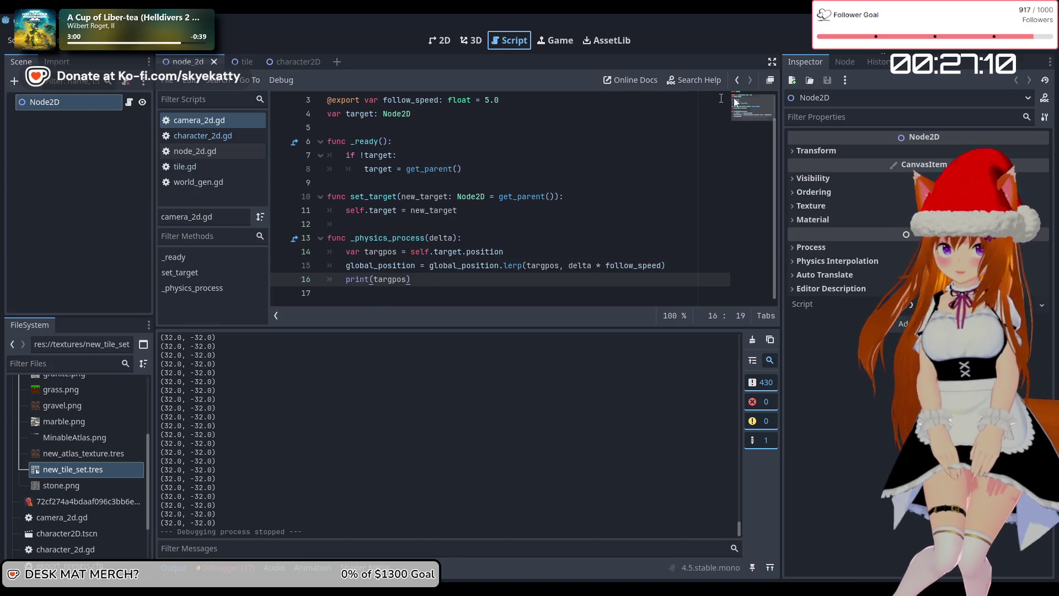
key("ctrl+s")
left_click(825, 40)
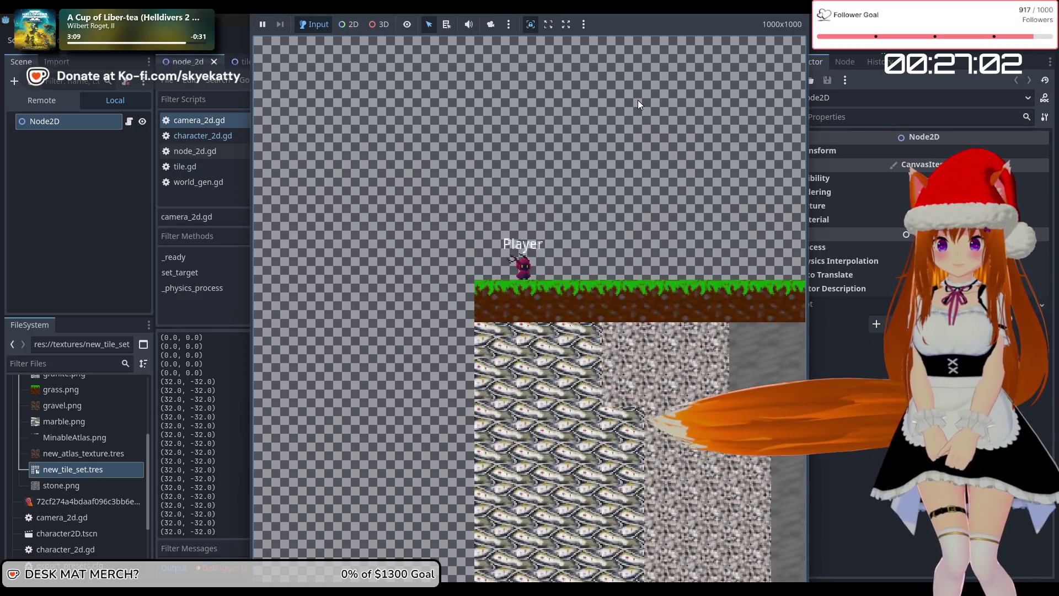
key("Right")
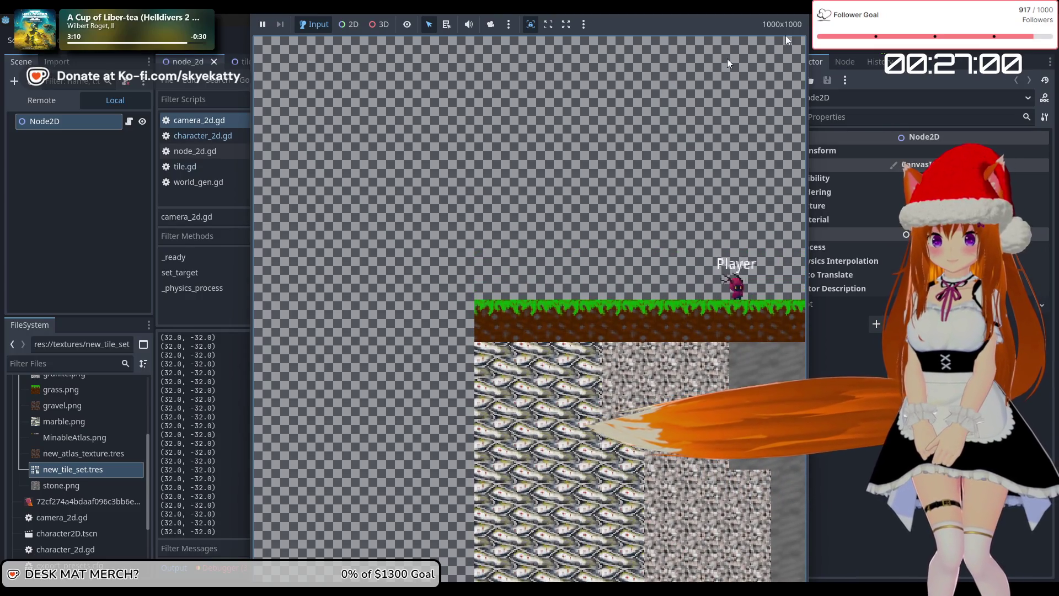
key("F8")
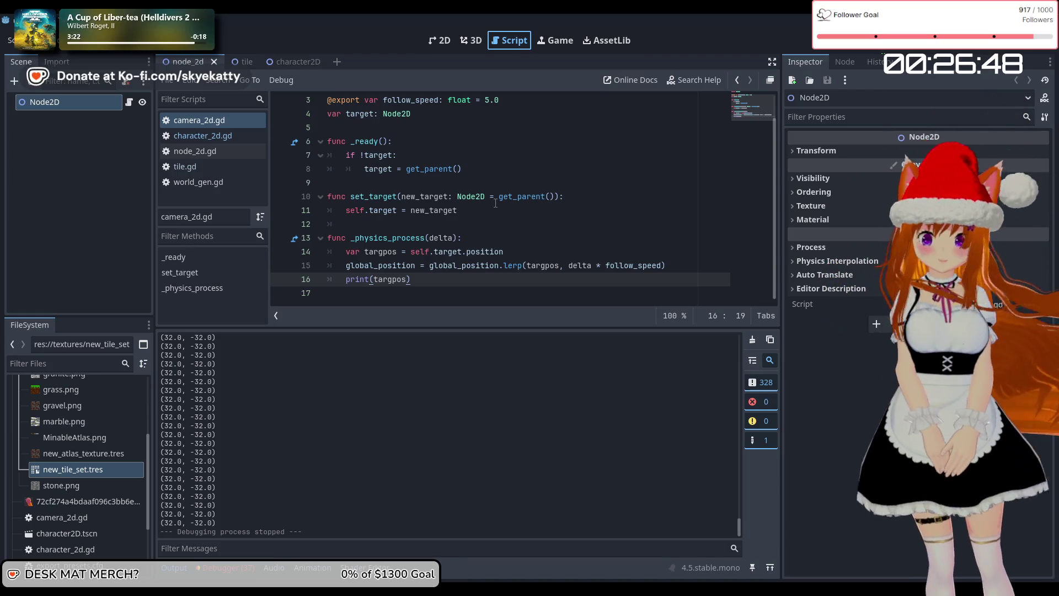
Step: Open character_2d.gd and remove the global_ prefix in the position function's code
mouse_move(392, 234)
scroll(364, 210, "up", 1)
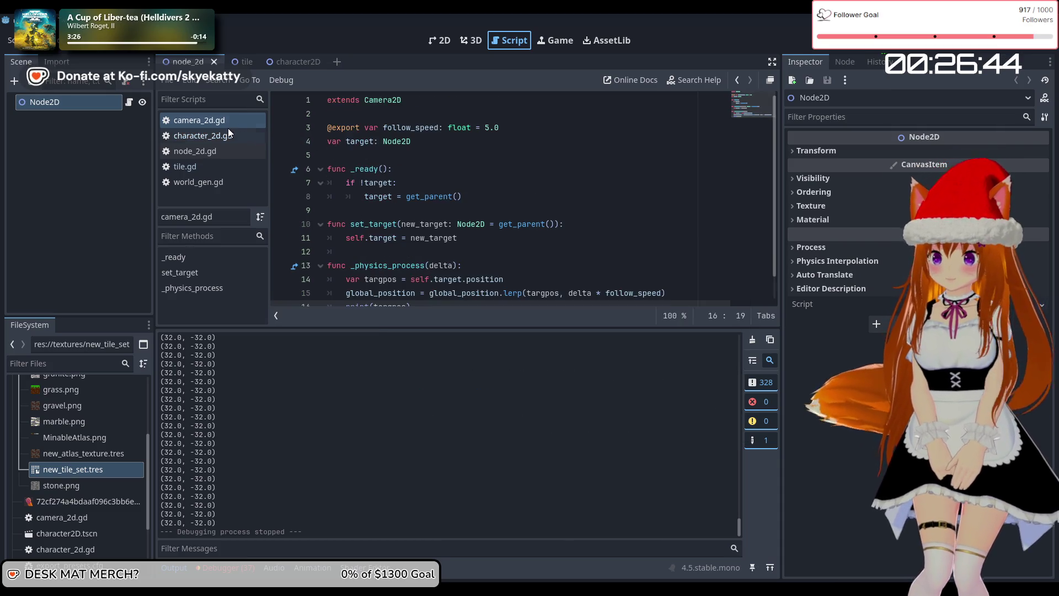
left_click(272, 63)
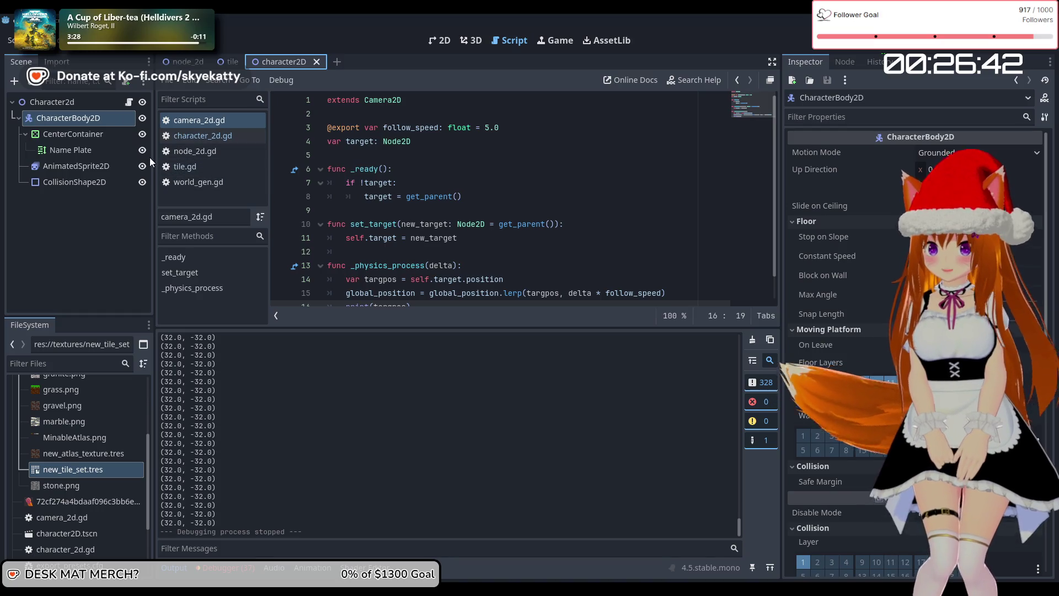
left_click(134, 110)
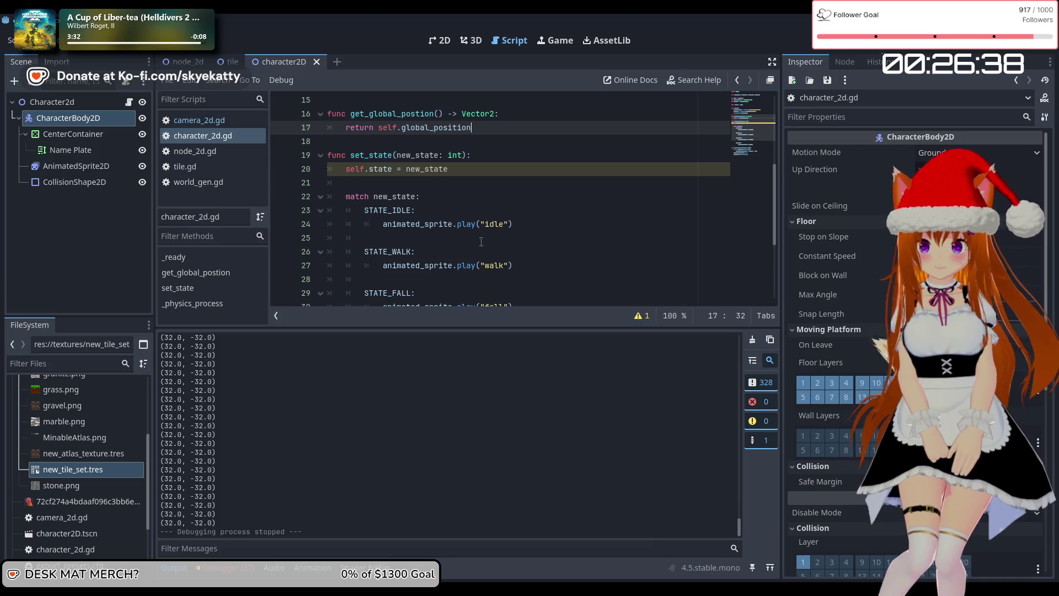
scroll(464, 190, "up", 2)
mouse_move(396, 197)
left_mouse_down()
mouse_move(392, 208)
mouse_move(371, 202)
left_mouse_up()
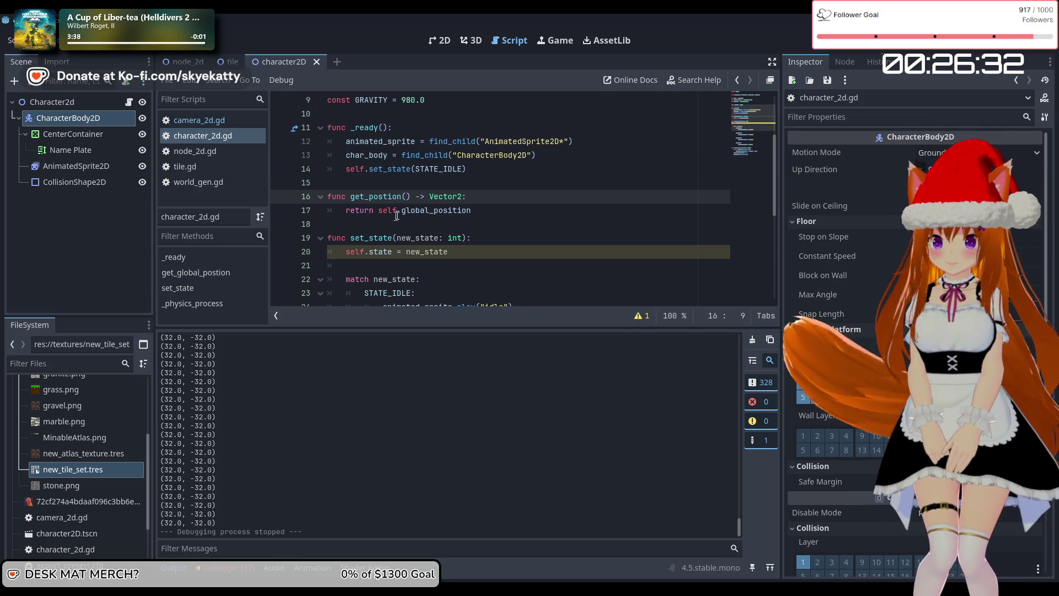
left_click_drag(434, 211, 402, 213)
key("BackSpace")
left_click(491, 212)
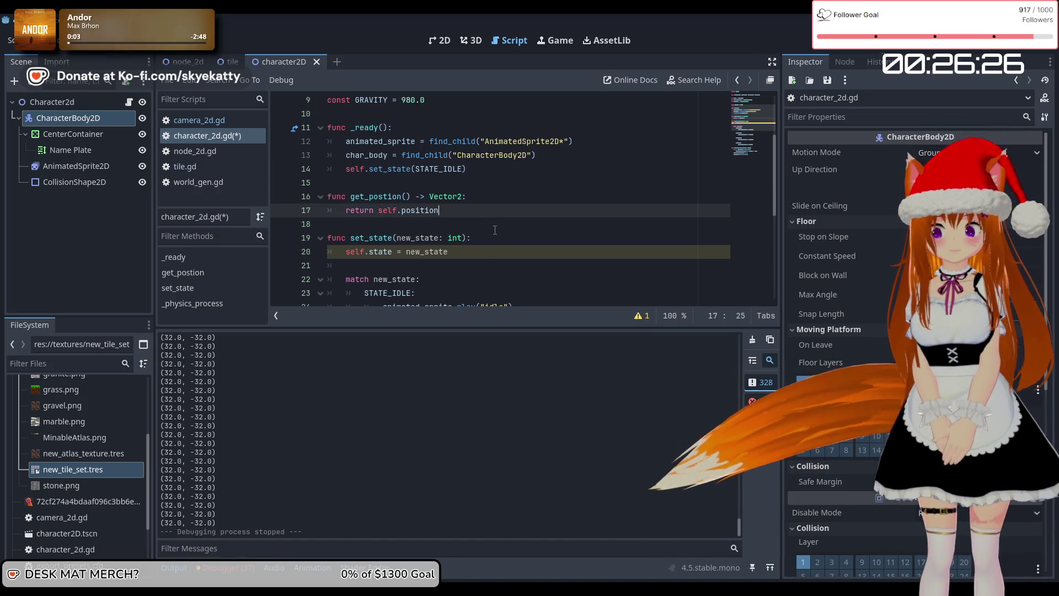
Step: Make get_global_postion() return self.char_body.global_position using the char_body and global_position completions
scroll(495, 230, "down", 1)
scroll(494, 230, "down", 2)
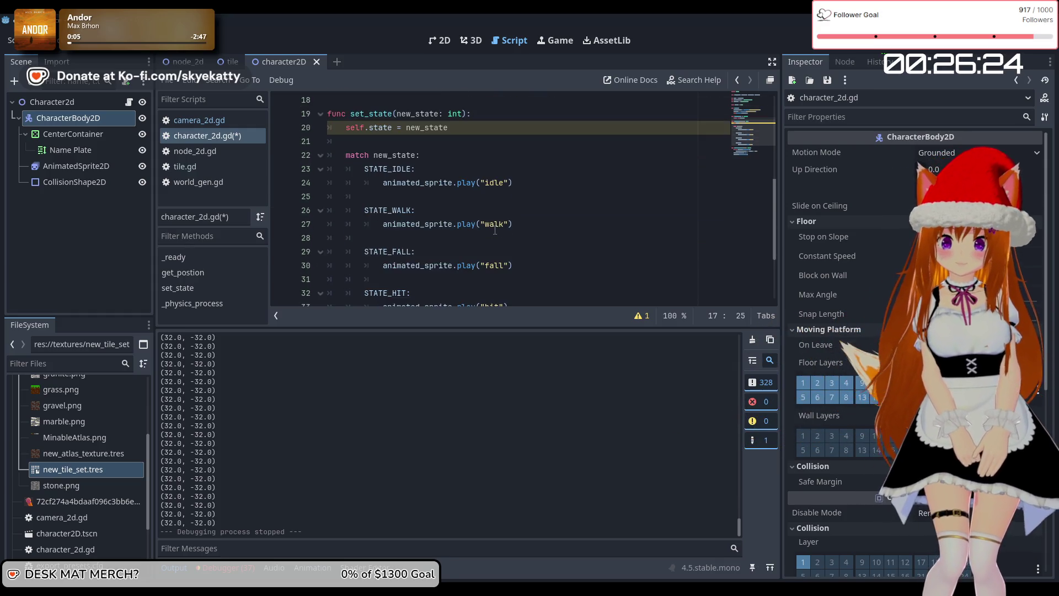
scroll(495, 230, "down", 3)
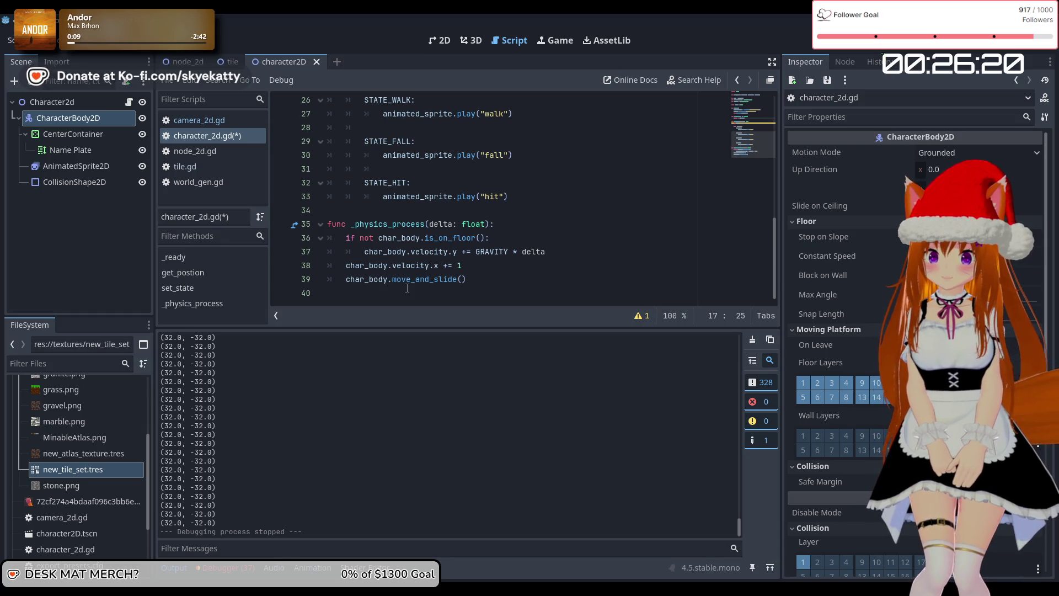
scroll(407, 288, "up", 5)
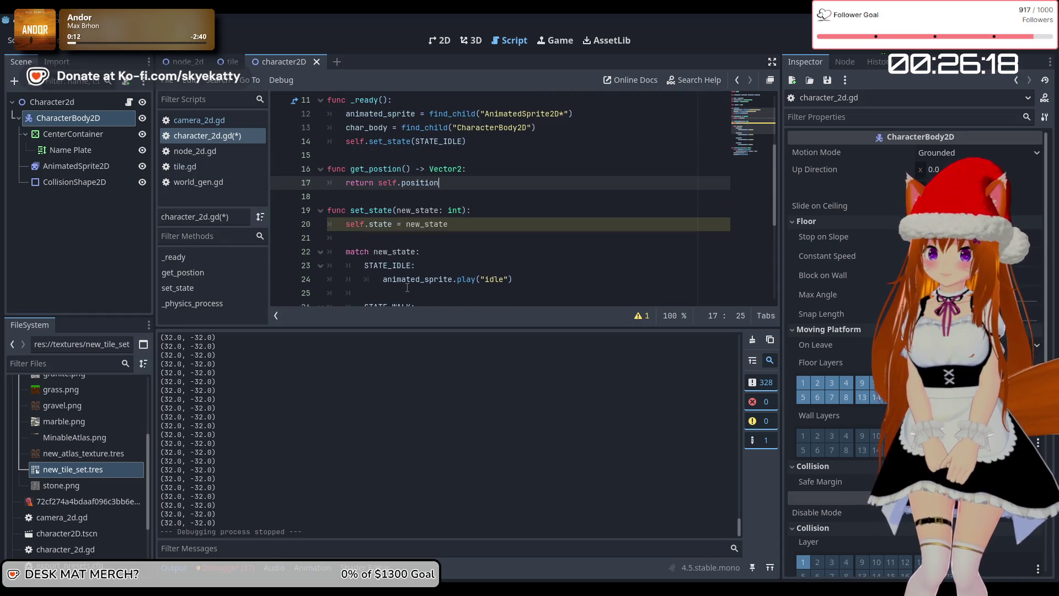
scroll(407, 288, "down", 5)
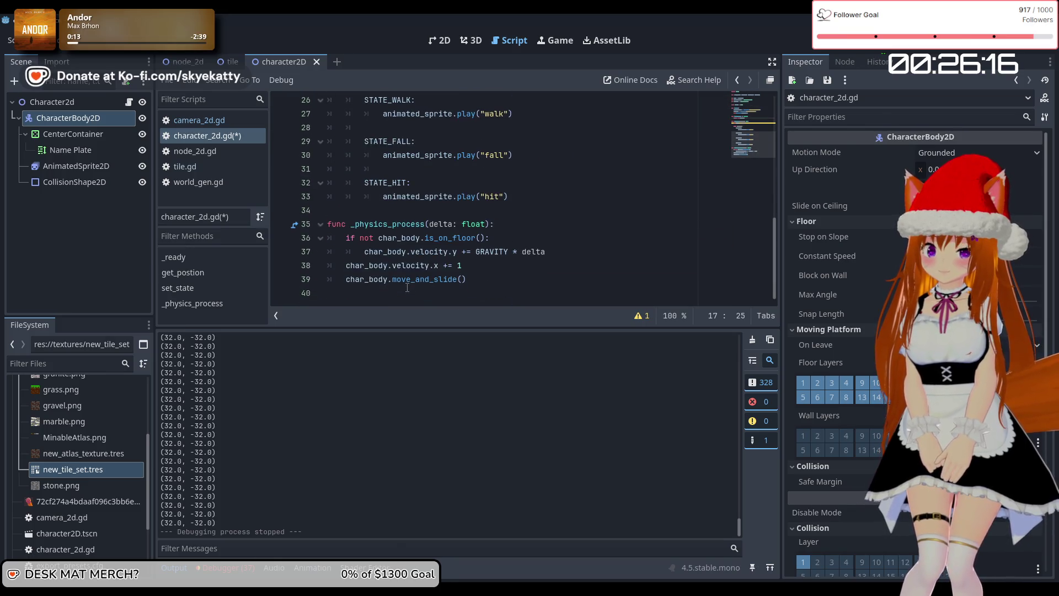
scroll(407, 288, "up", 4)
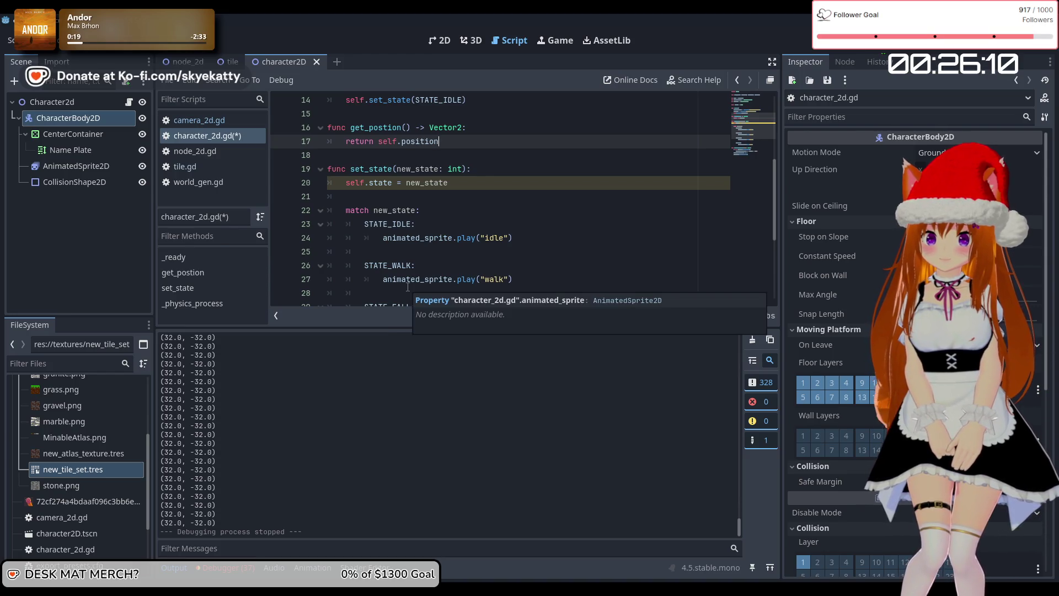
scroll(408, 288, "up", 1)
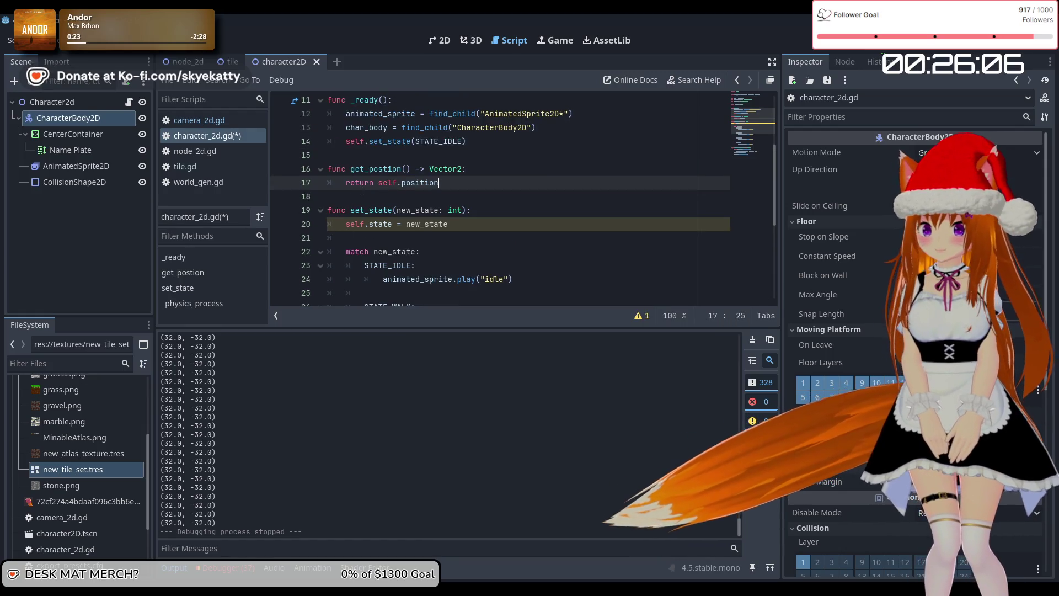
scroll(362, 191, "down", 5)
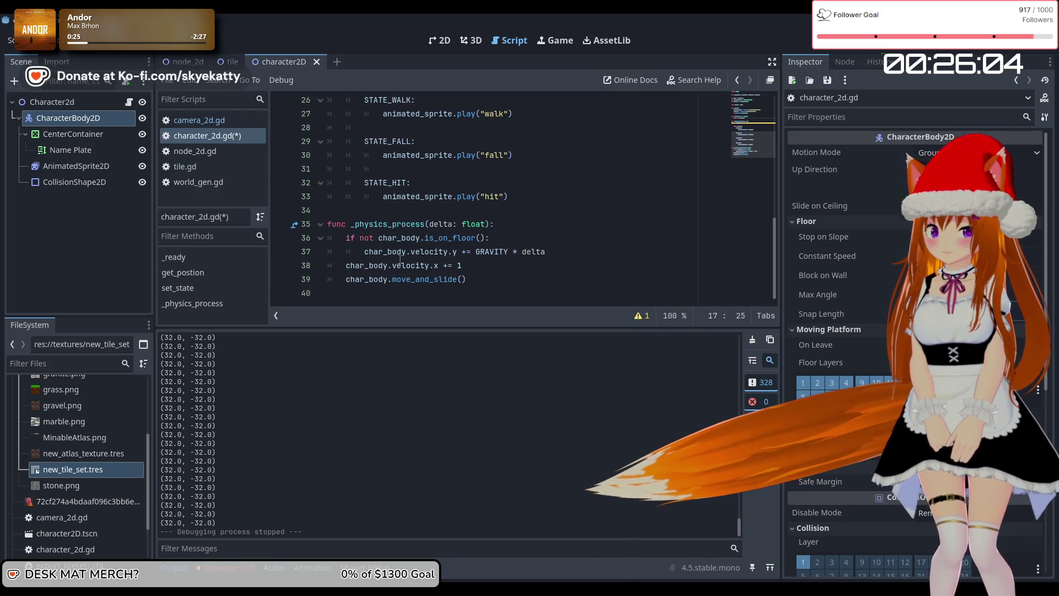
mouse_move(418, 280)
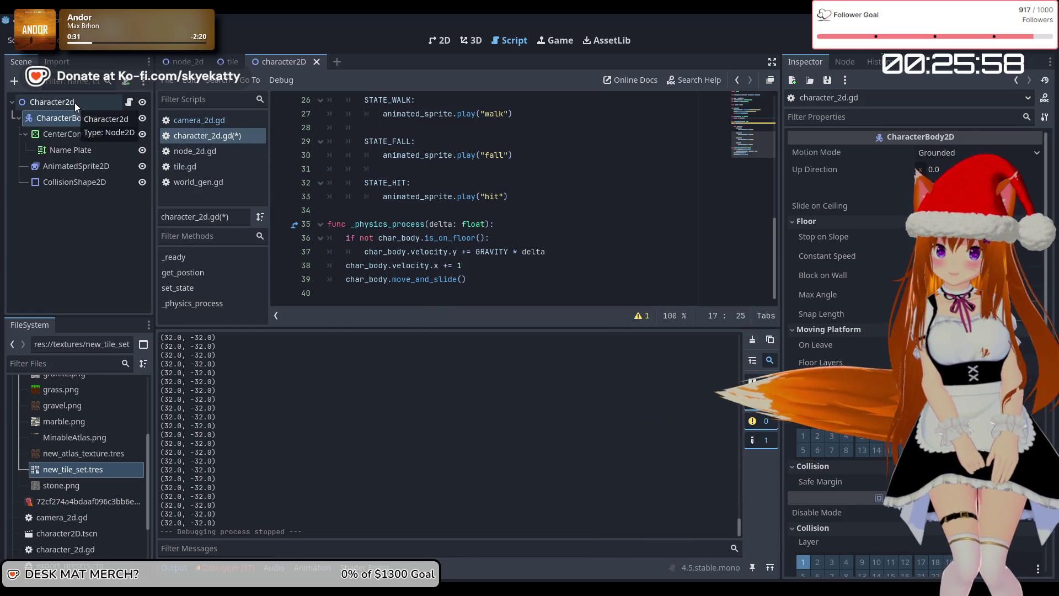
scroll(392, 227, "up", 5)
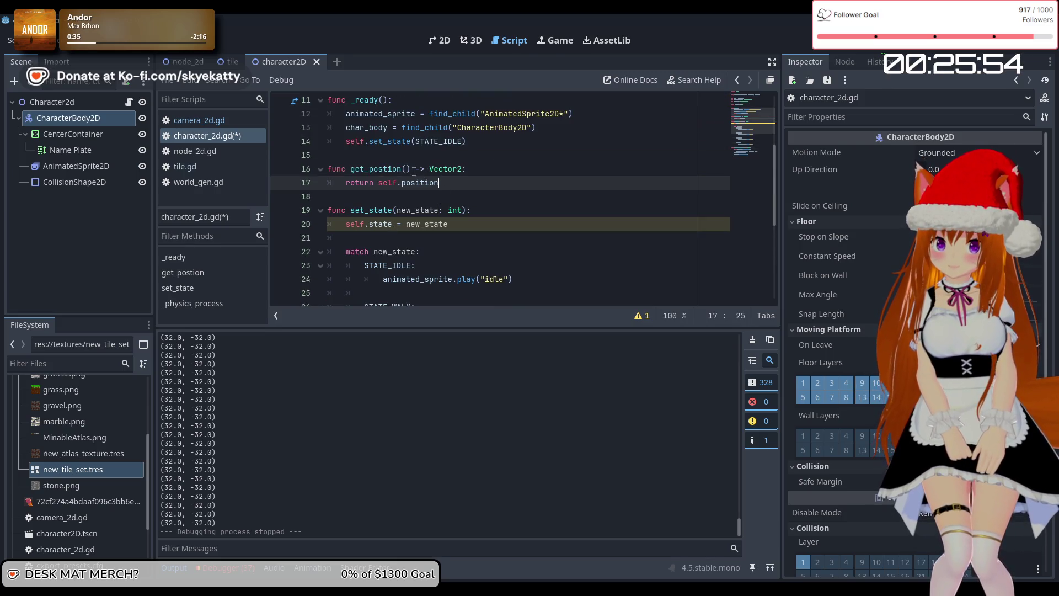
left_click(372, 172)
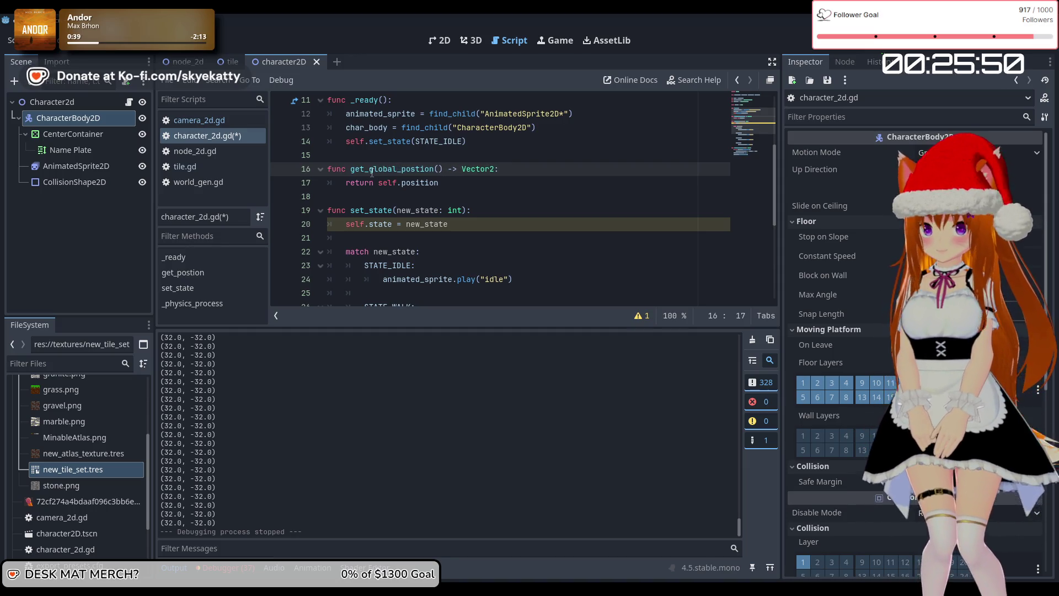
left_click(403, 185)
double_click(403, 186)
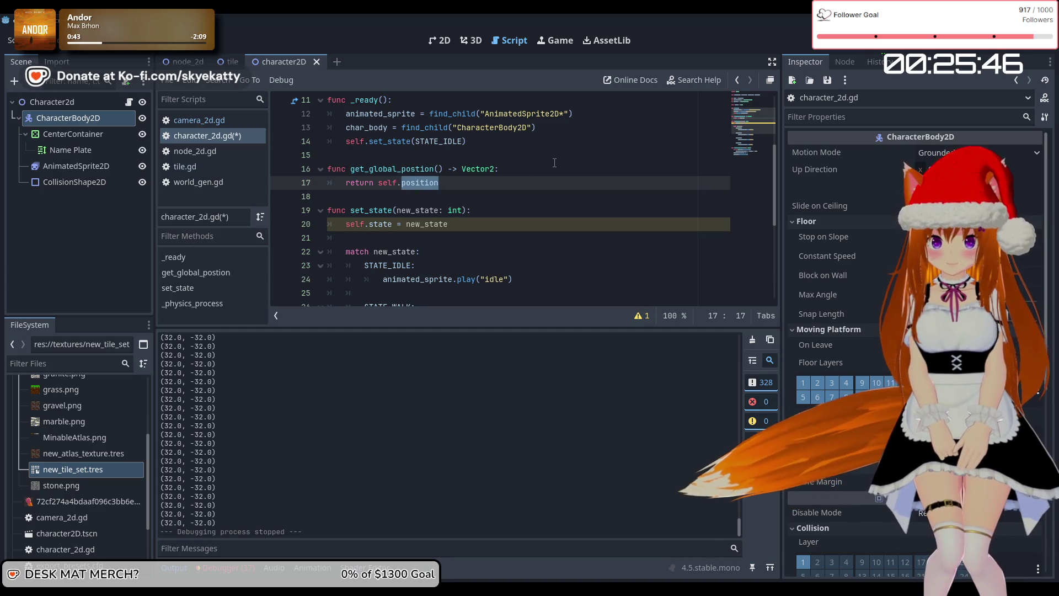
type("char_")
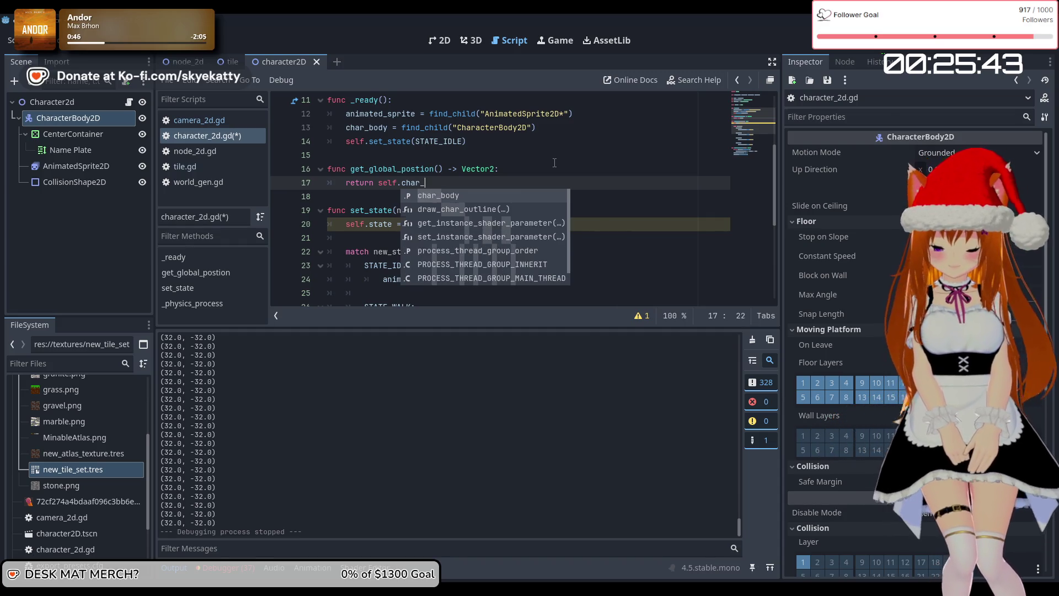
key("Return")
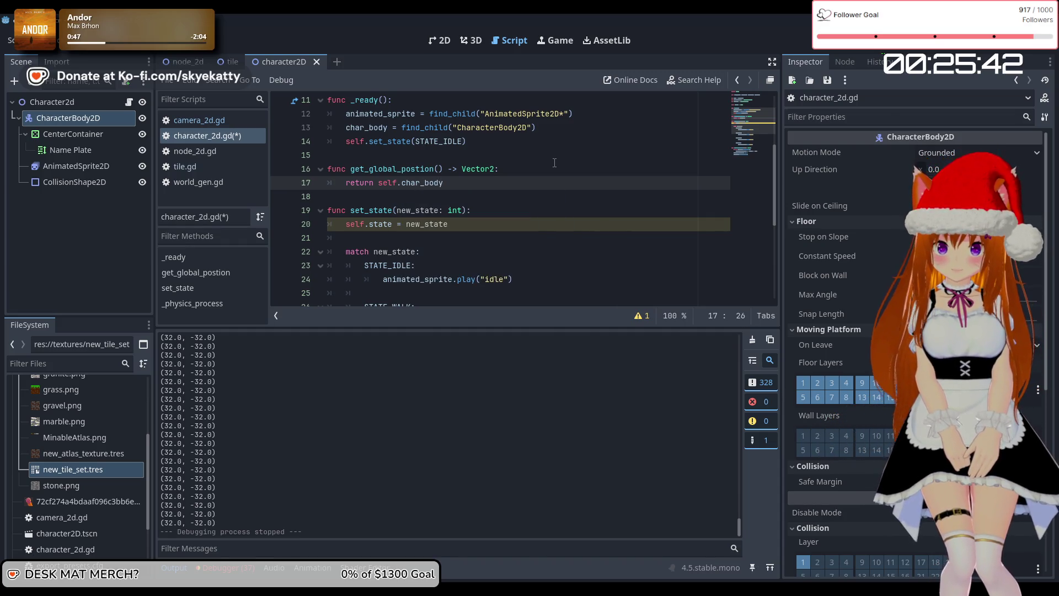
type(".glo")
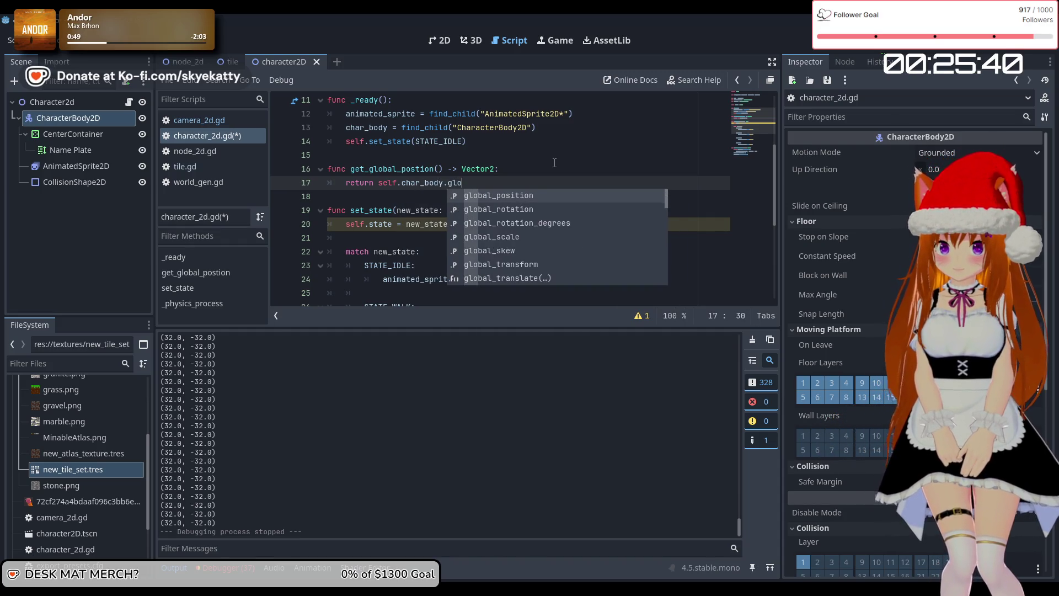
key("Return")
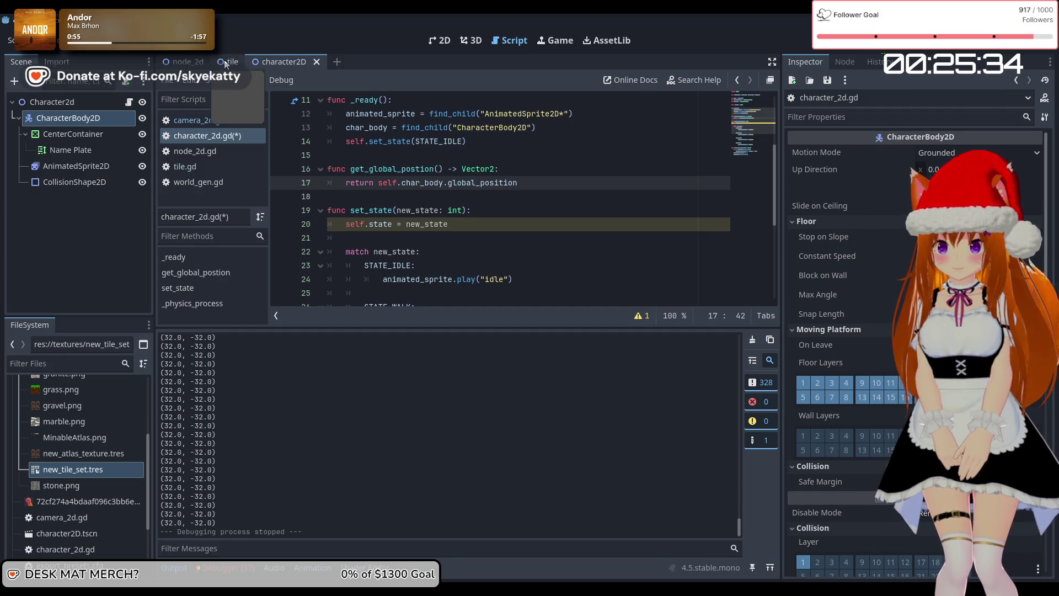
scroll(440, 164, "down", 5)
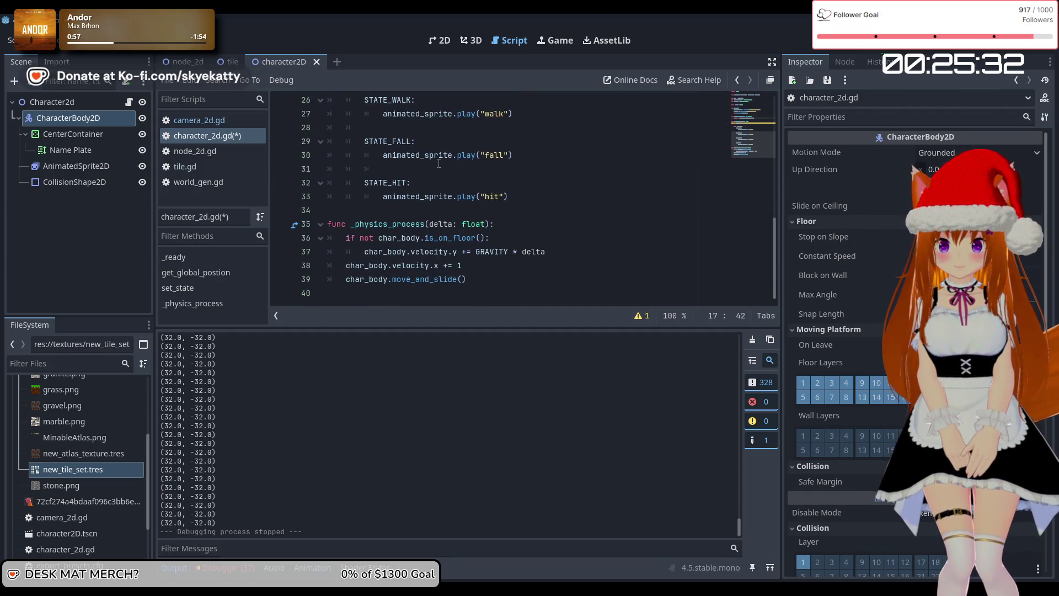
left_click(229, 62)
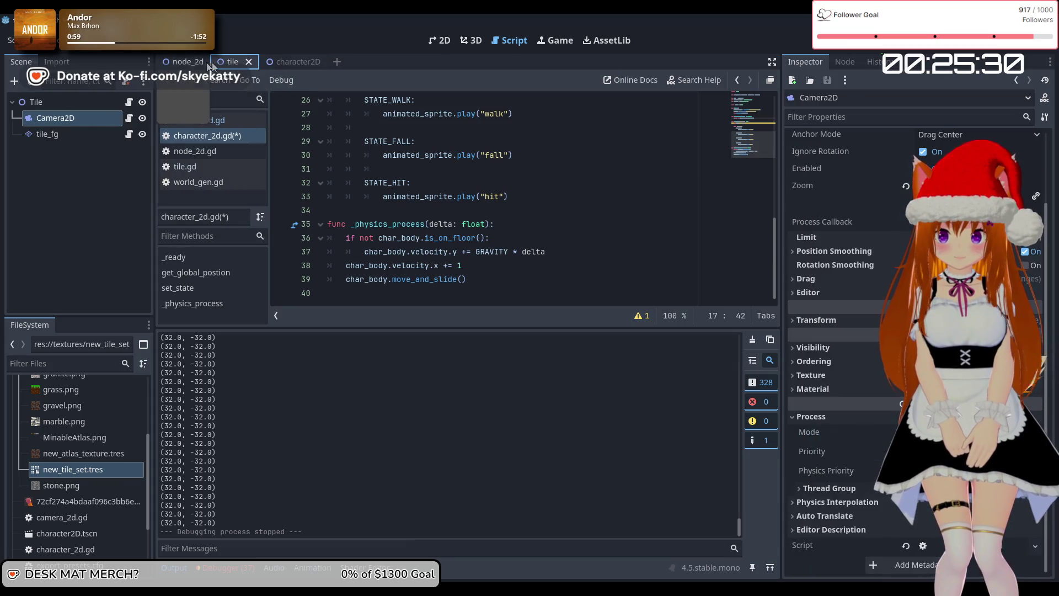
Step: Cycle through the node_2d and tile scenes, then open the Camera2D's camera_2d.gd script
left_click(181, 61)
left_click(243, 61)
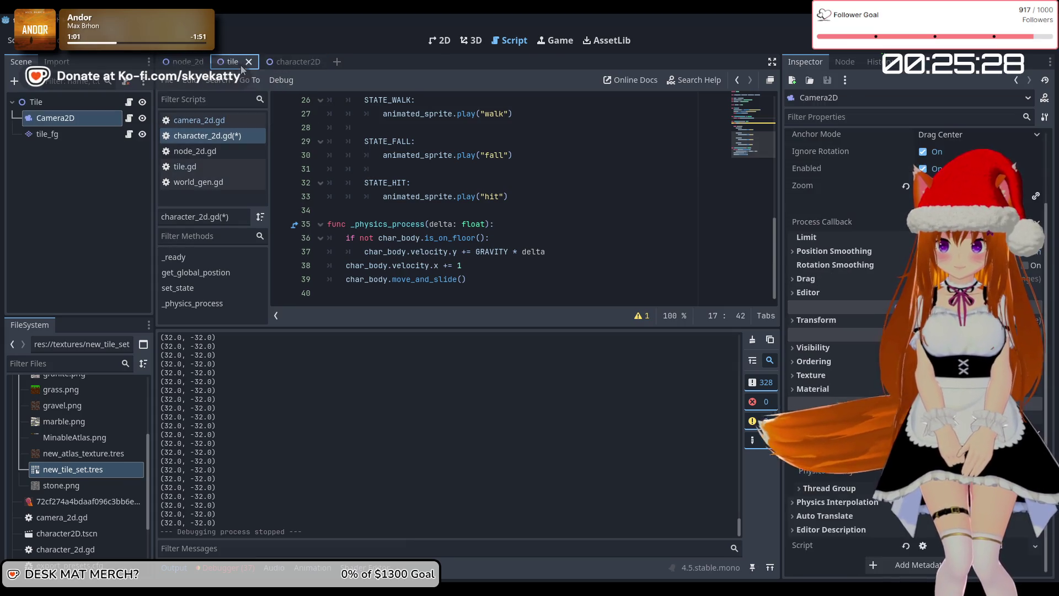
left_click(182, 61)
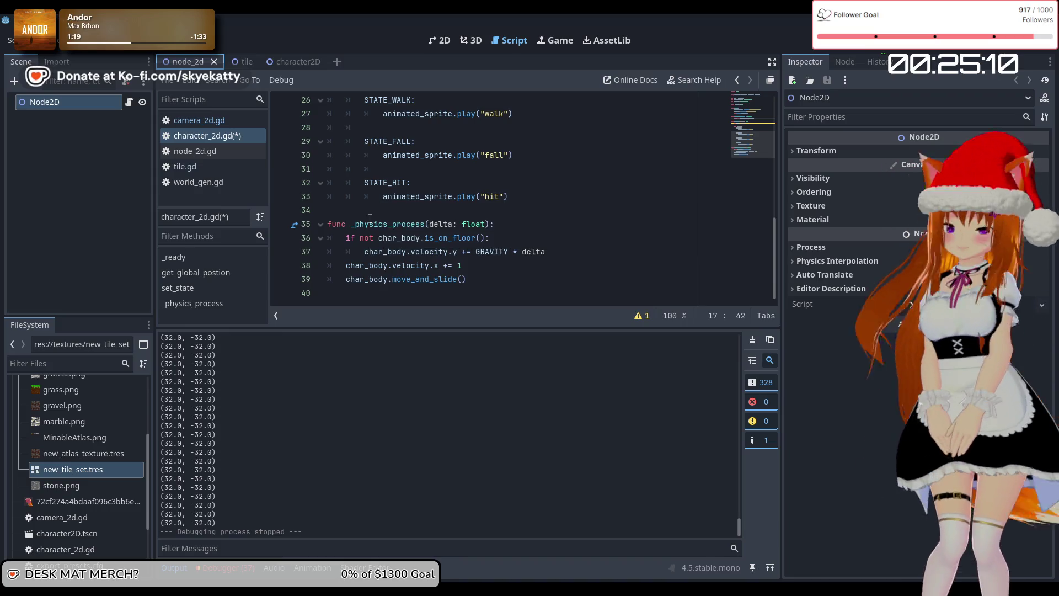
left_click(71, 127)
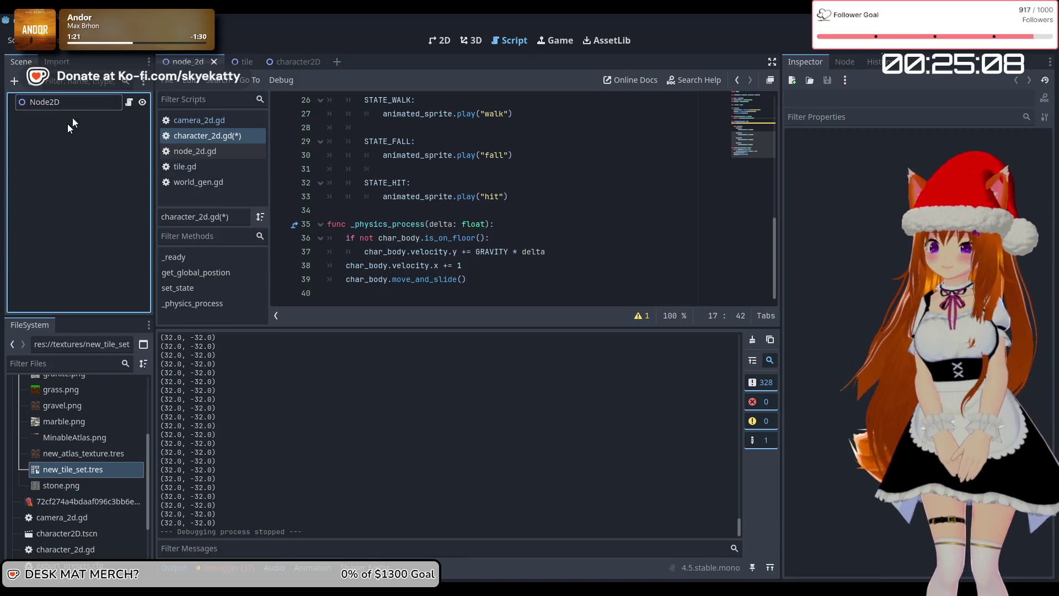
left_click(77, 109)
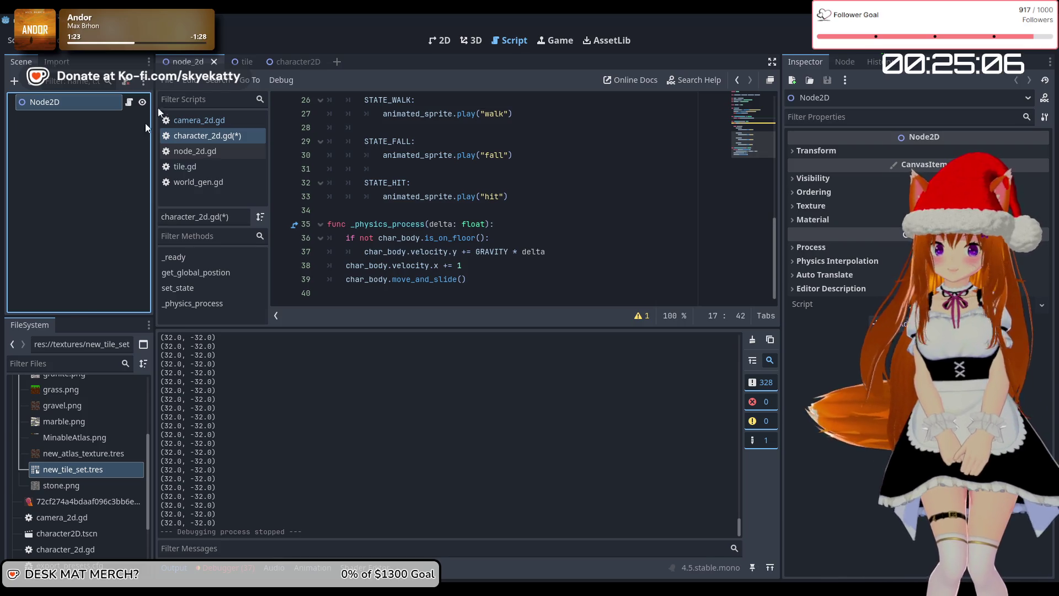
left_click(232, 63)
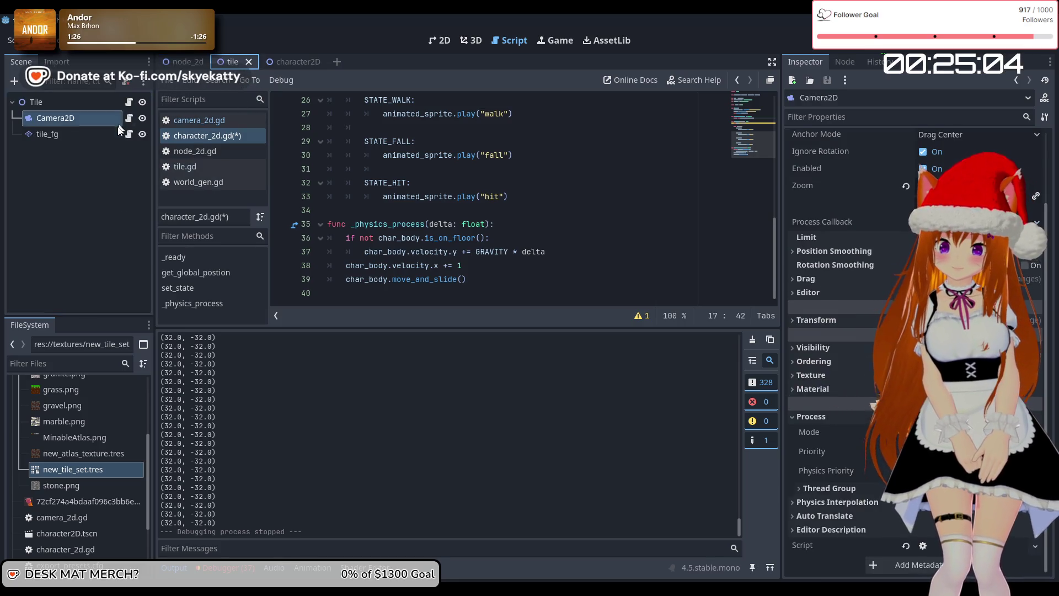
left_click(129, 118)
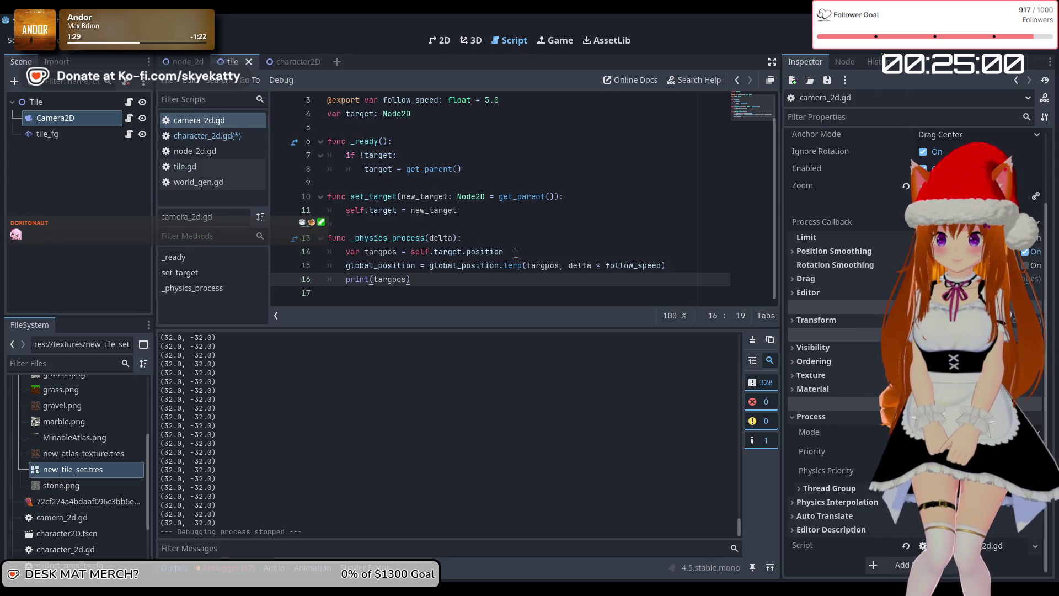
Step: Change line 14 to self.target.get_global_position() via autocomplete, save, and run the project
left_click(486, 255)
key("shift+End")
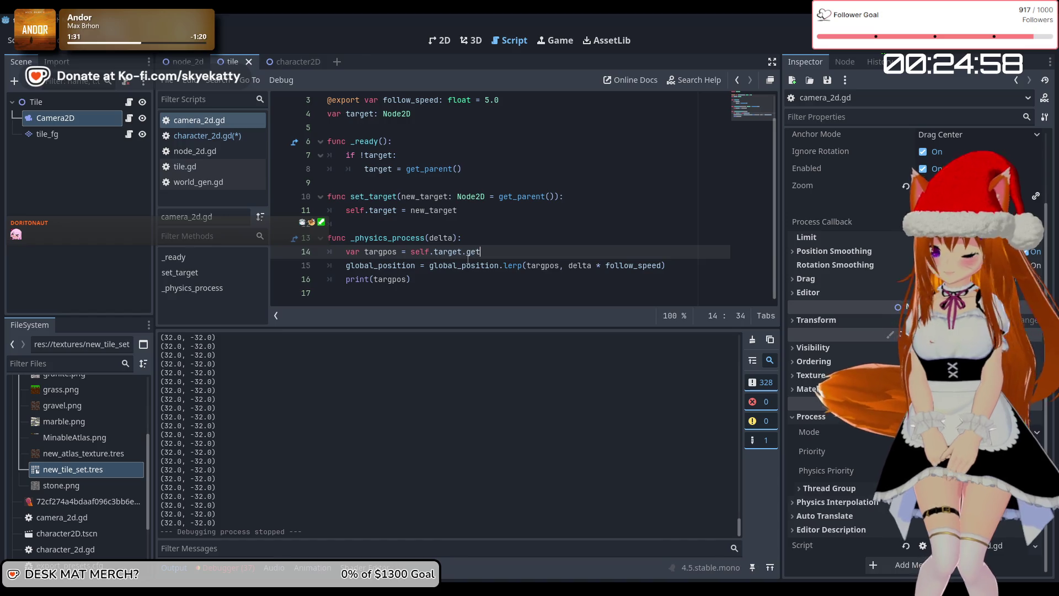
type("_glob")
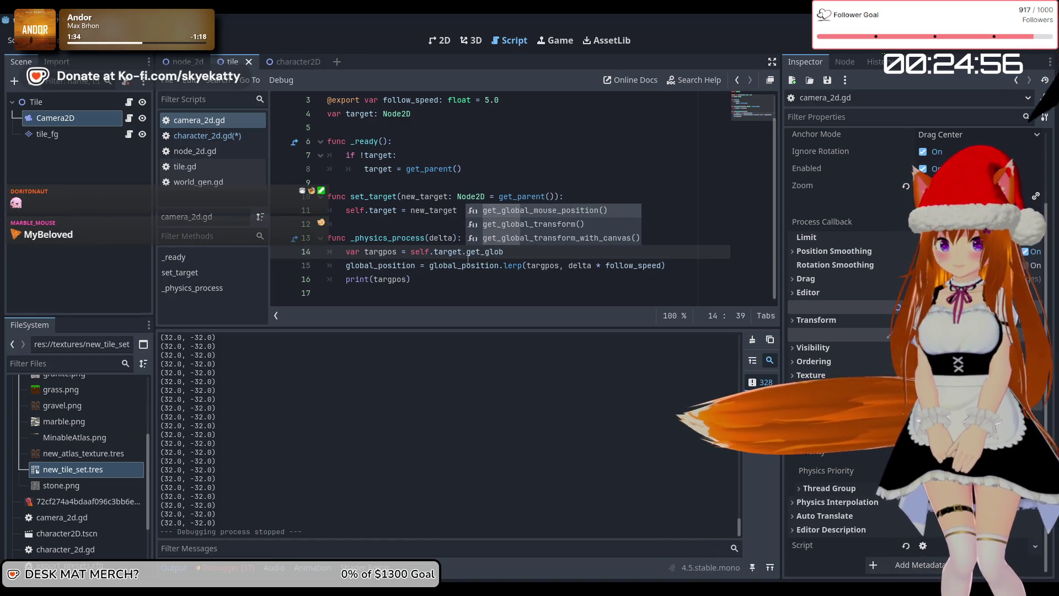
type("al_pos")
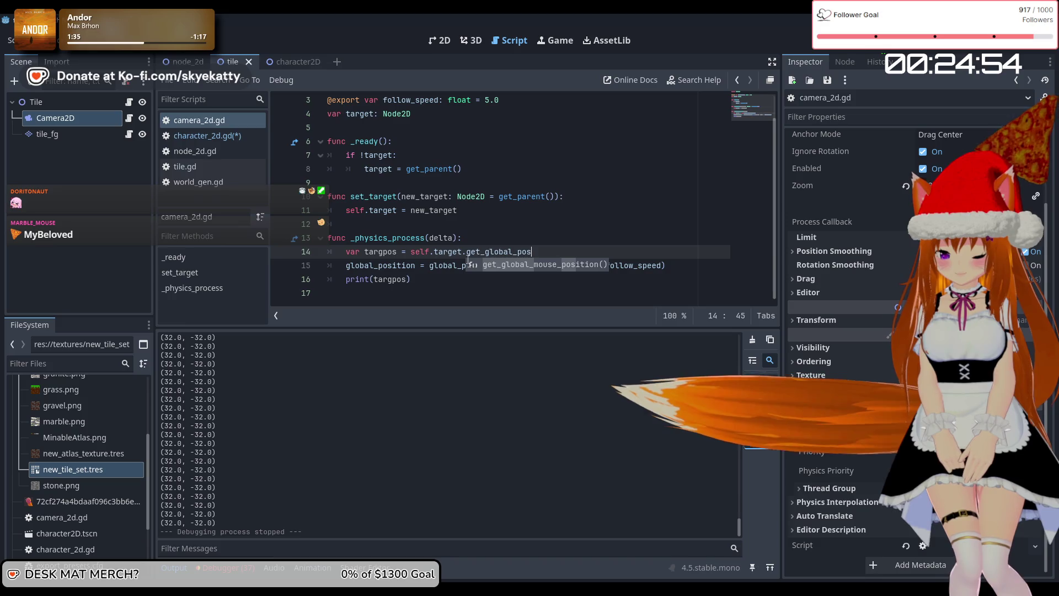
type("i")
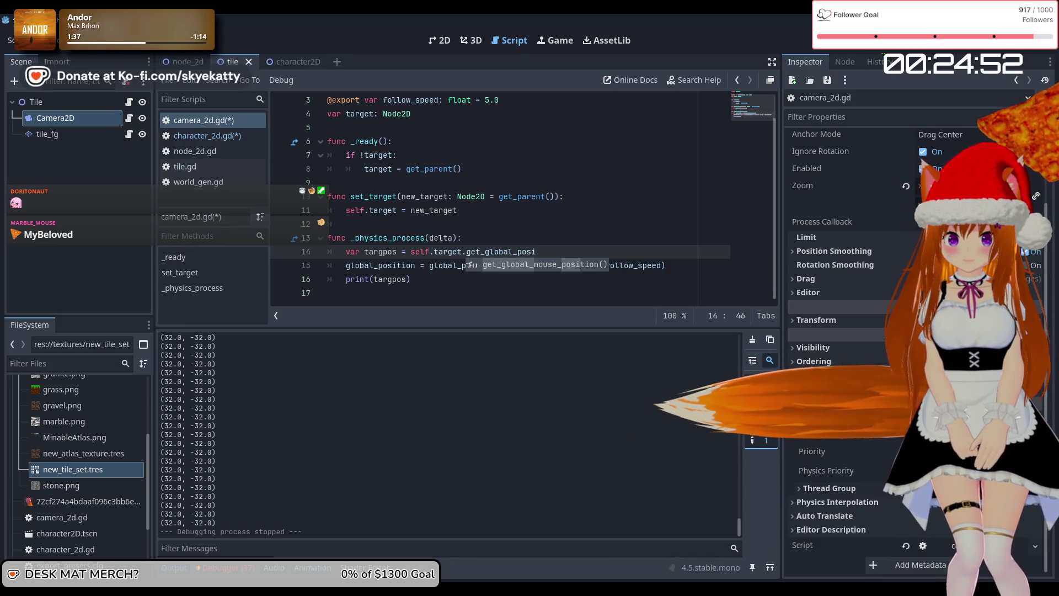
type("tion")
key("Return")
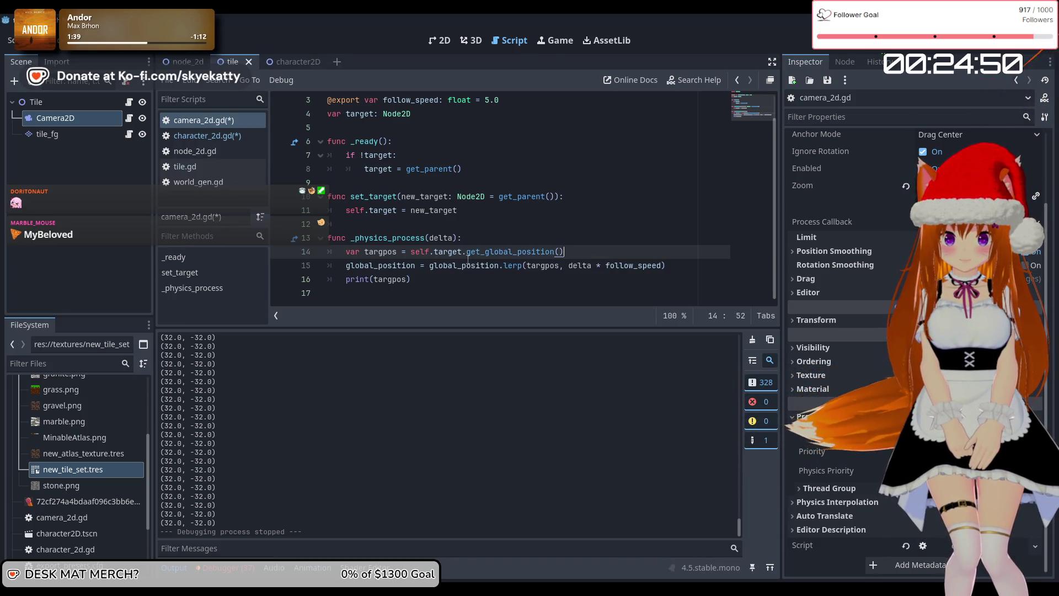
left_click(543, 283)
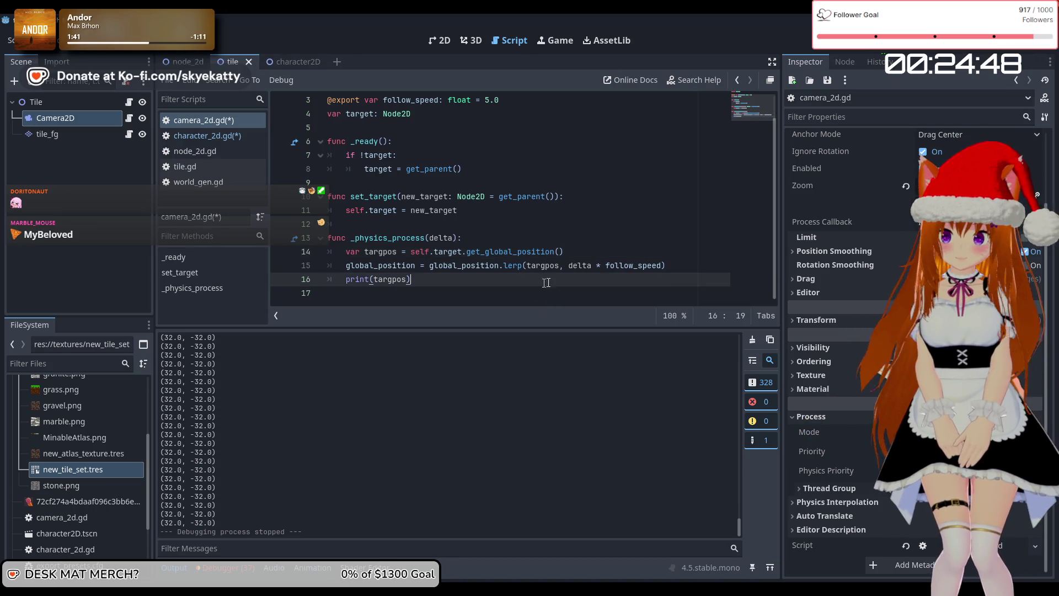
key("ctrl+s")
left_click(867, 48)
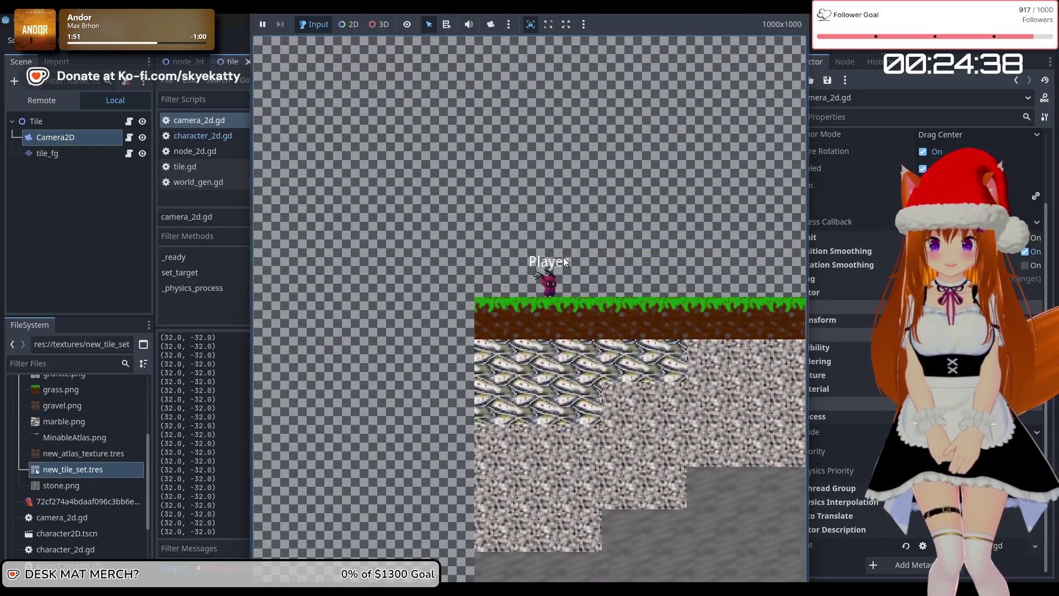
Step: Walk the player right in the running game, then stop it with F8
key("Right")
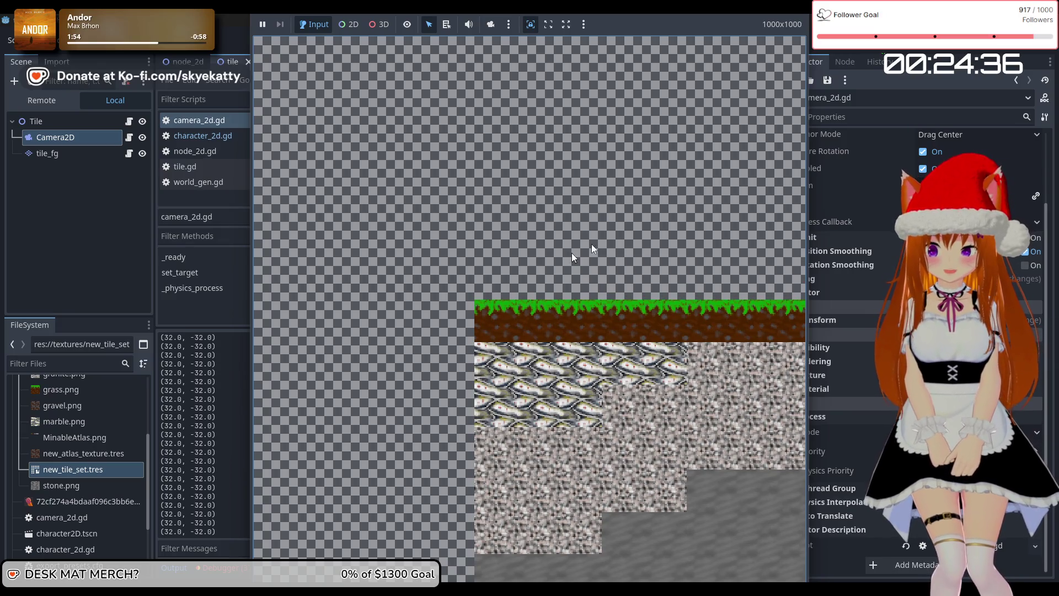
key("F8")
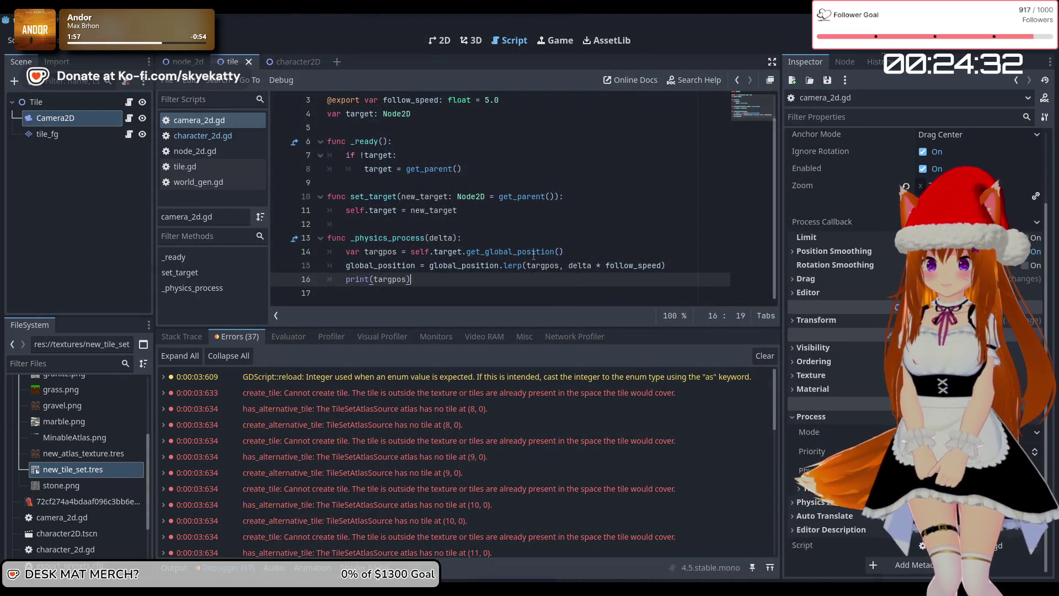
Step: Delete global_ on line 17 of character_2d.gd so it returns char_body.position, then run the game
left_click(537, 251)
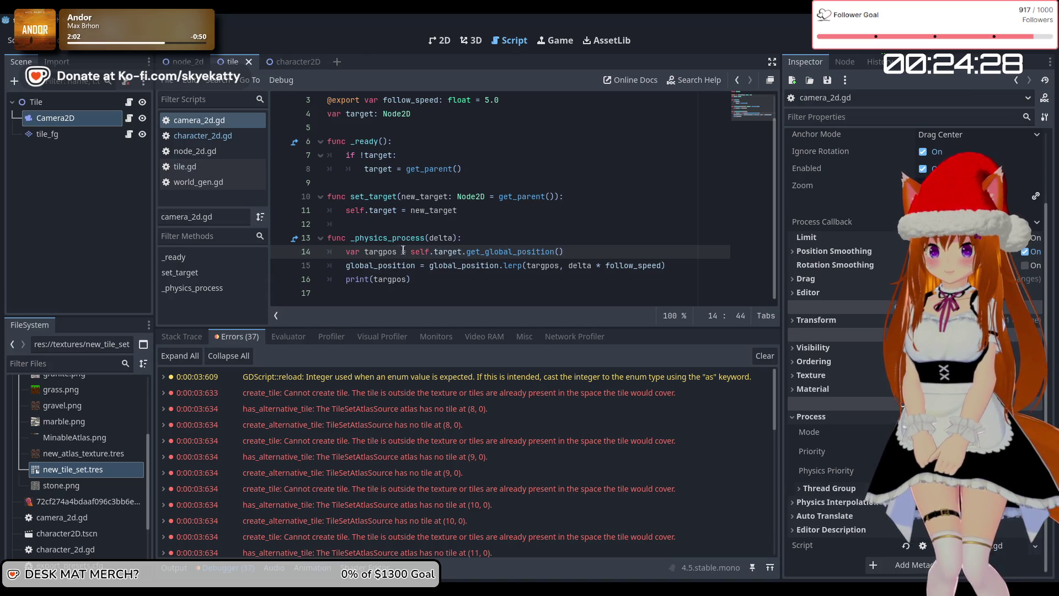
scroll(470, 210, "up", 1)
scroll(373, 246, "down", 1)
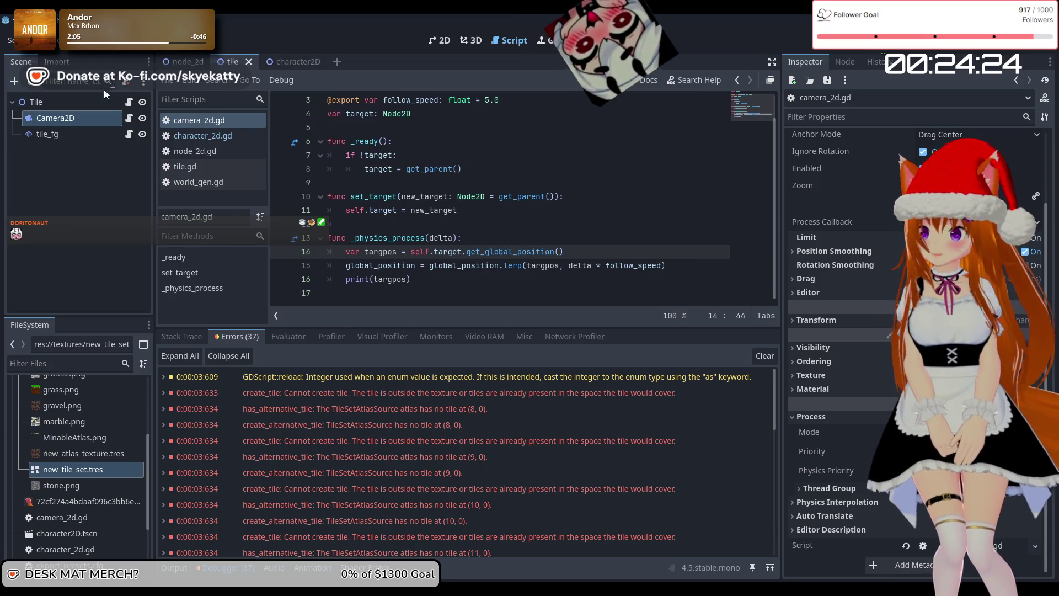
left_click(202, 136)
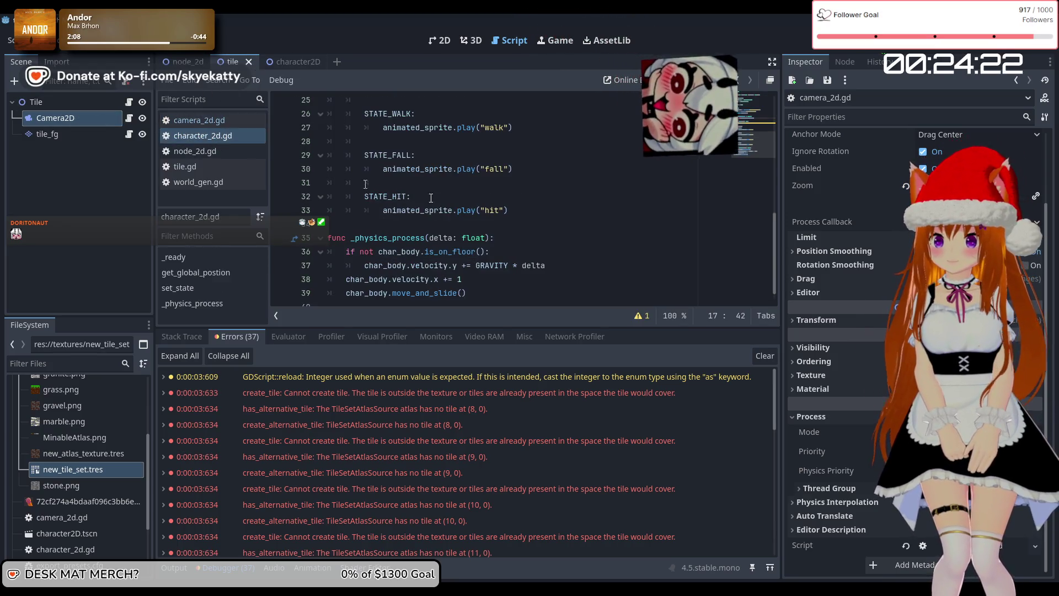
scroll(430, 245, "up", 6)
scroll(431, 244, "up", 1)
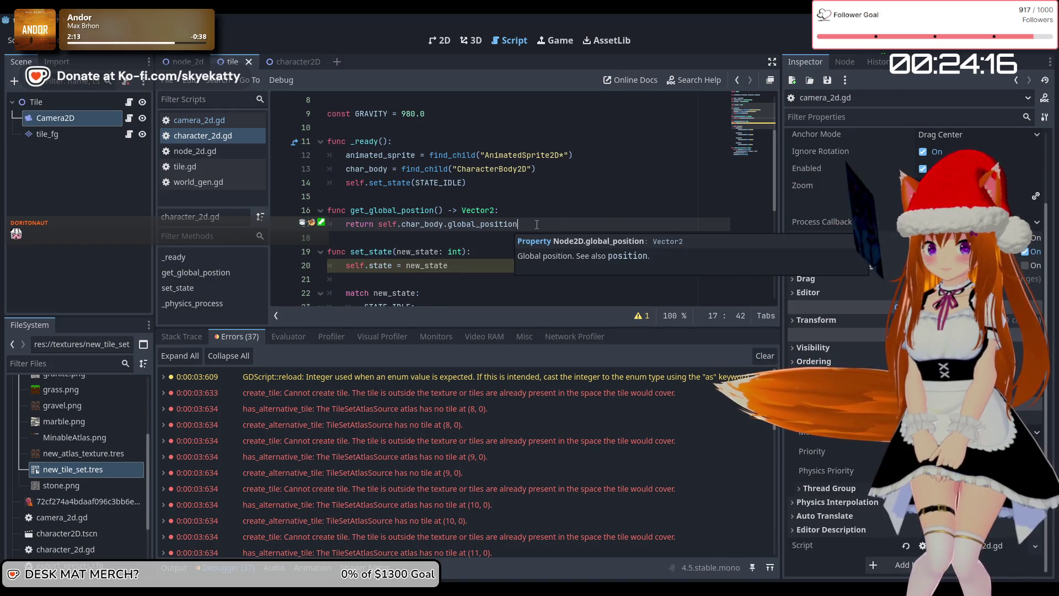
left_click(480, 224)
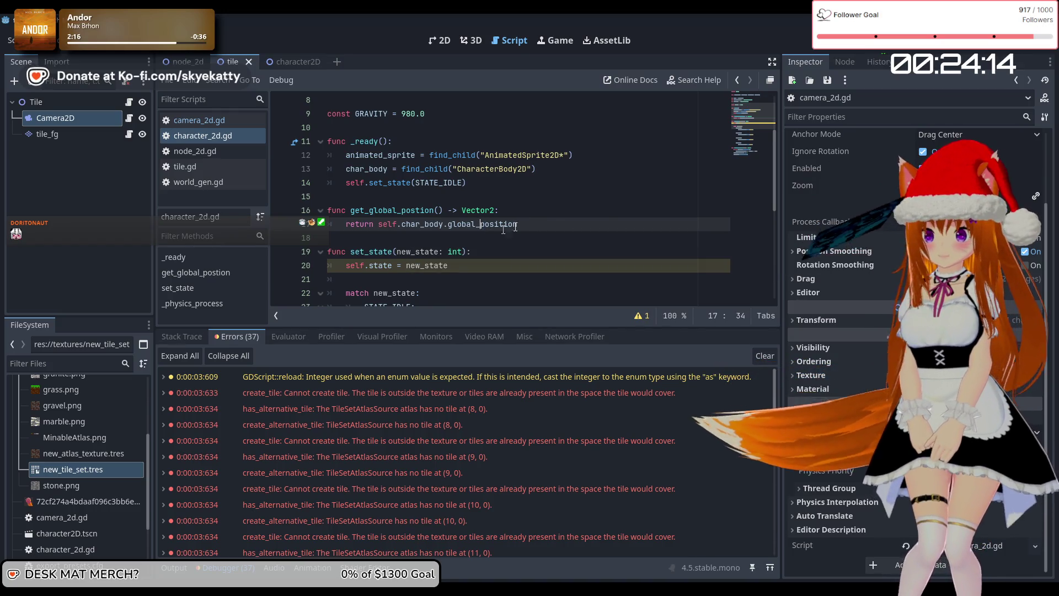
key("BackSpace")
key("BackSpace")
key("BackSpace")
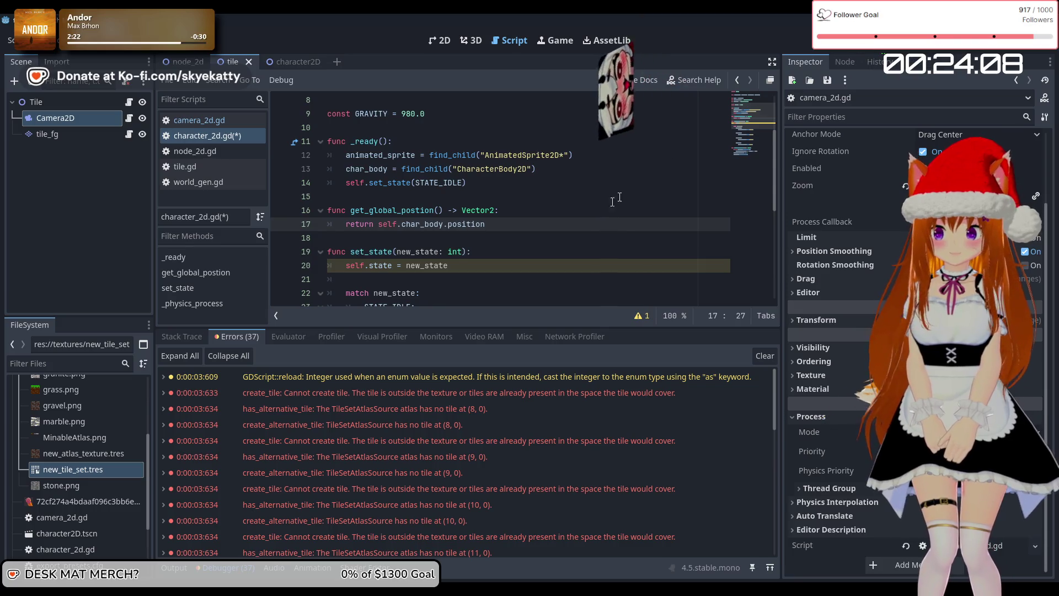
scroll(757, 135, "down", 6)
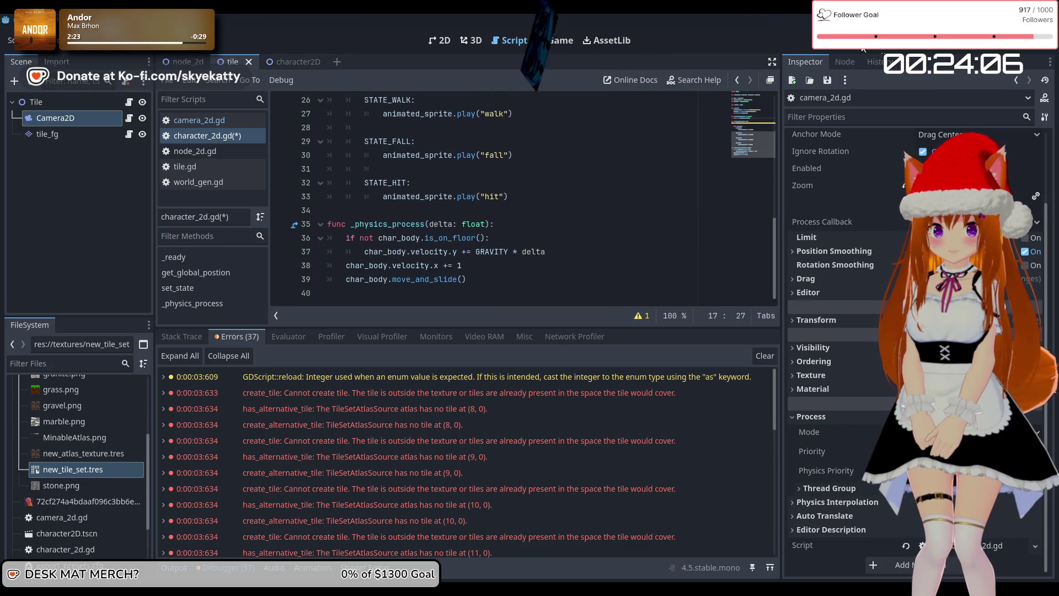
key("F5")
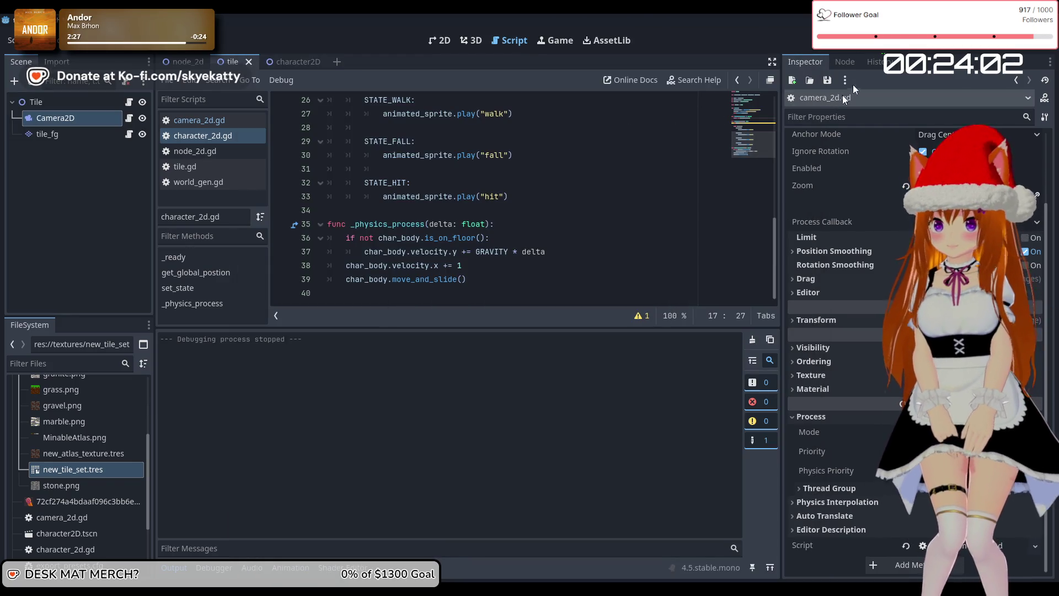
key("F5")
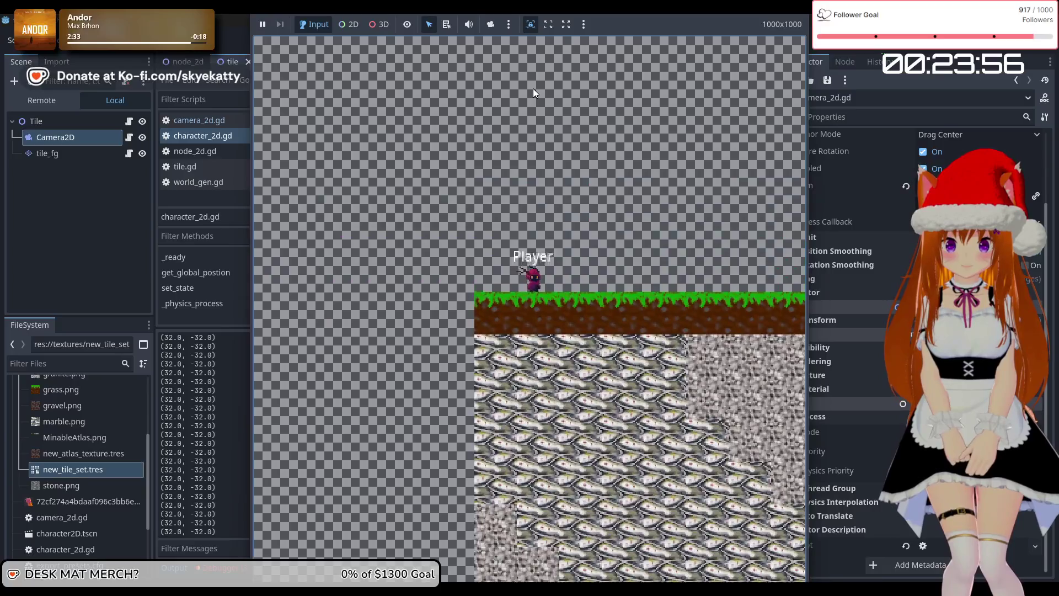
key("Right")
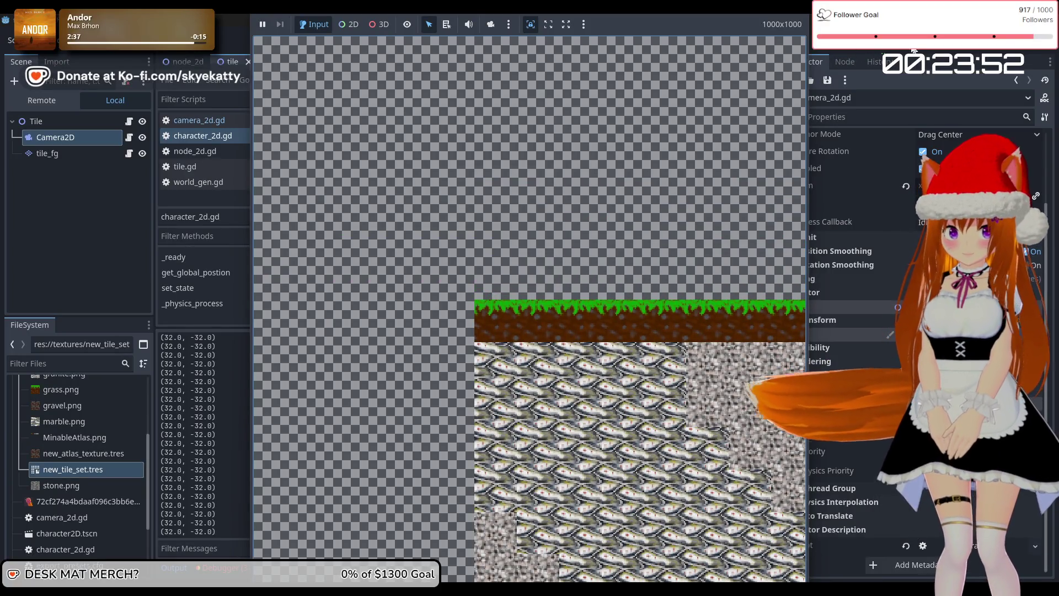
left_click(913, 49)
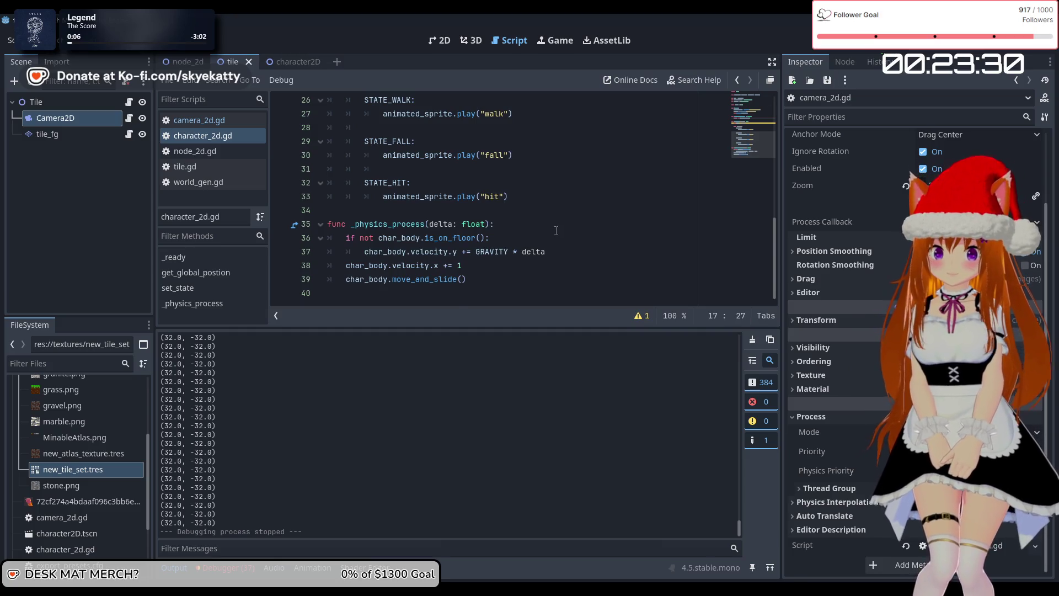
Step: Toggle the warning list, open camera_2d.gd, and switch through the scene tabs to character2D
left_click(640, 316)
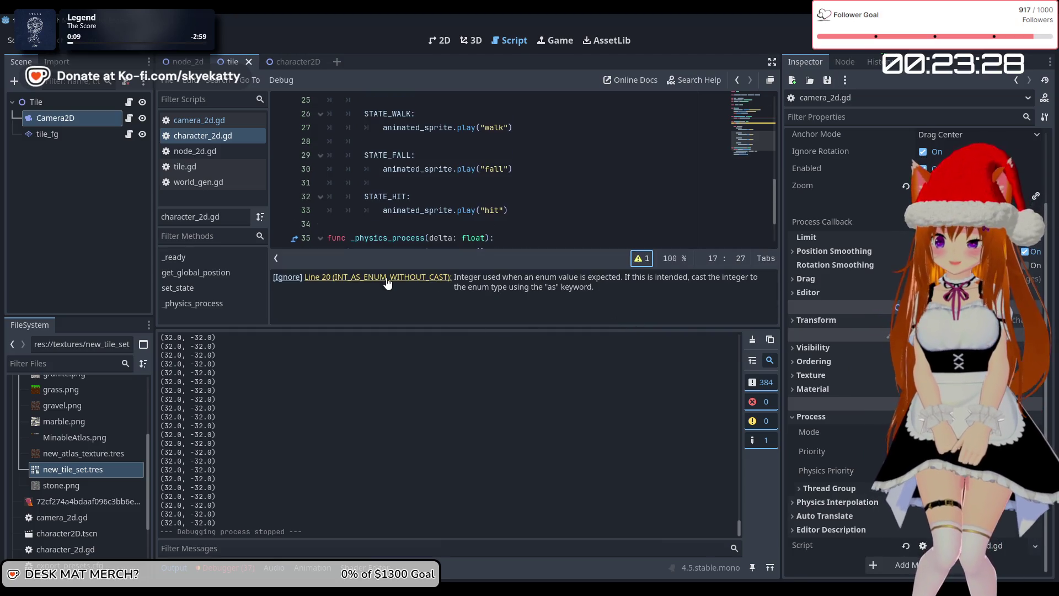
left_click(643, 259)
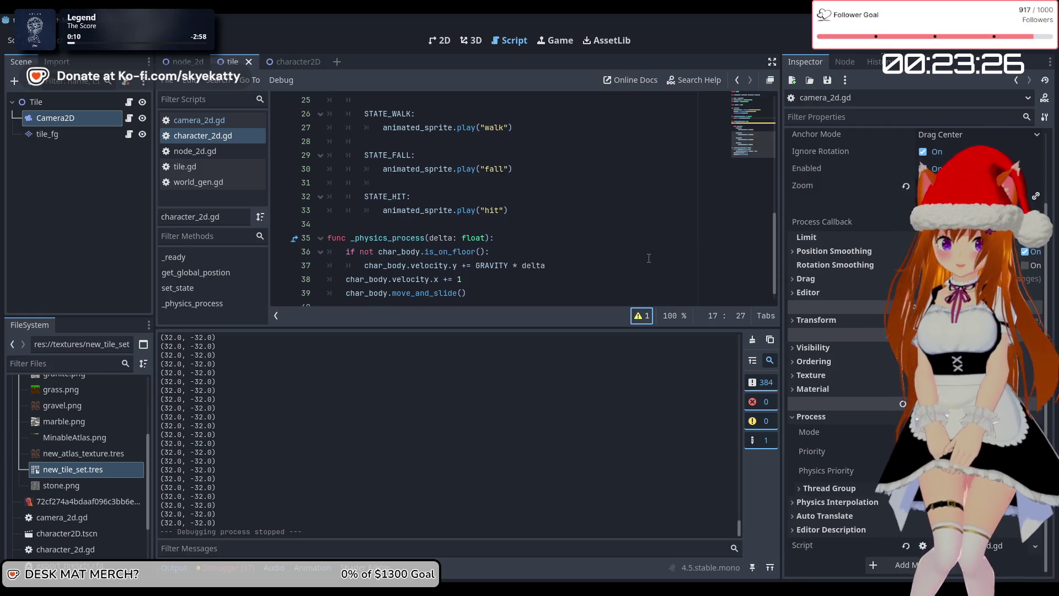
scroll(508, 232, "down", 1)
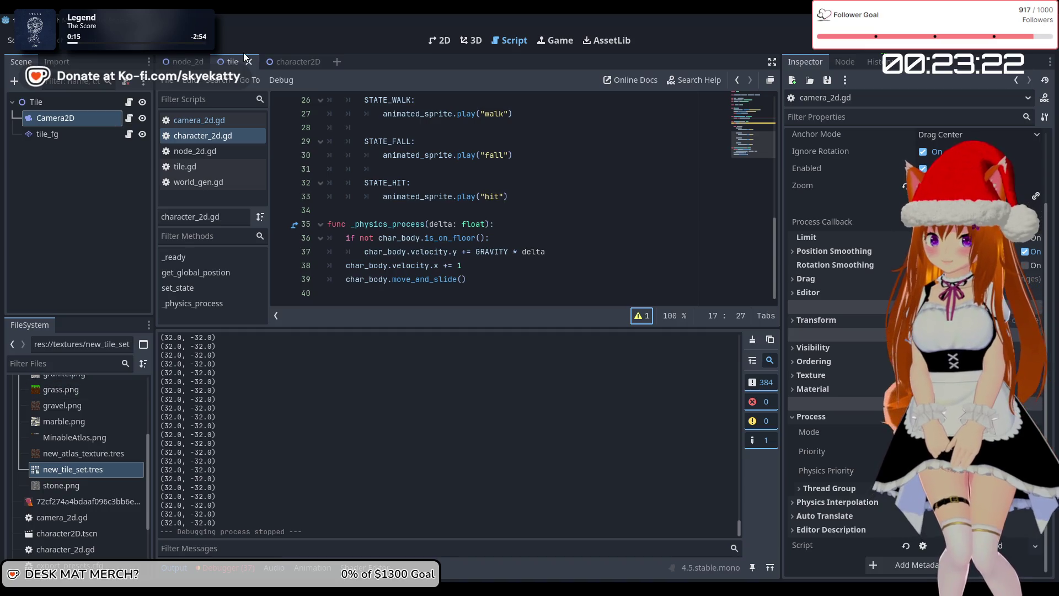
left_click(221, 121)
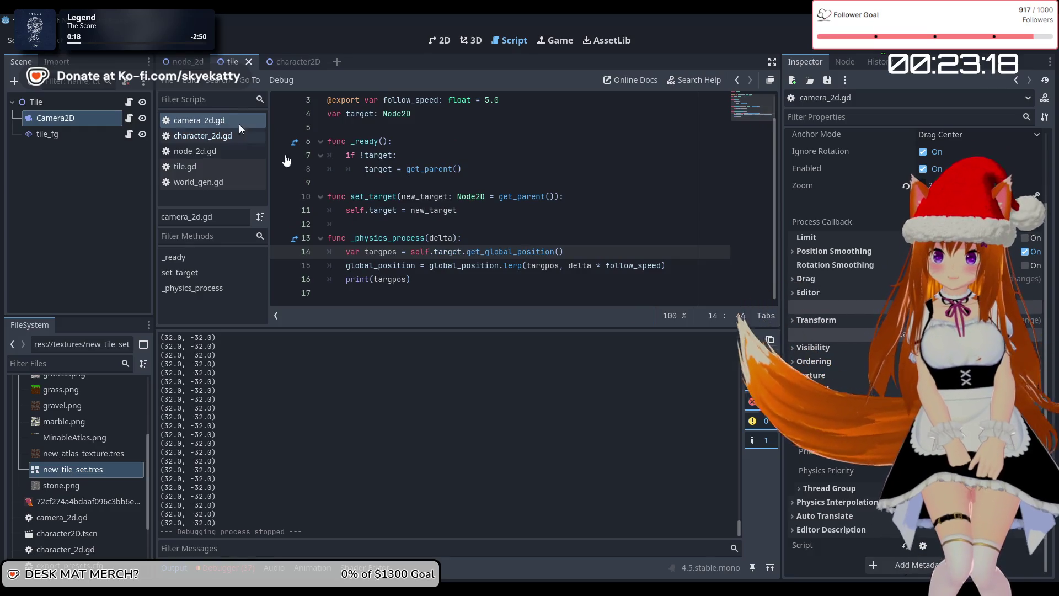
left_click(298, 62)
left_click(217, 63)
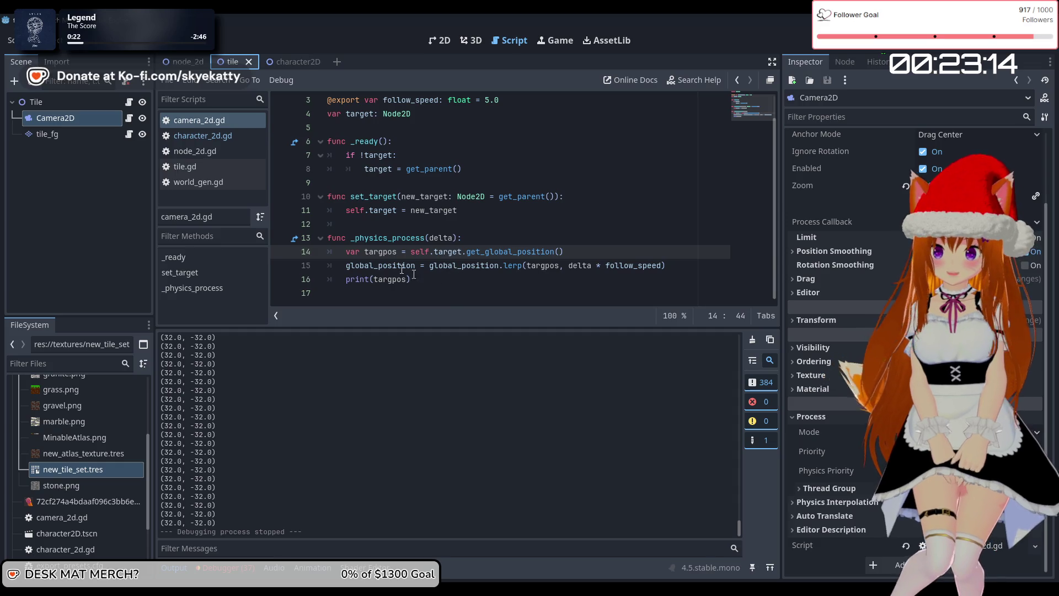
left_click(188, 63)
left_click(274, 63)
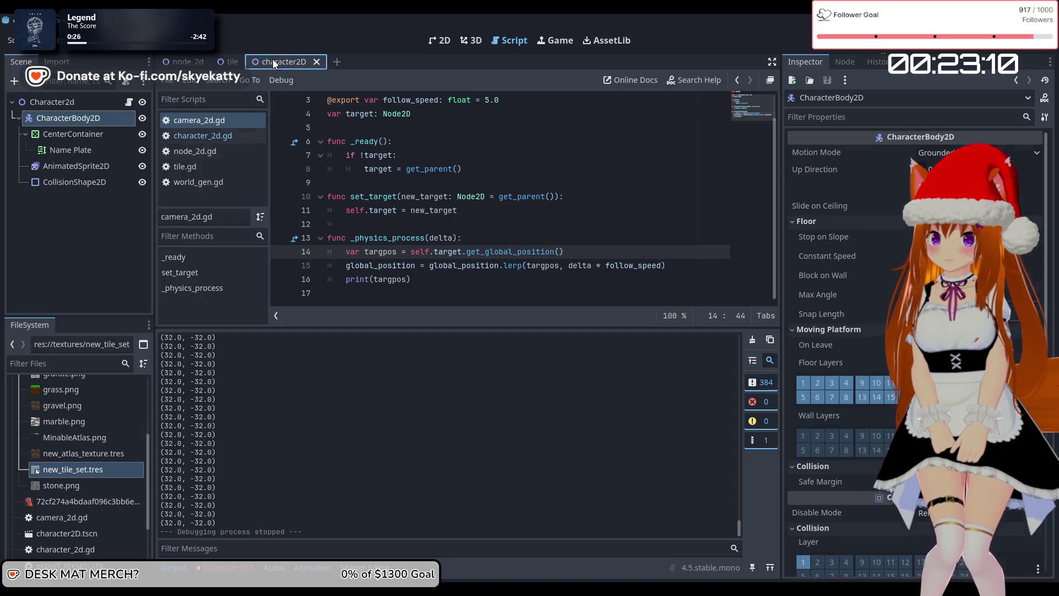
scroll(458, 257, "up", 1)
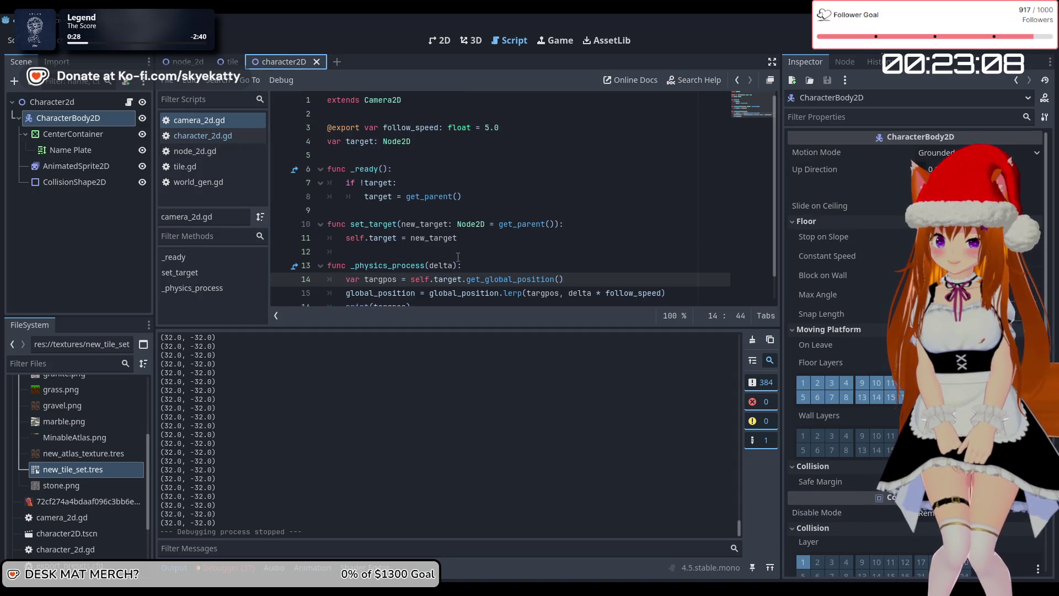
scroll(384, 217, "down", 1)
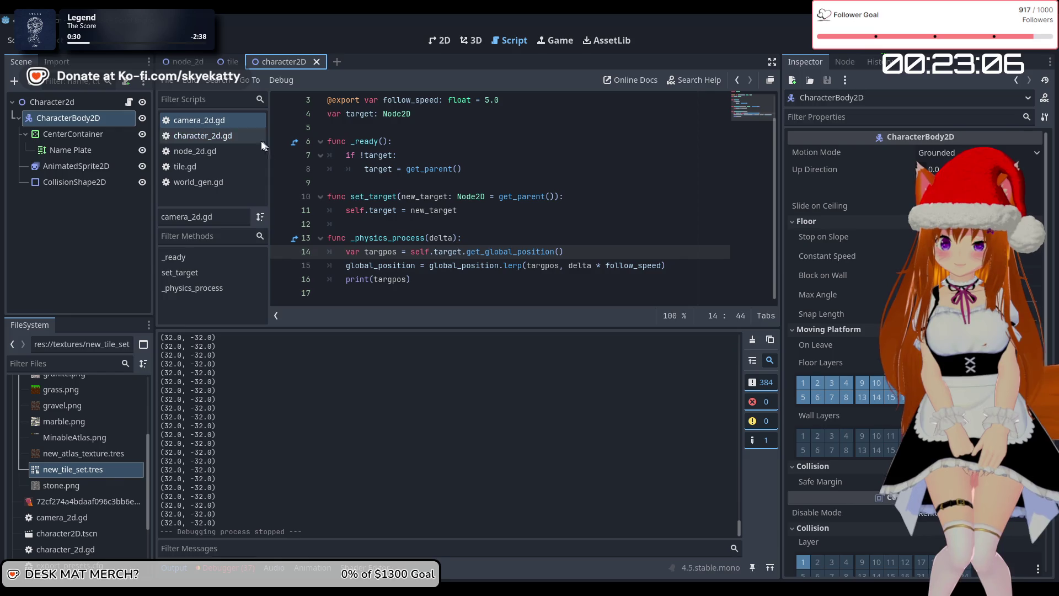
Step: Open character_2d.gd and scroll through its code
left_click(213, 136)
scroll(401, 234, "down", 1)
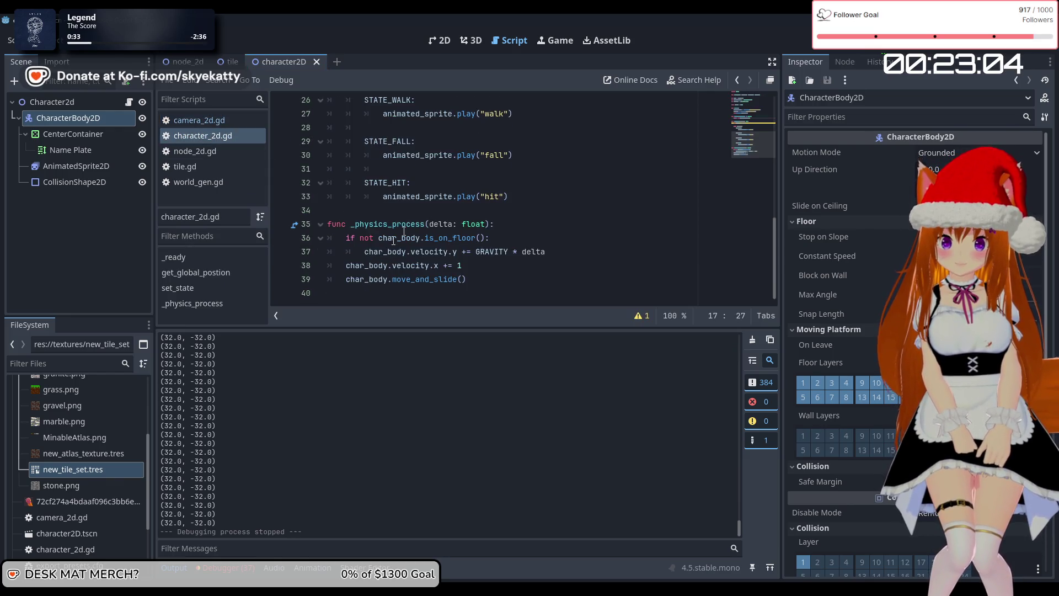
scroll(398, 278, "up", 4)
scroll(407, 245, "up", 2)
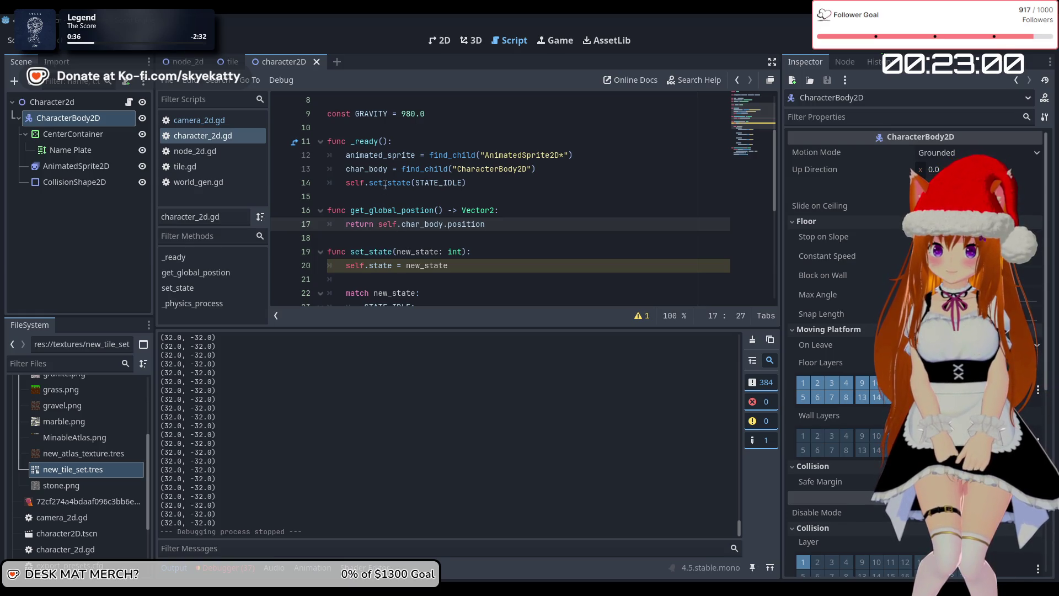
scroll(490, 187, "down", 1)
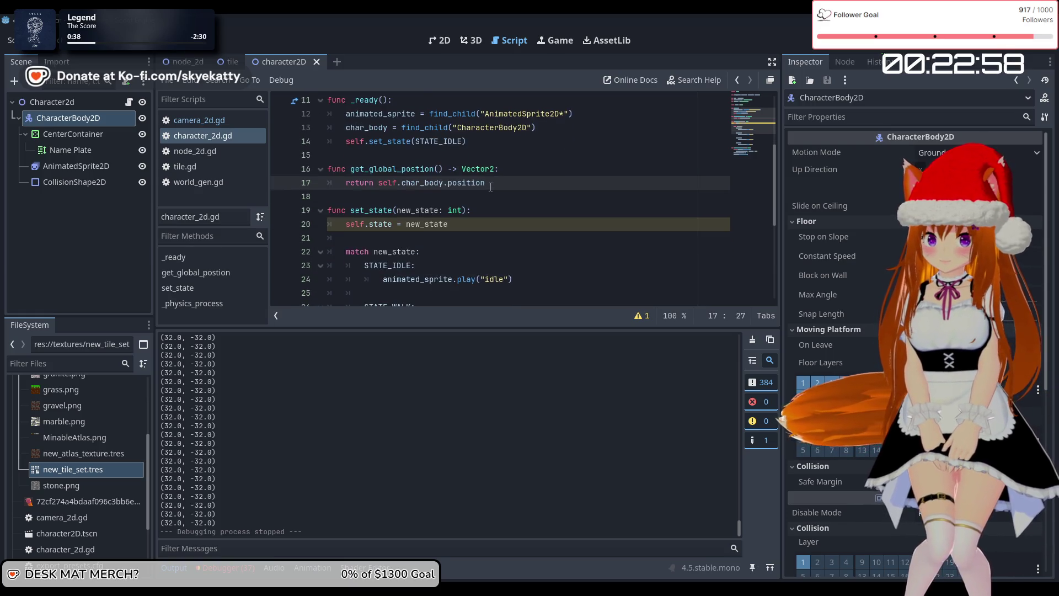
scroll(398, 168, "up", 1)
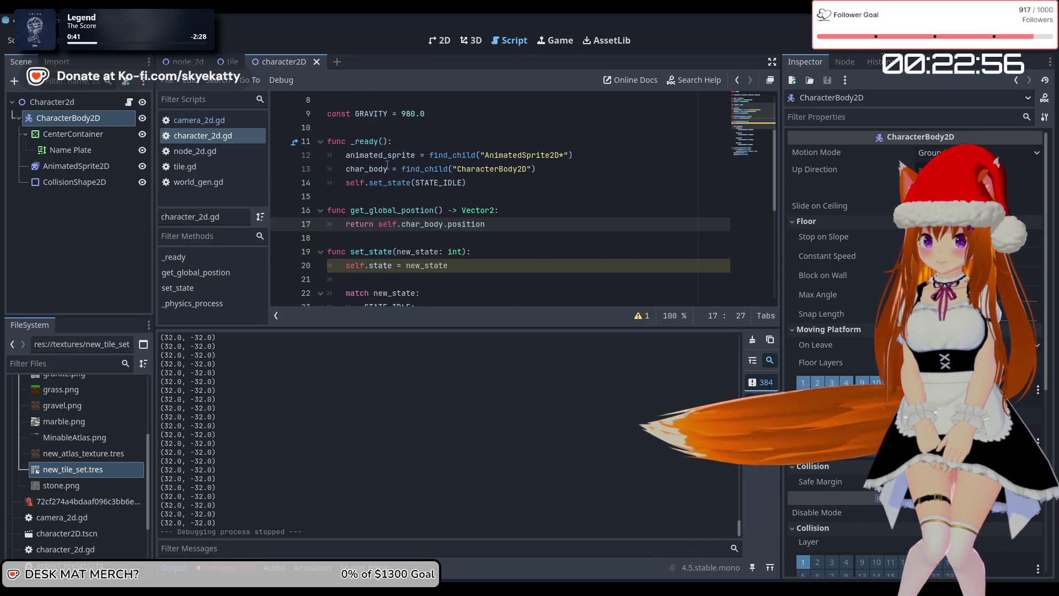
scroll(398, 188, "up", 3)
scroll(399, 215, "down", 3)
scroll(398, 216, "down", 5)
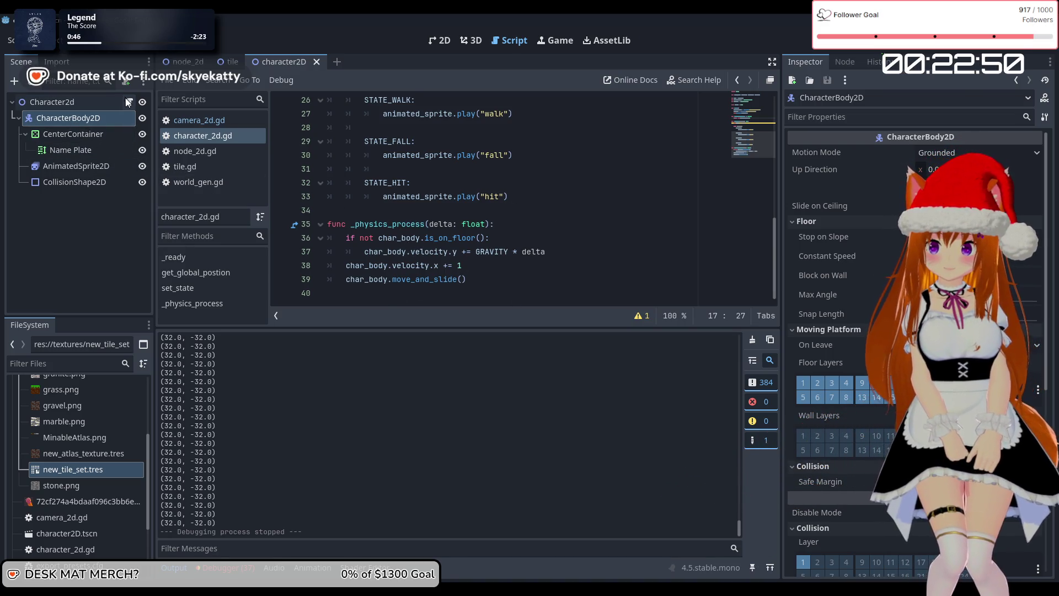
Step: Open tile.gd and select line 16, which spawns the new player at Vector2(32, -32)
left_click(216, 153)
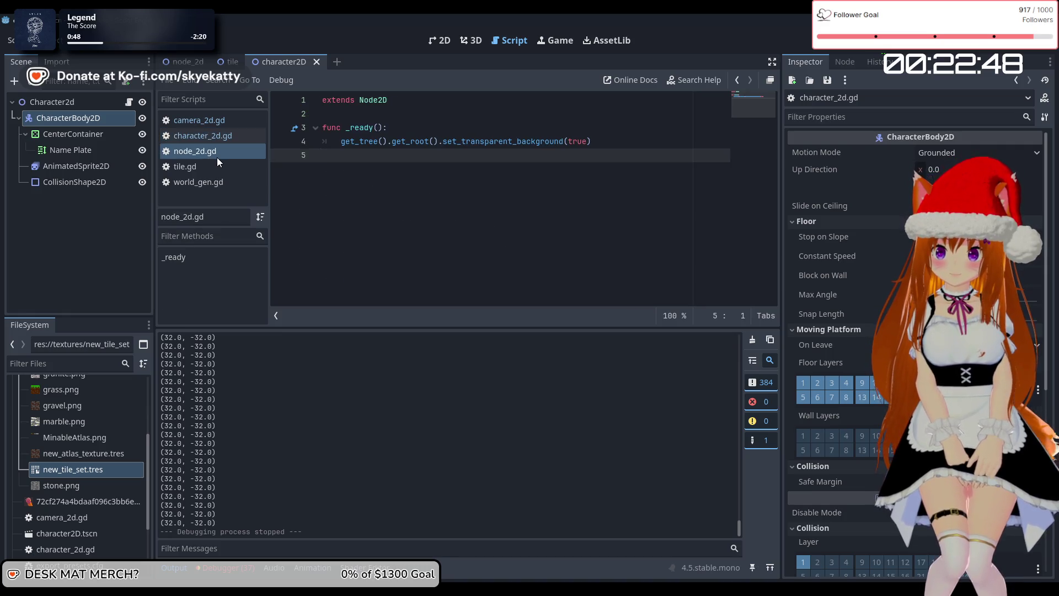
left_click(214, 166)
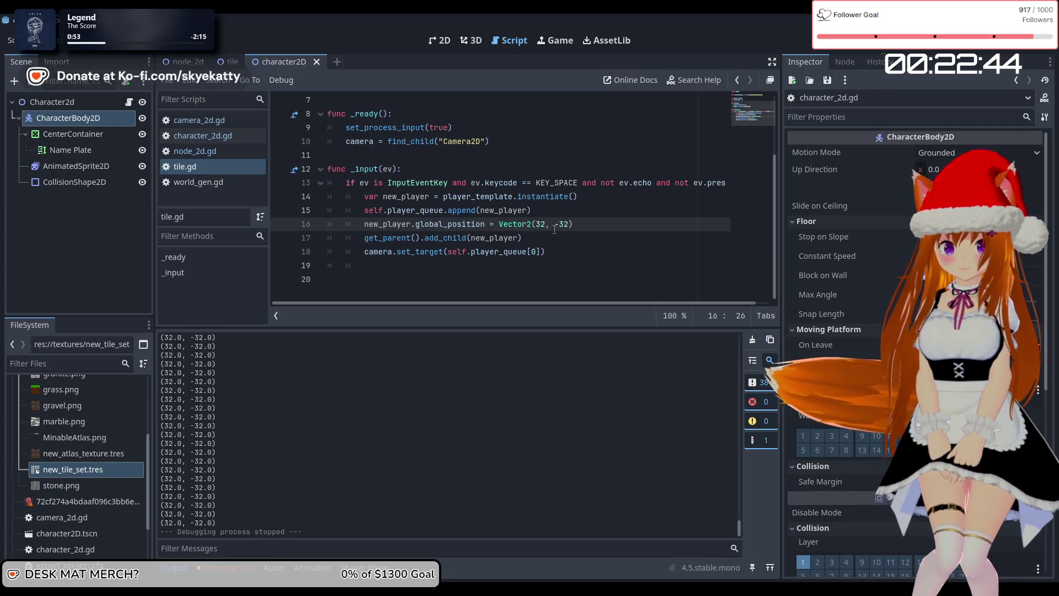
left_click(416, 225)
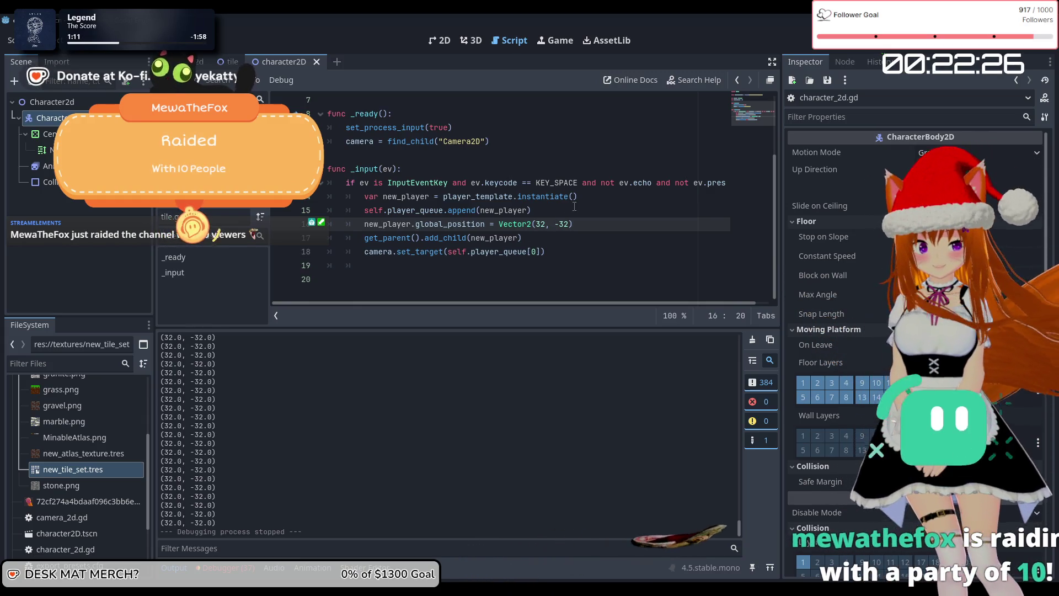
left_click_drag(590, 224, 365, 223)
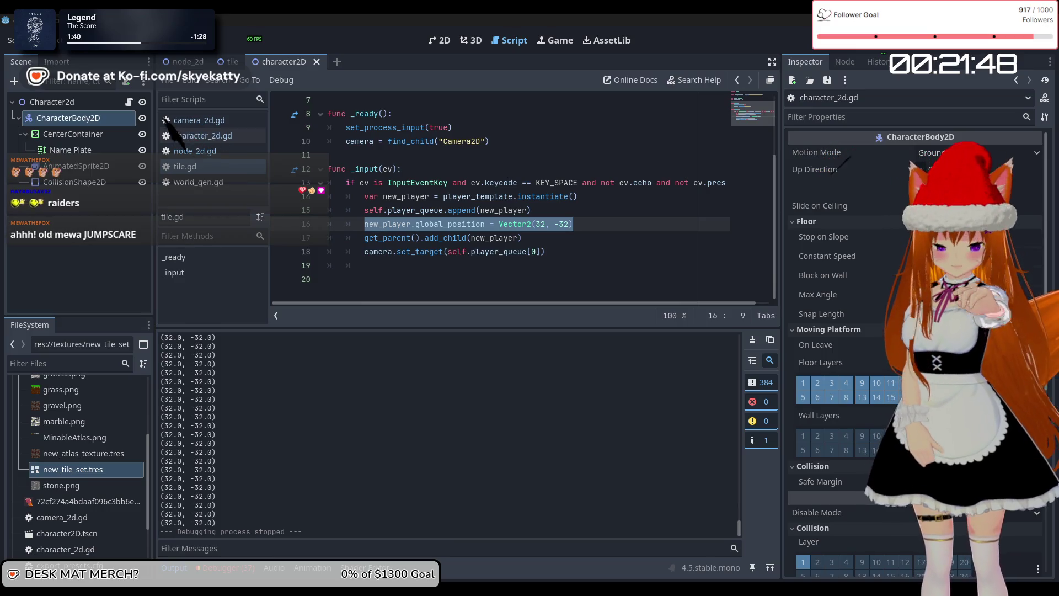
left_click(185, 166)
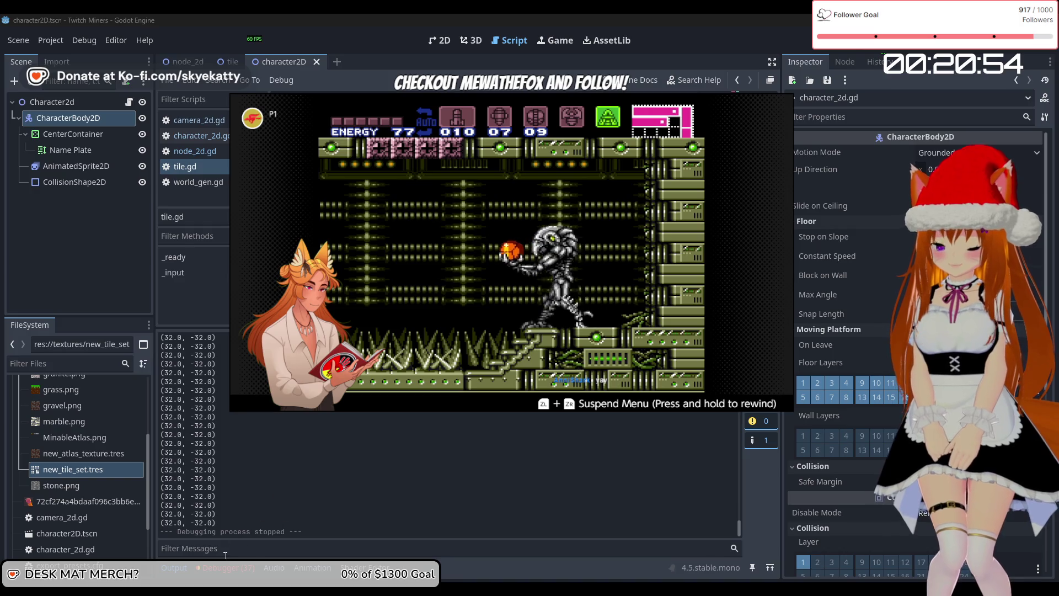
left_click(226, 569)
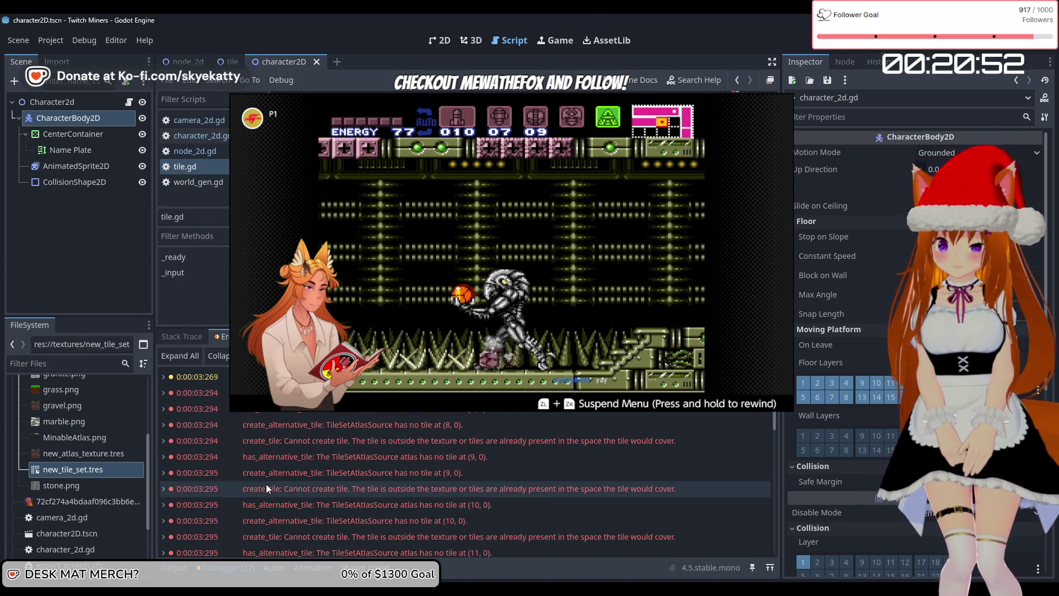
Step: Scroll through the create_tile errors for tiles (8, 0) to (11, 0), then select line 16's spawn assignment
scroll(266, 484, "down", 8)
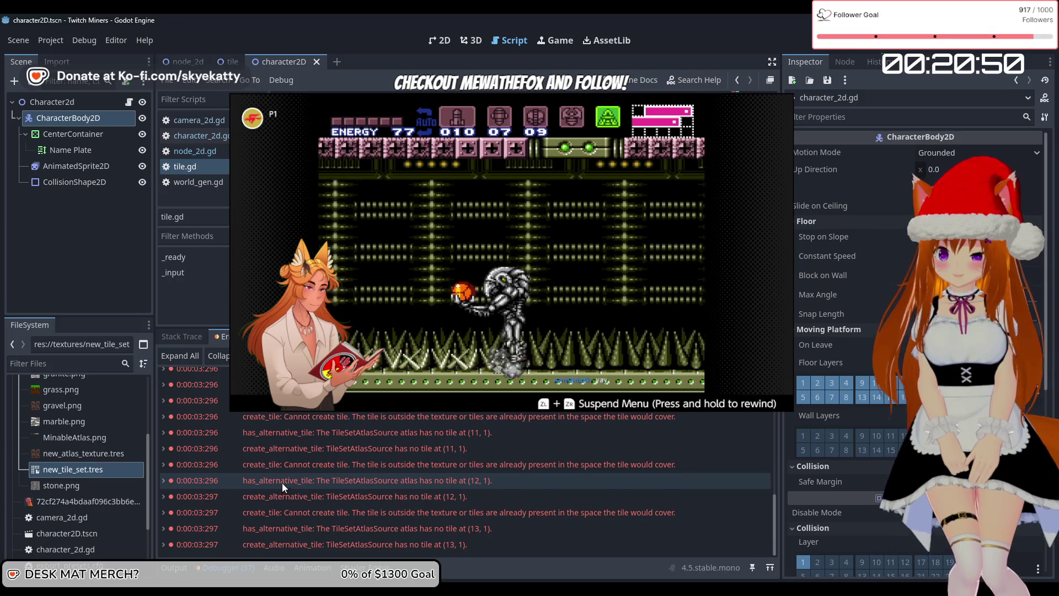
scroll(286, 485, "up", 10)
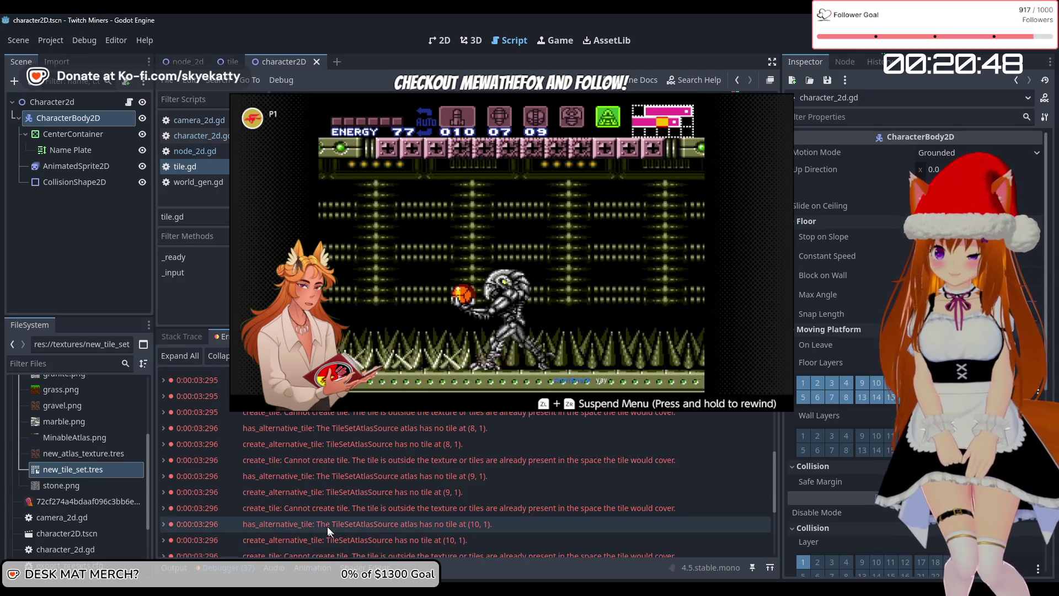
scroll(312, 486, "up", 3)
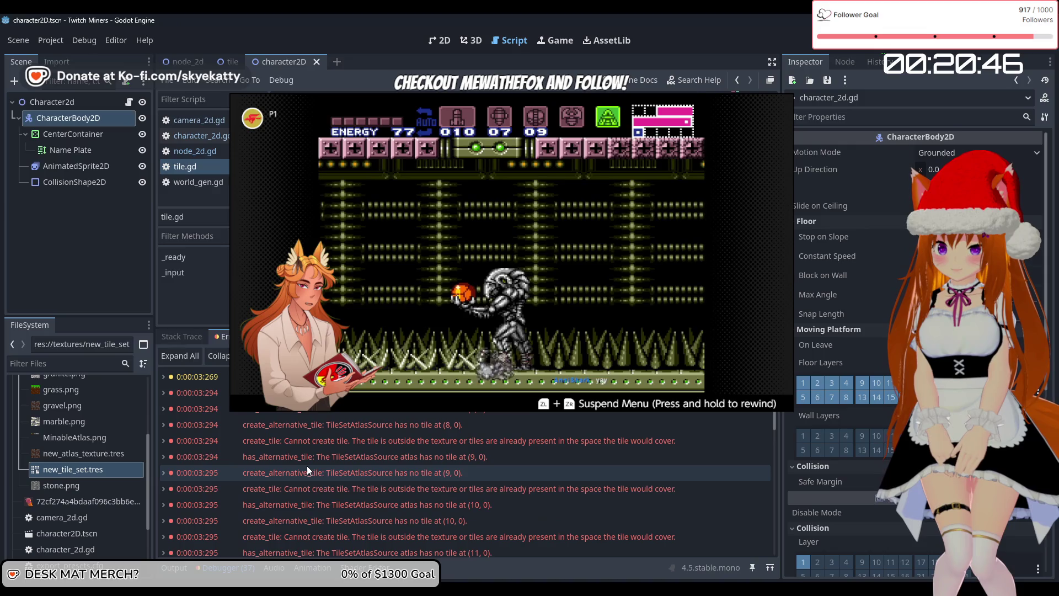
mouse_move(306, 467)
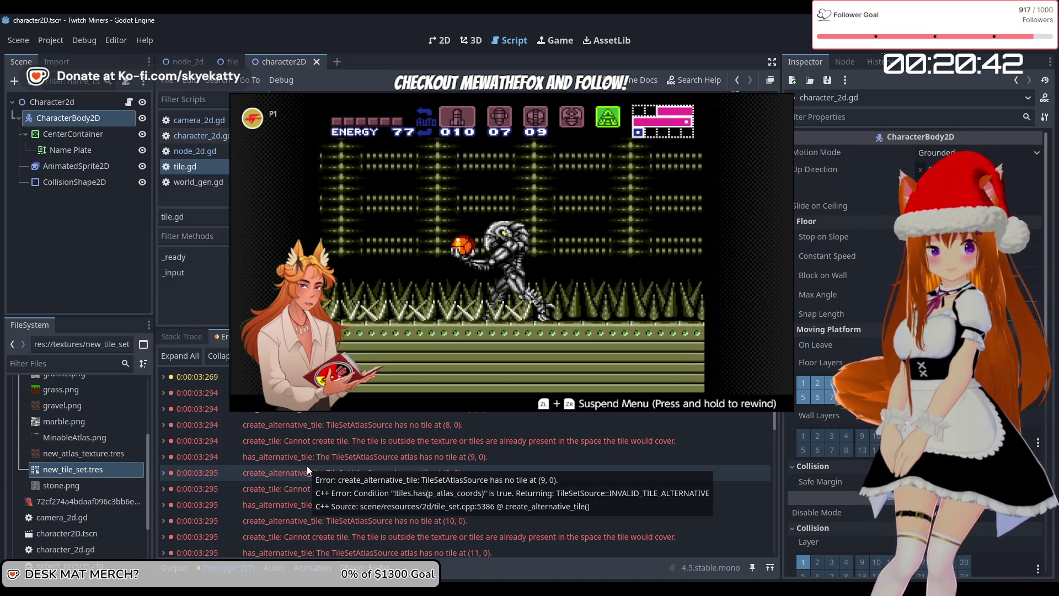
scroll(307, 466, "down", 5)
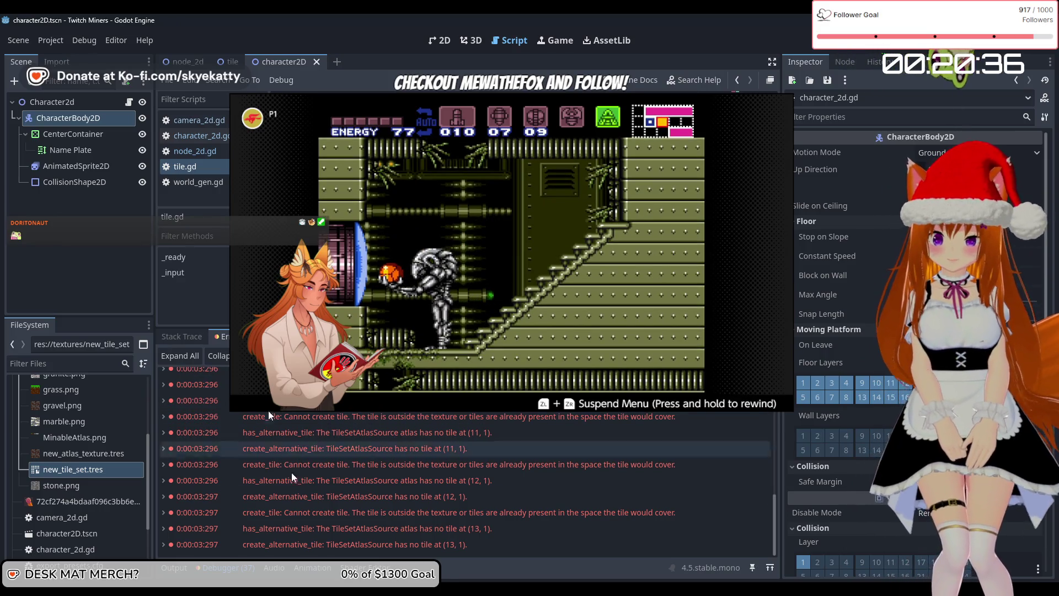
scroll(432, 467, "up", 10)
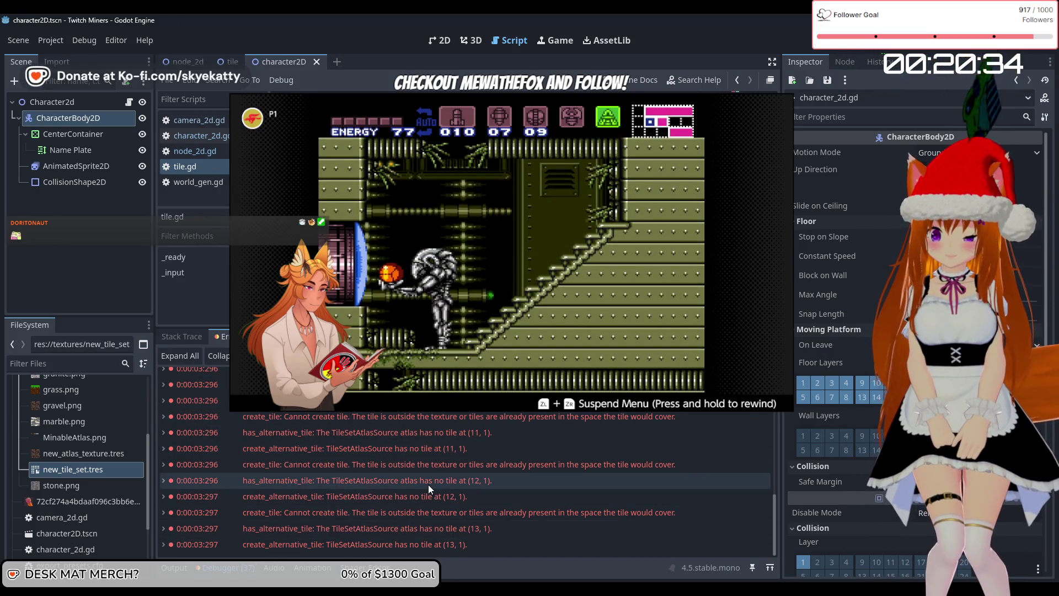
scroll(432, 468, "up", 3)
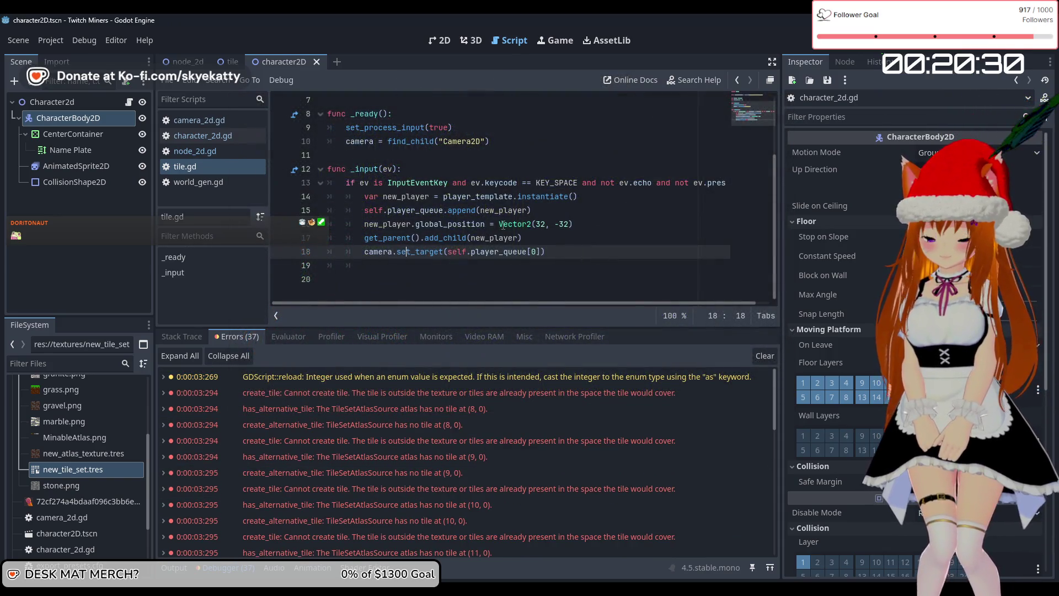
left_click_drag(574, 224, 388, 224)
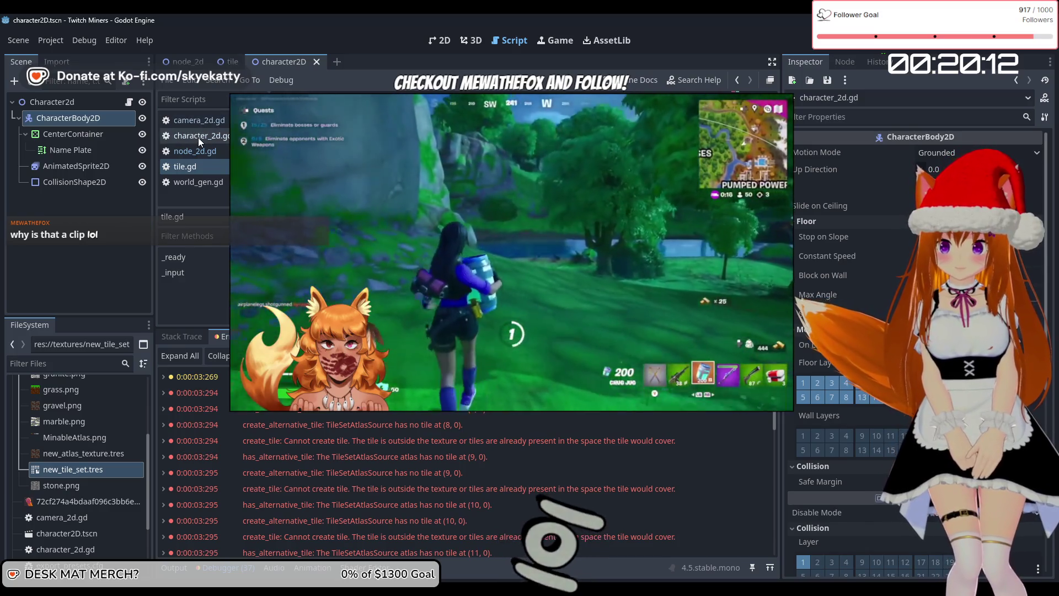
Step: Open character_2d.gd from the Scripts list to add a get_global_postion function
left_click(198, 138)
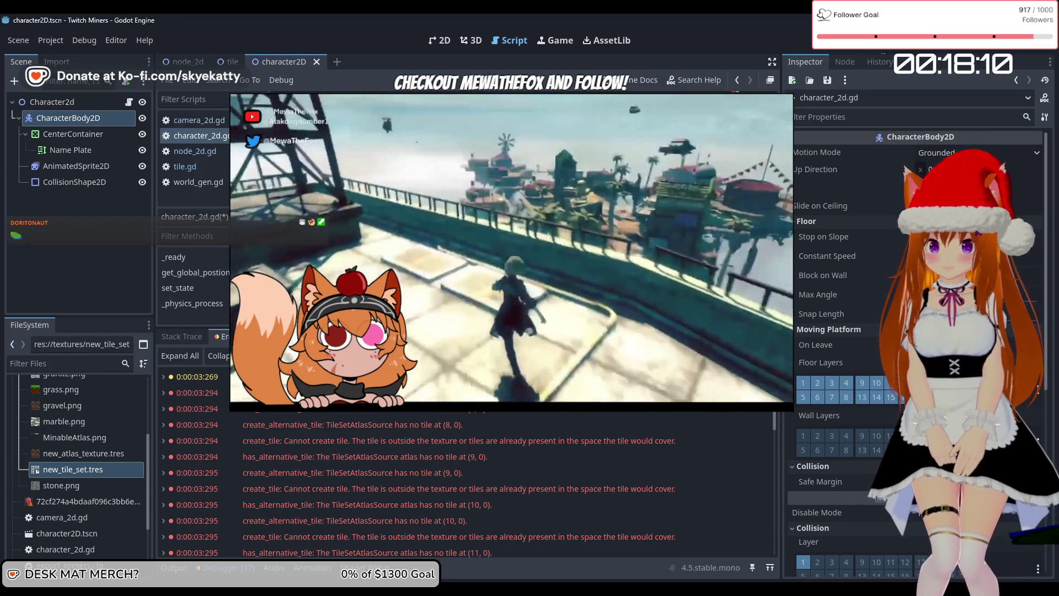
type("self.glol")
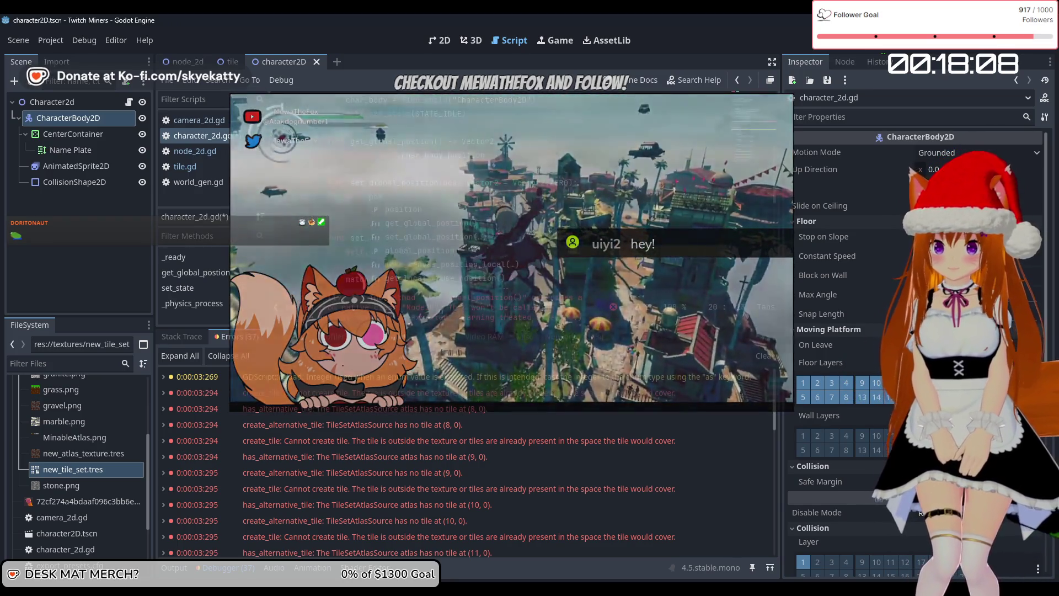
Step: Rewrite line 20 of set_global_postion as self.char_body.global_position = pos
key("Return")
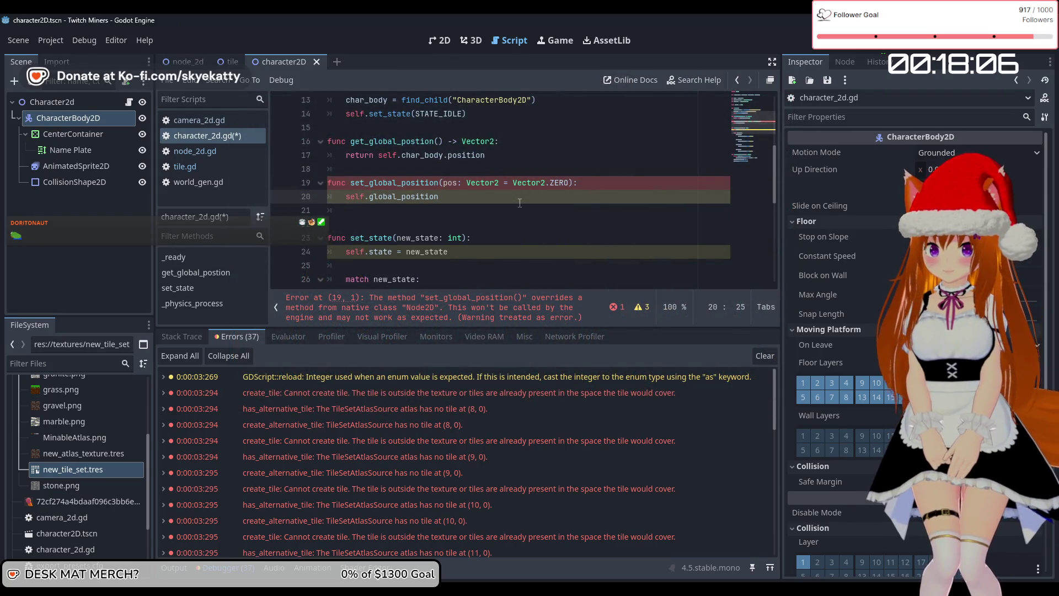
key("BackSpace")
key("BackSpace")
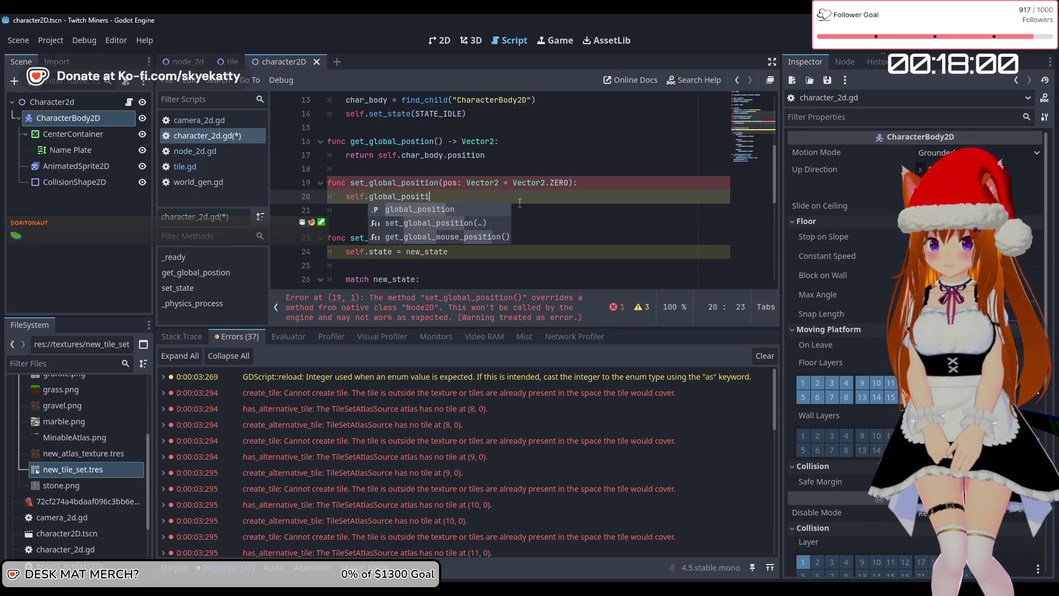
key("Return")
type("= ")
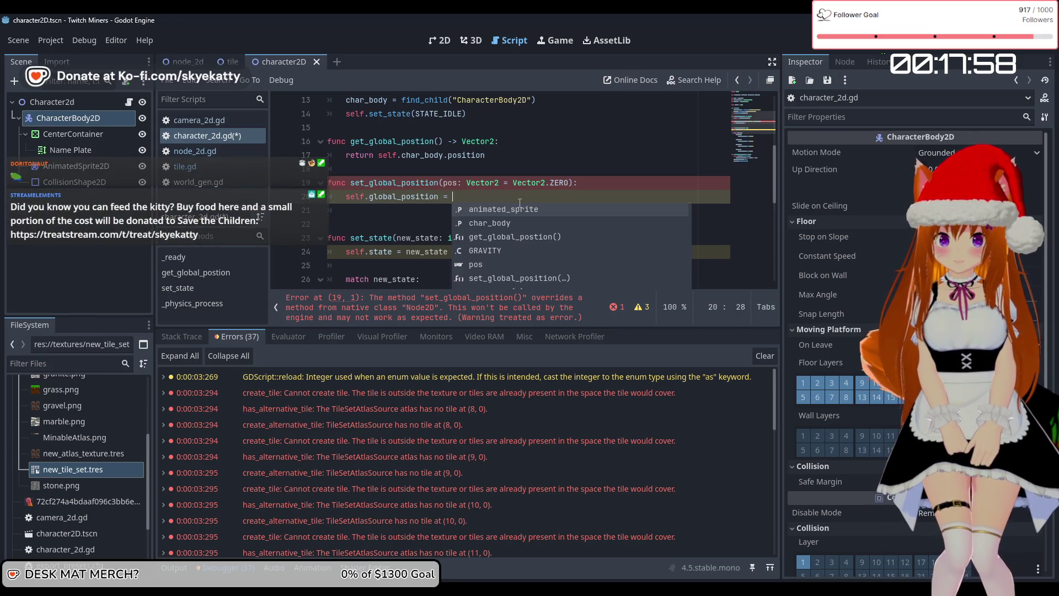
type("pos")
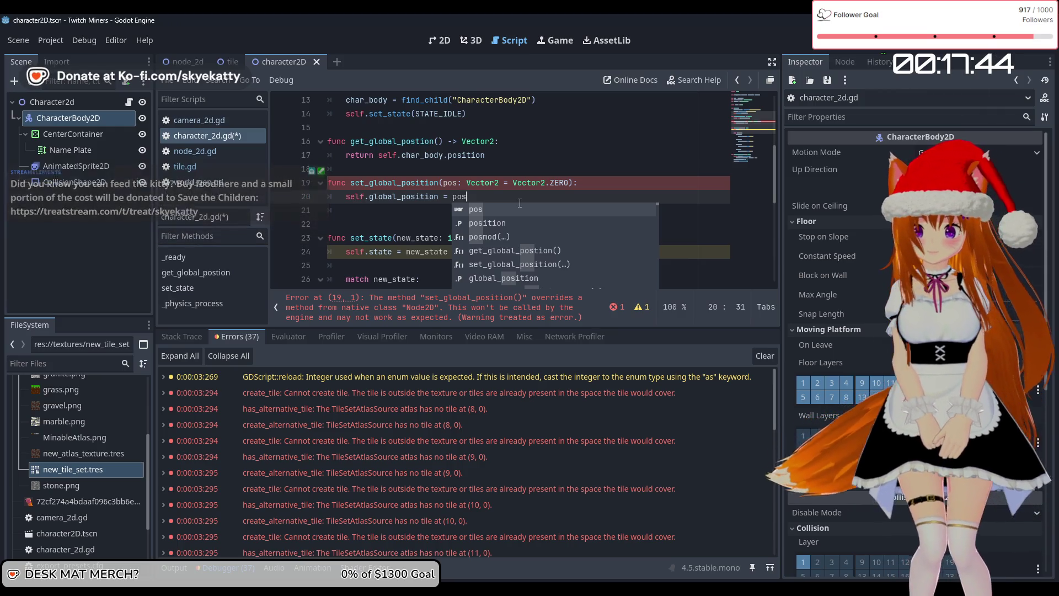
key("Left")
key("Left")
key("Left")
key("Left")
key("Left")
key("Left")
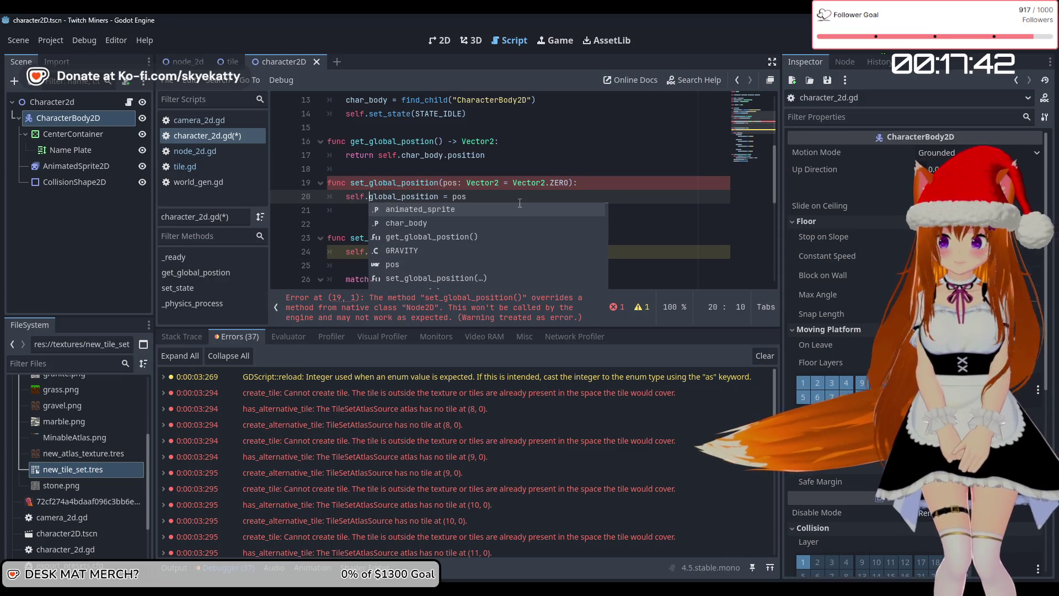
type("char_")
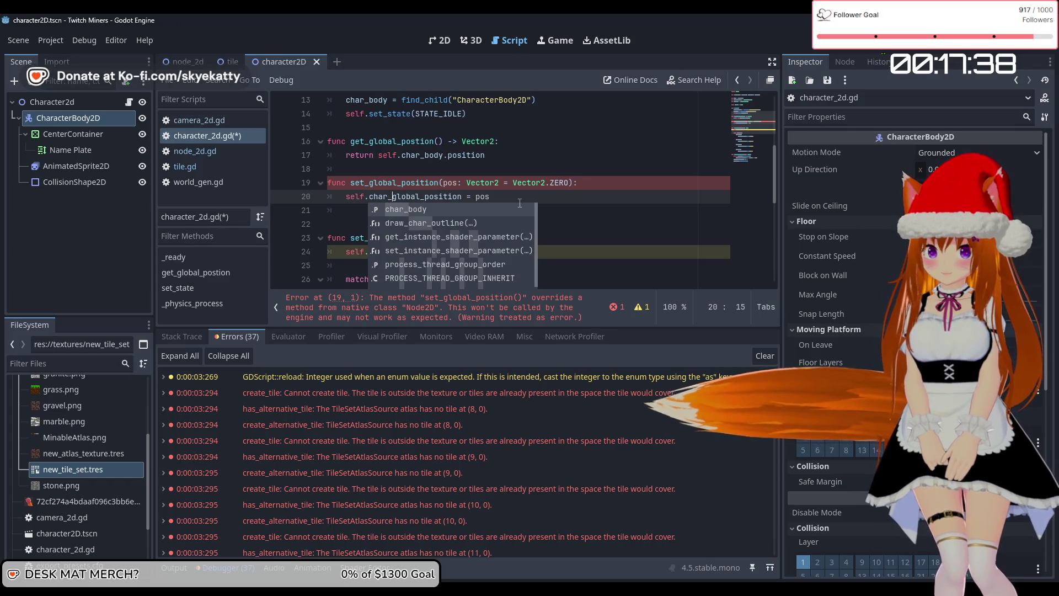
key("Tab")
type(".")
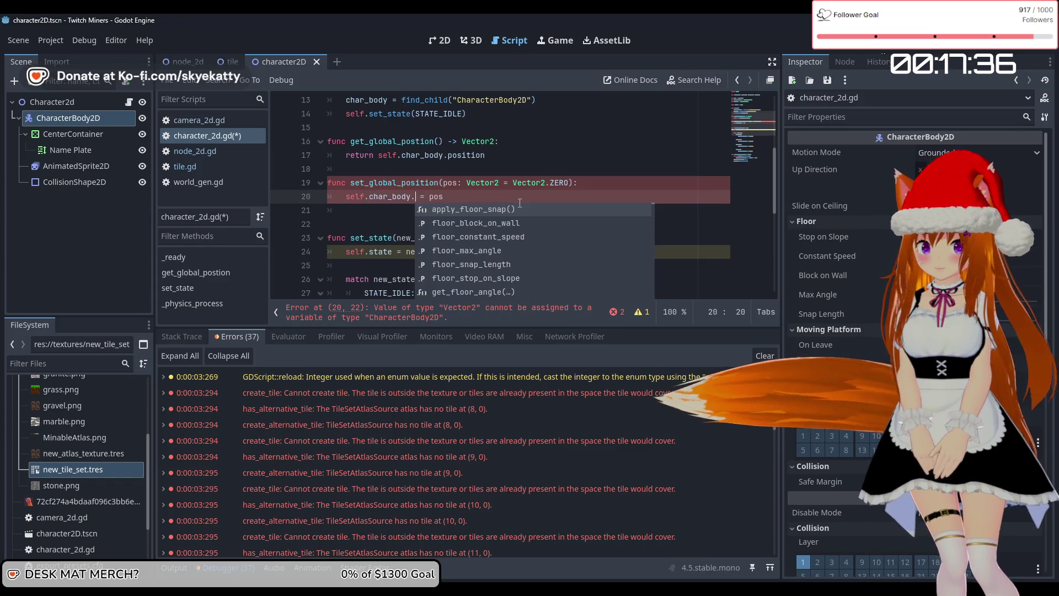
type("p")
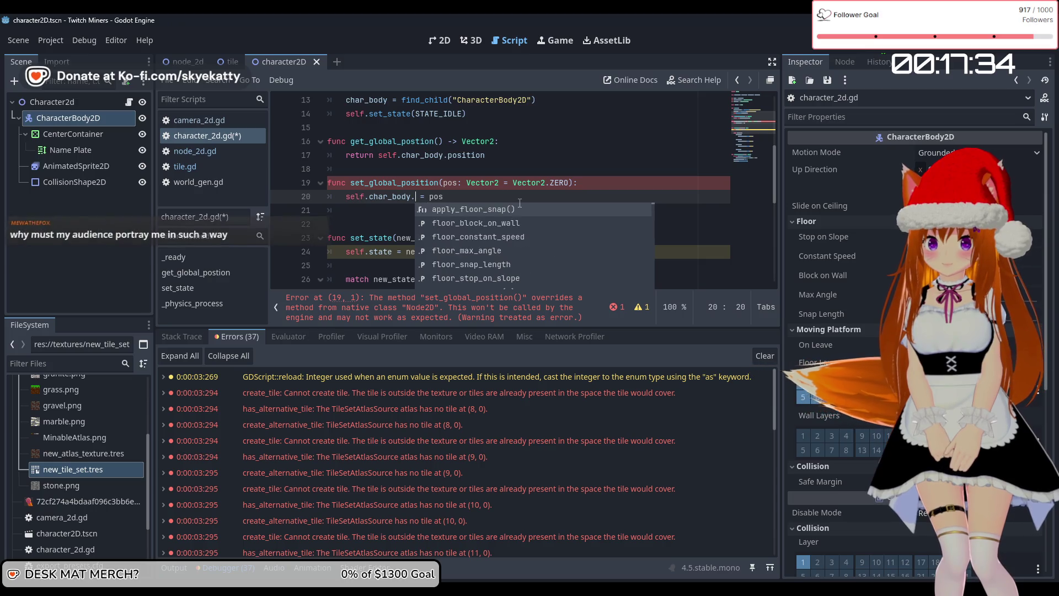
key("BackSpace")
type("glo")
key("Tab")
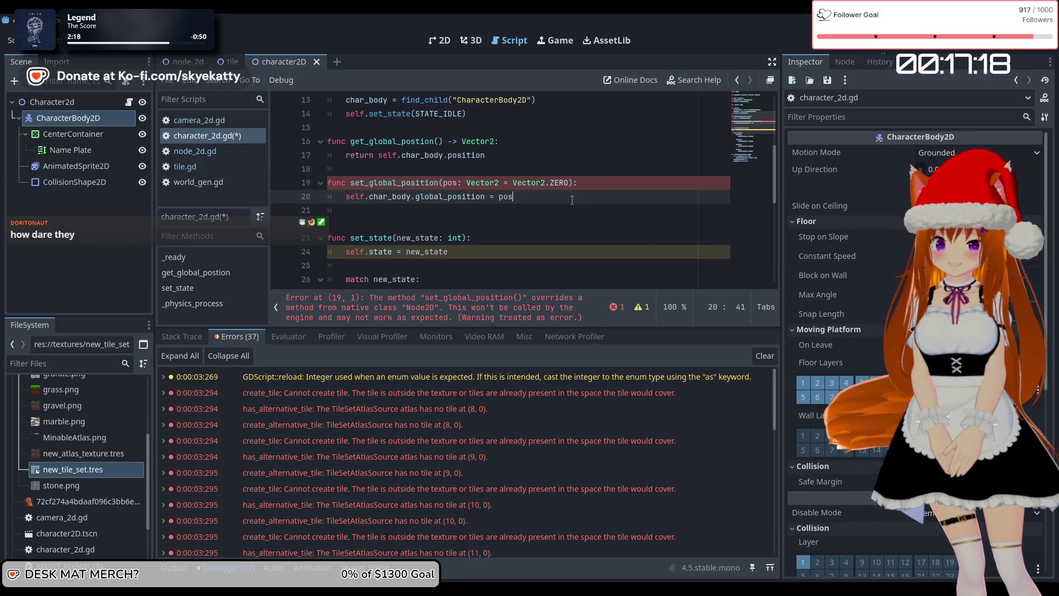
left_click(551, 224)
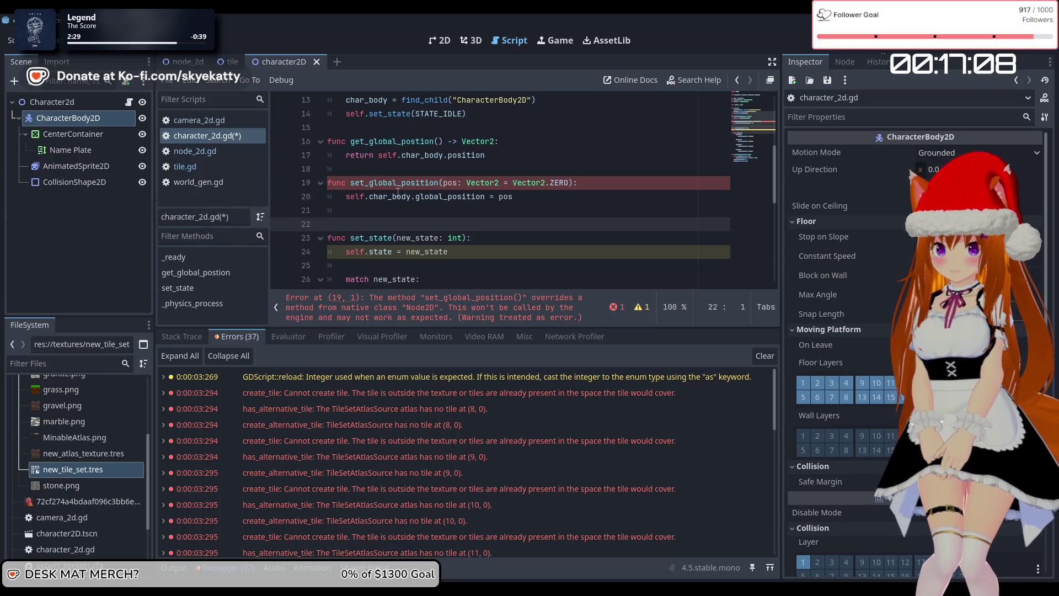
Step: Shorten the character function name to set_global_pos, then bring up tile.gd
left_click(439, 183)
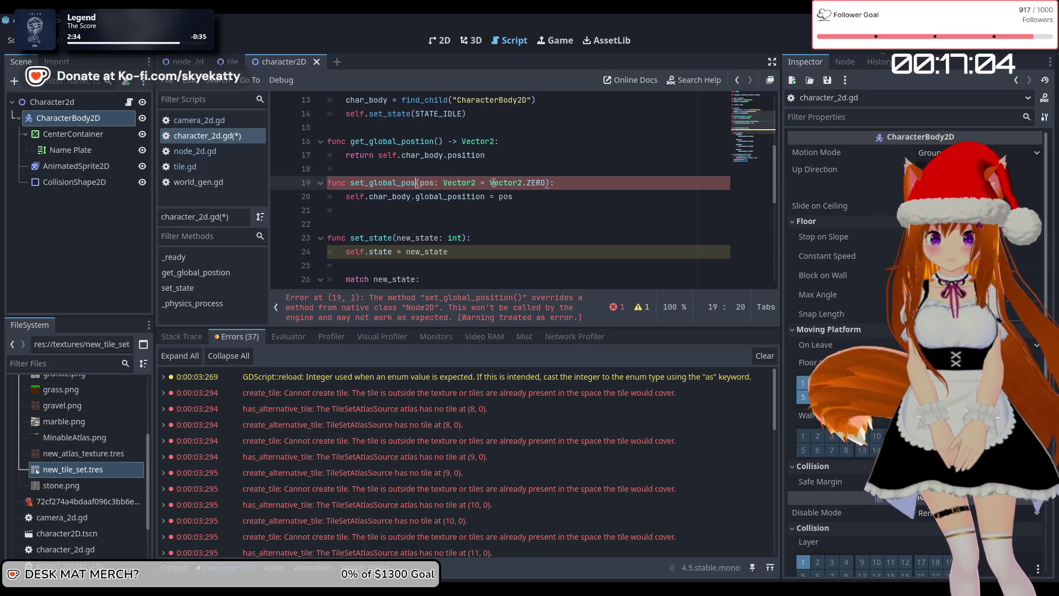
key("BackSpace")
key("Down")
key("Down")
key("Down")
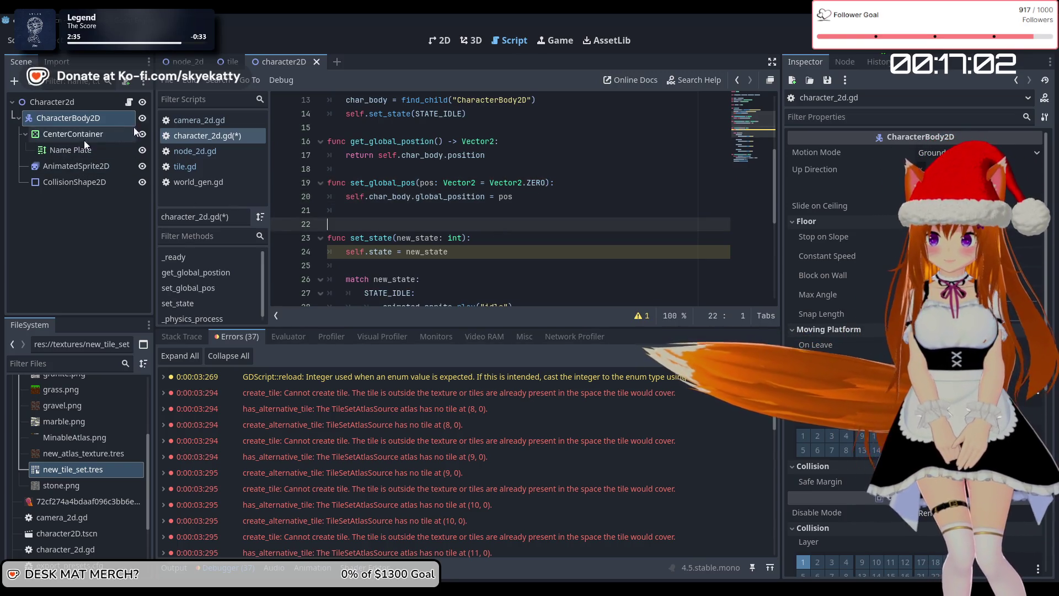
left_click(232, 61)
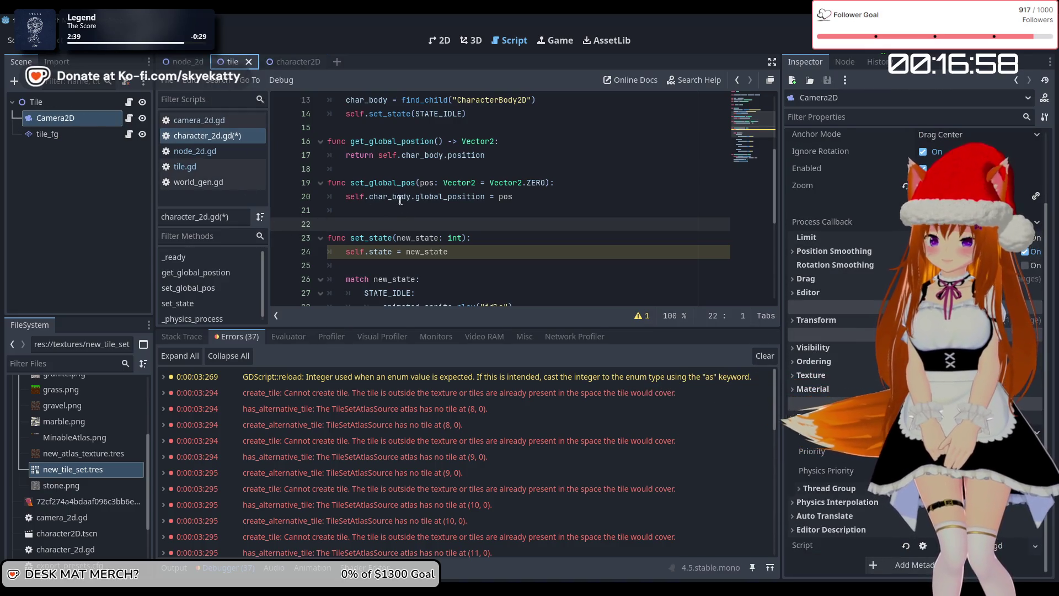
left_click(225, 124)
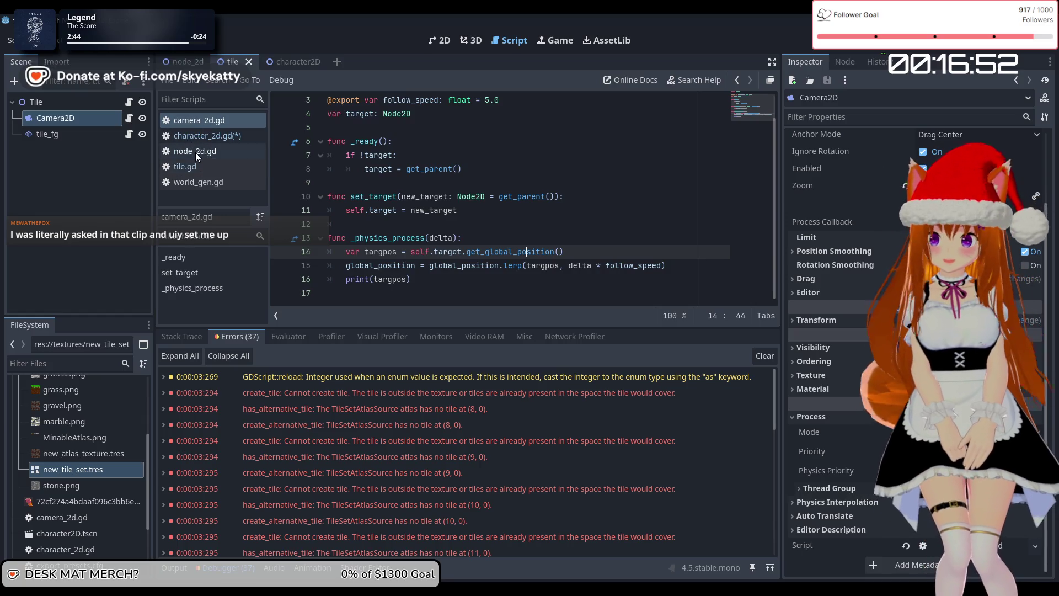
left_click(197, 170)
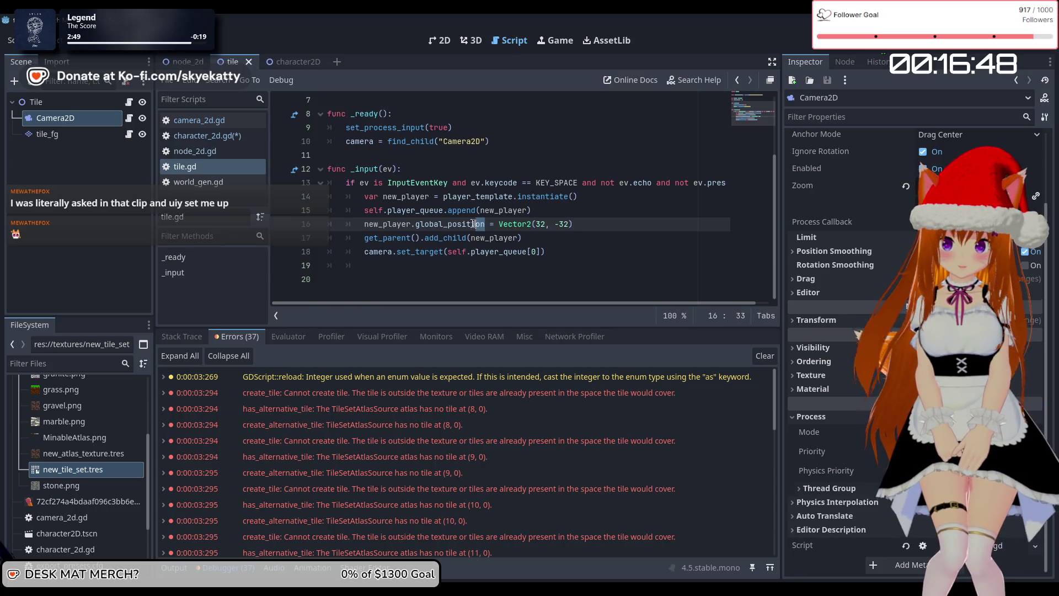
Step: Make tile.gd call new_player.set_global_pos(Vector2(32, -32)), save, and run the game
type("set")
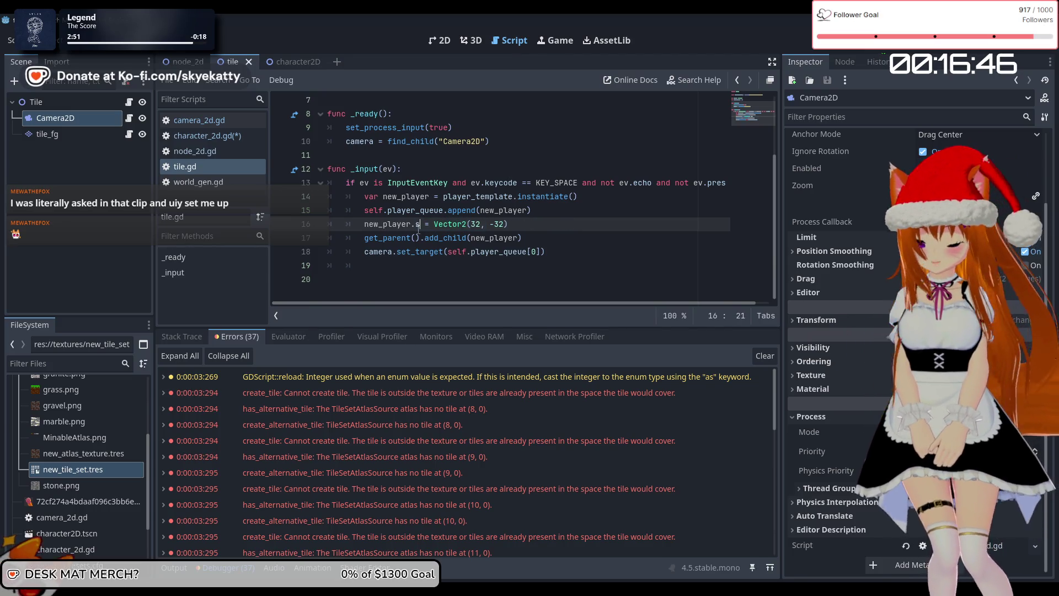
type("_global")
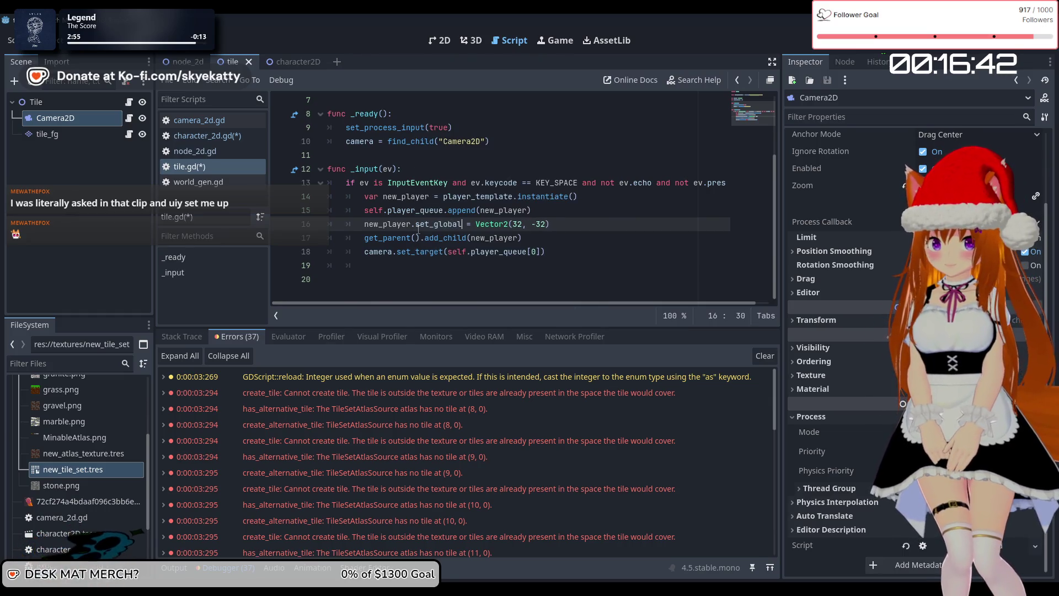
type("_pos(")
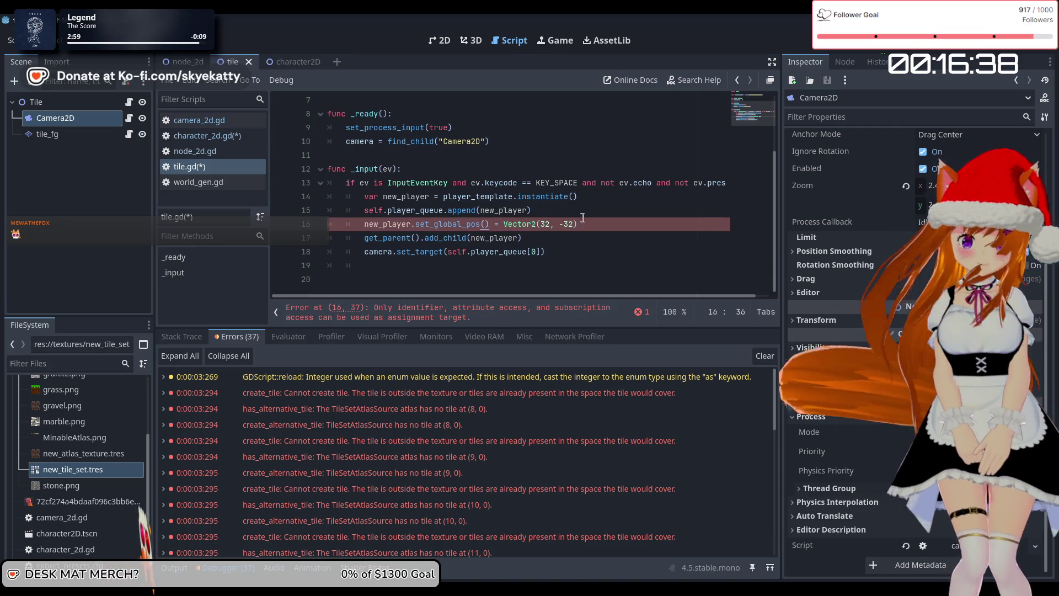
left_click_drag(577, 224, 504, 224)
key("ctrl+x")
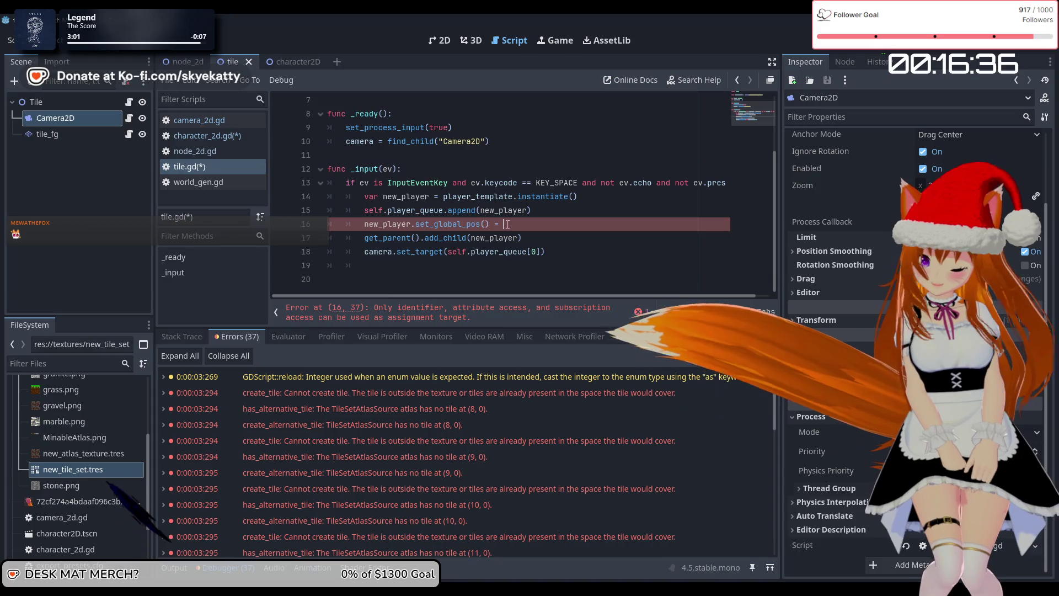
key("BackSpace")
key("BackSpace")
key("BackSpace")
key("Left")
key("ctrl+v")
key("Down")
key("Down")
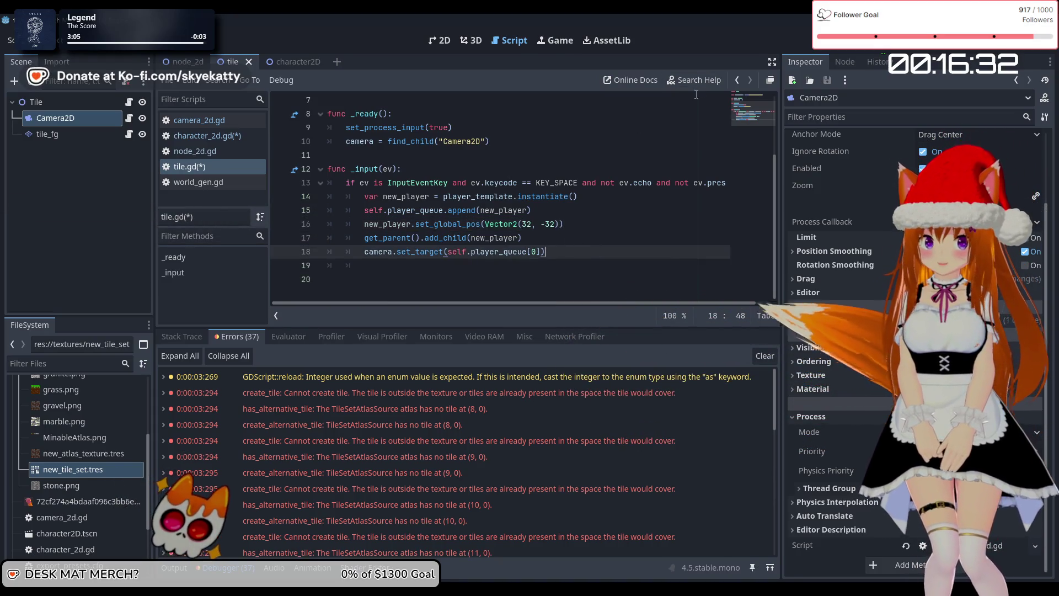
key("ctrl+s")
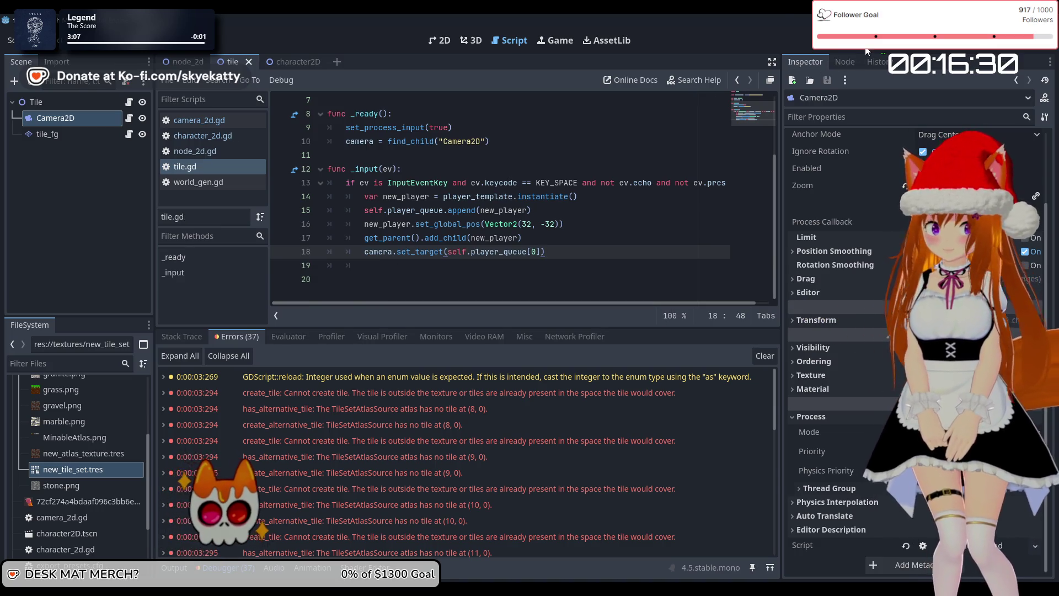
key("F6")
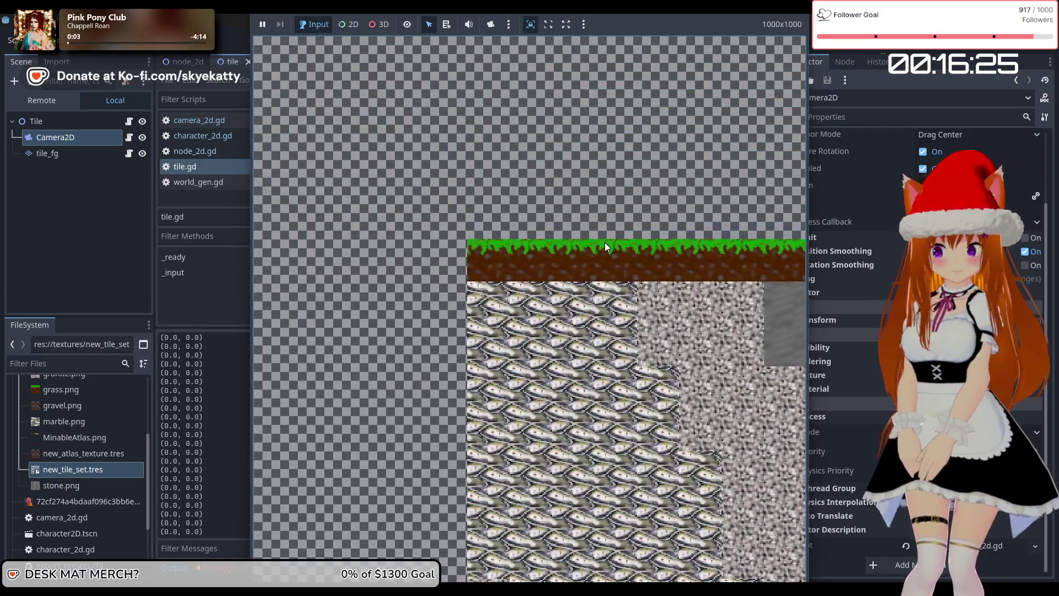
Step: Spawn a player in the running game, triggering the Nil char_body break at line 20
left_click(606, 242)
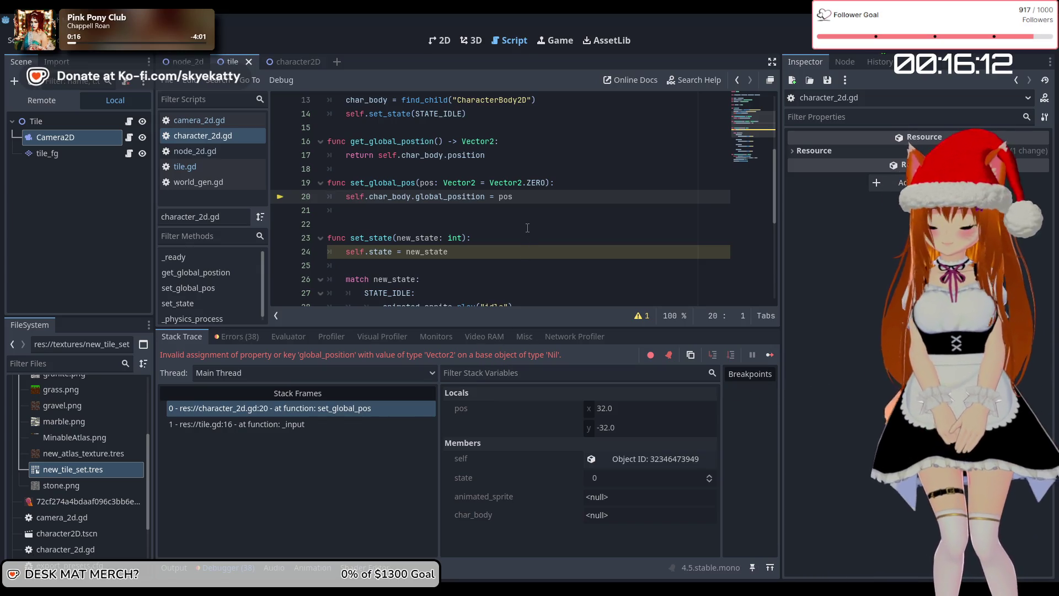
Step: Inspect the character2D scene's nodes and return to the tile scene
scroll(527, 228, "down", 3)
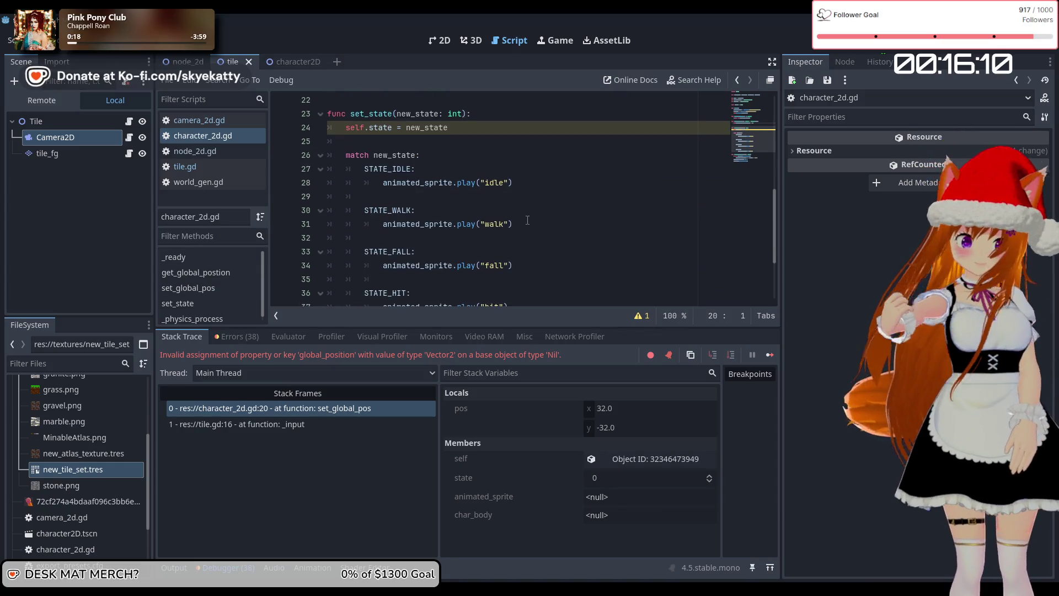
scroll(527, 227, "up", 4)
scroll(527, 219, "down", 7)
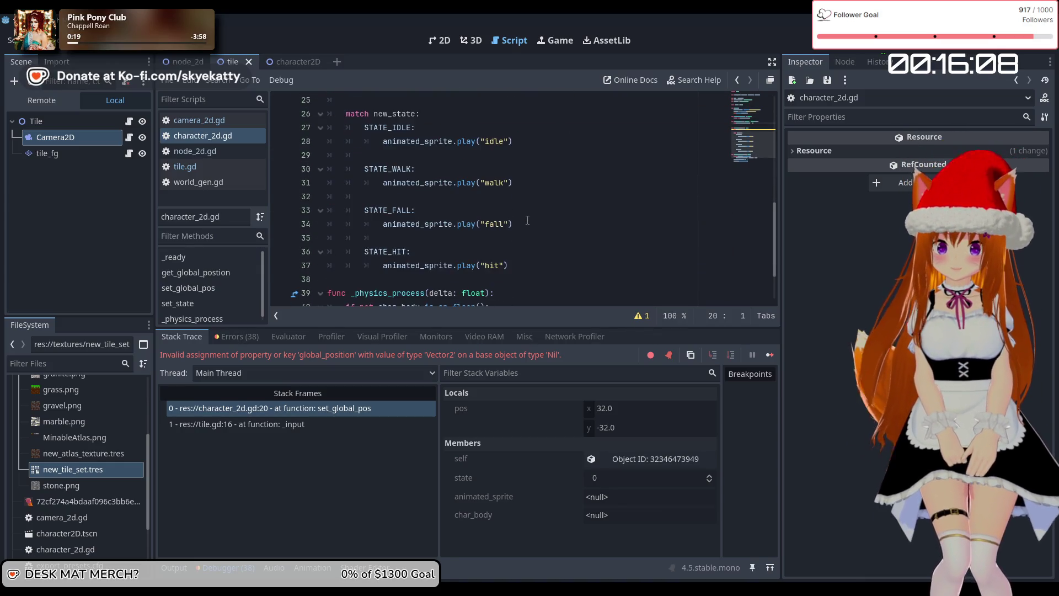
scroll(527, 220, "up", 10)
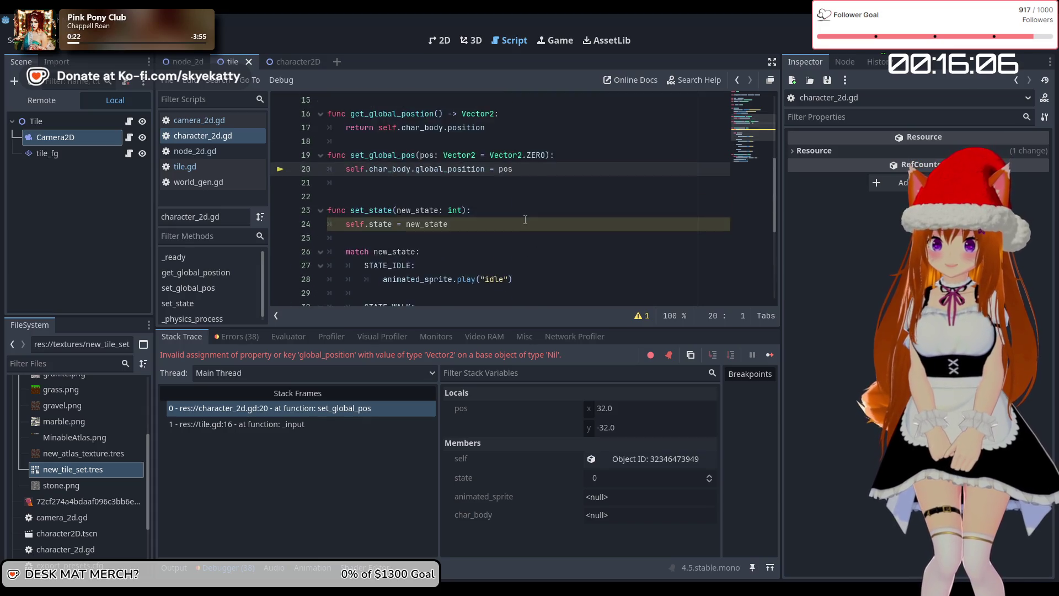
scroll(525, 219, "down", 6)
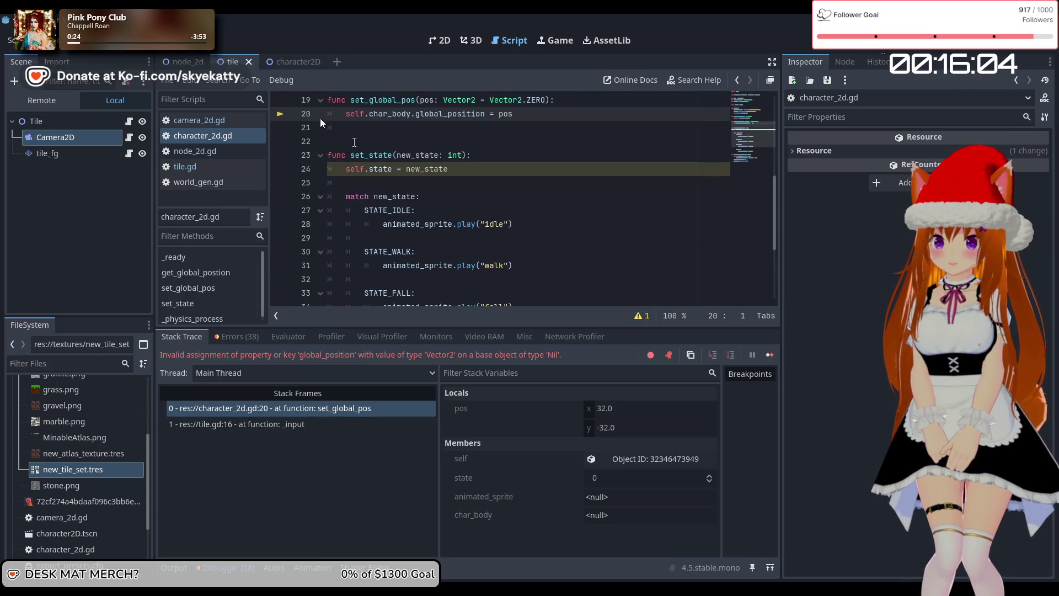
left_click(290, 64)
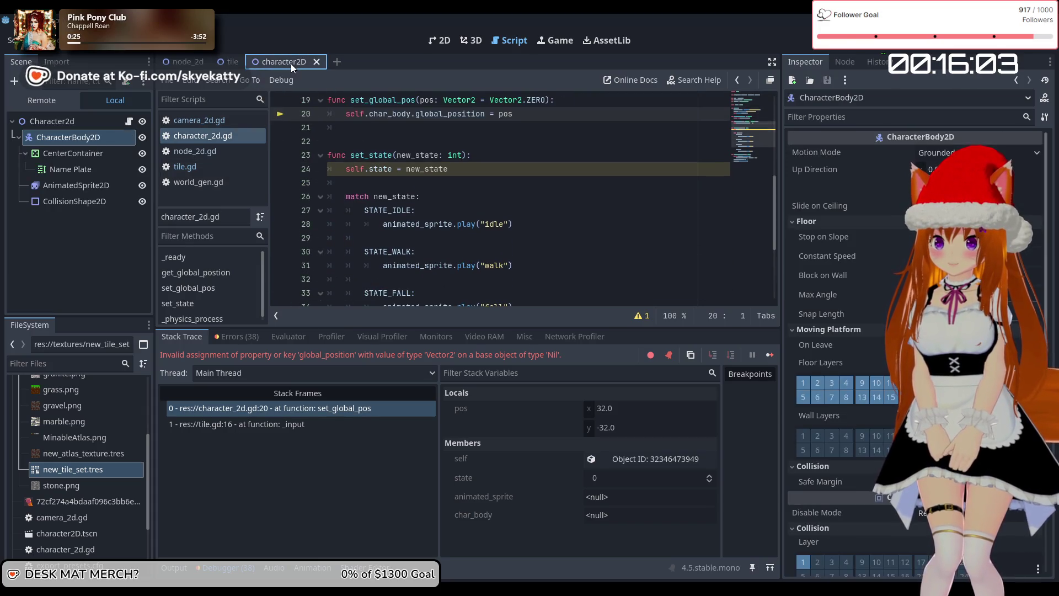
left_click(224, 64)
scroll(419, 209, "down", 4)
scroll(419, 205, "up", 4)
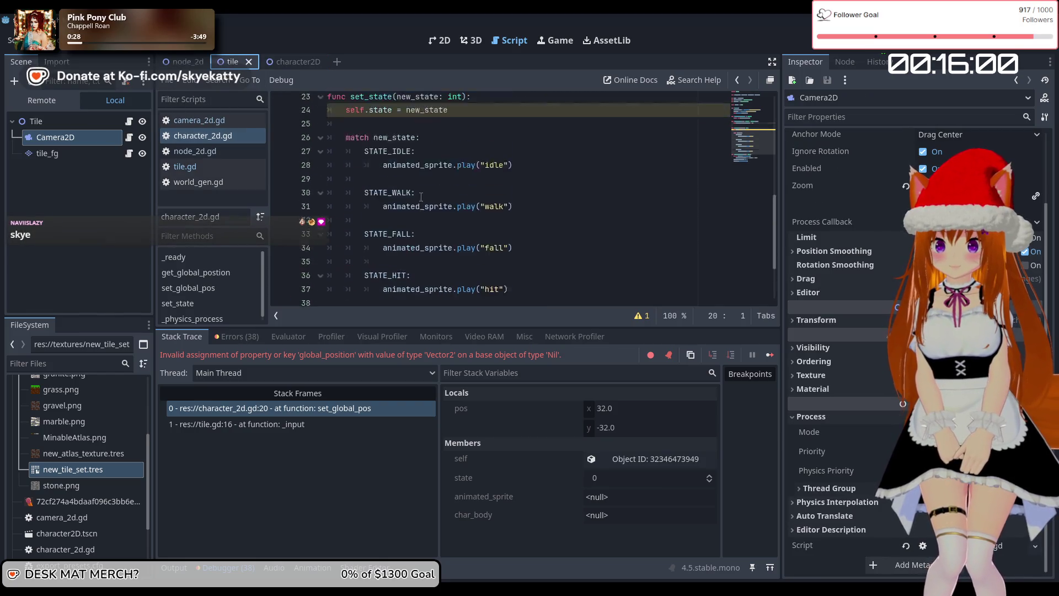
scroll(420, 194, "down", 4)
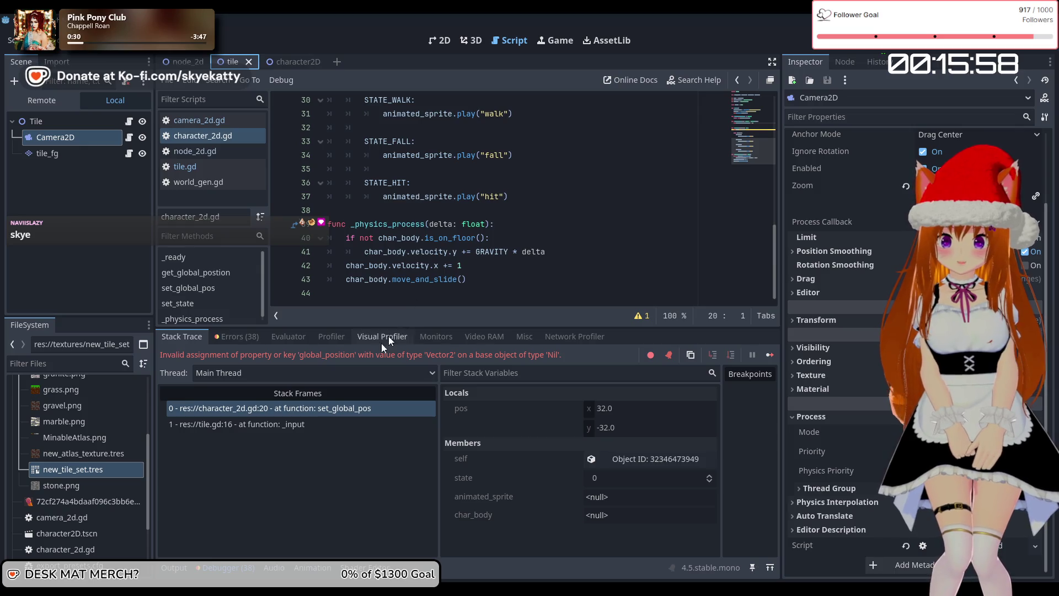
Step: Show the logged errors, jump to the set_global_pos error, and reopen tile.gd
left_click(237, 337)
scroll(355, 392, "down", 8)
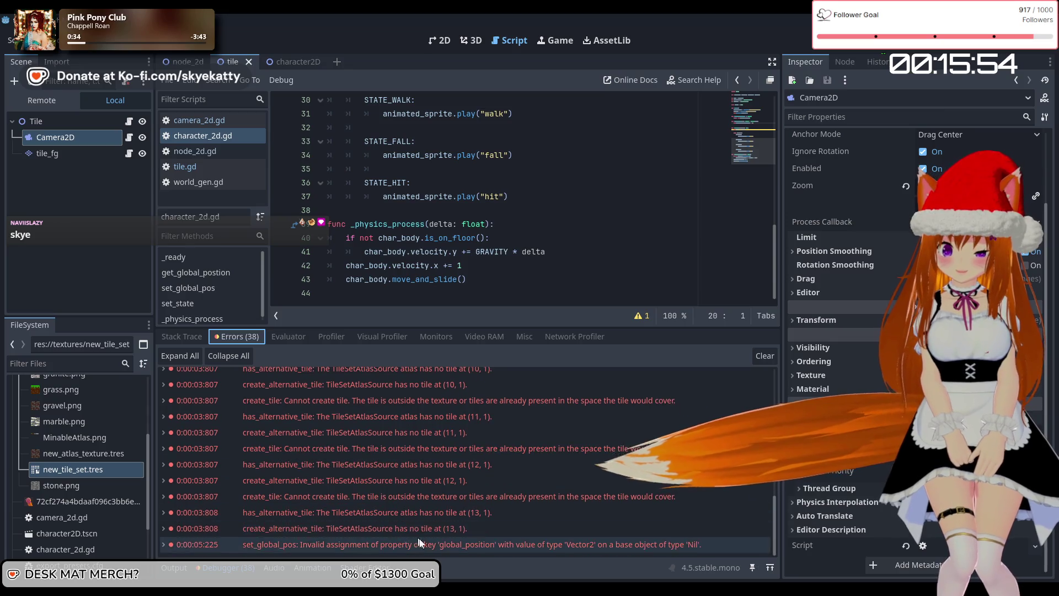
left_click(422, 538)
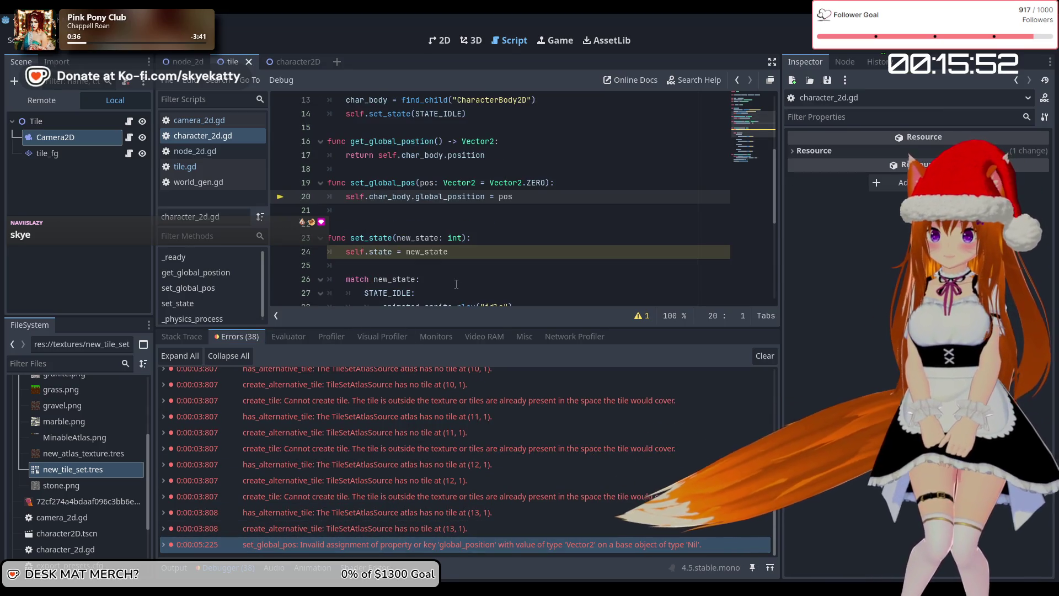
left_click(244, 170)
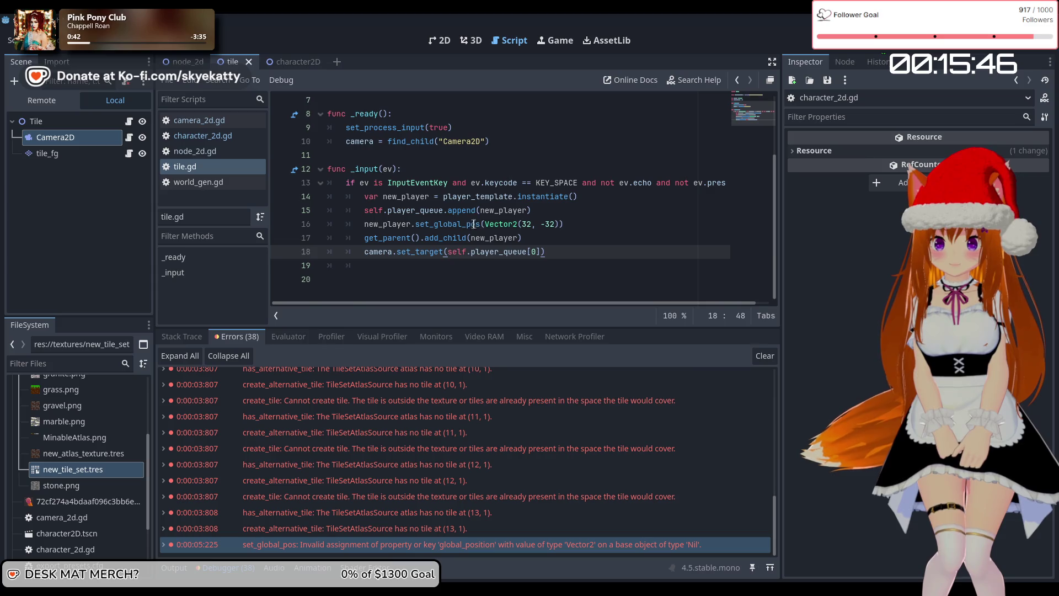
Step: Move the set_global_pos call below add_child(new_player), then stop and rerun the game
left_click_drag(564, 224, 368, 223)
key("BackSpace")
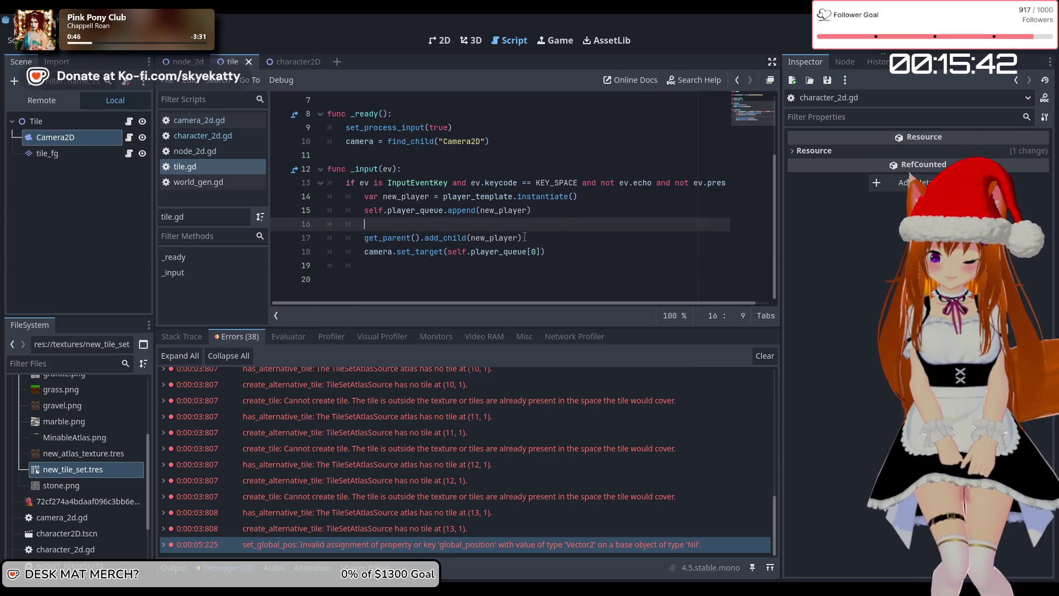
key("BackSpace")
key("BackSpace")
left_click(556, 221)
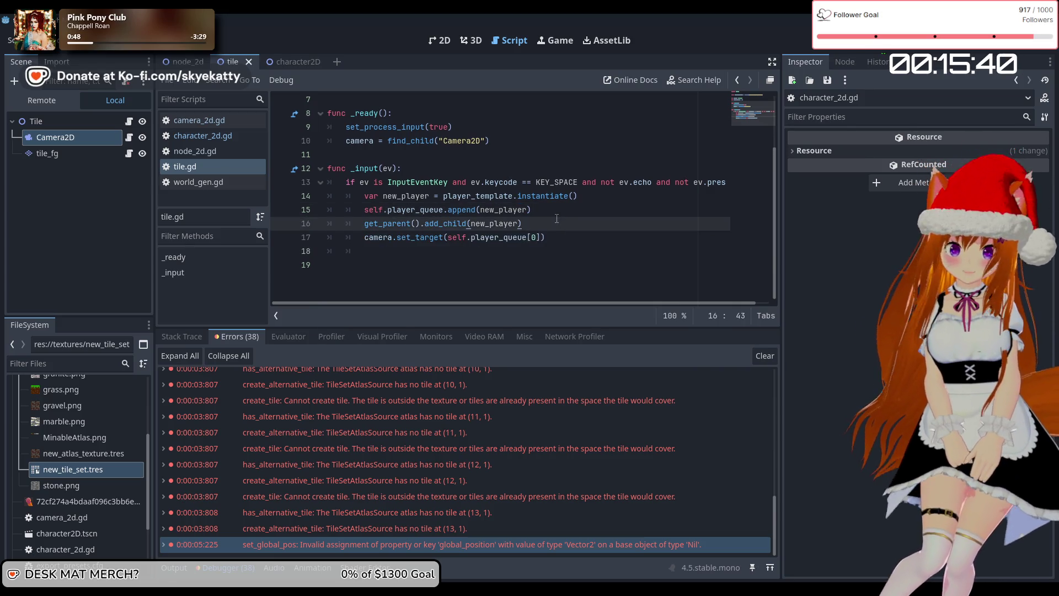
key("Return")
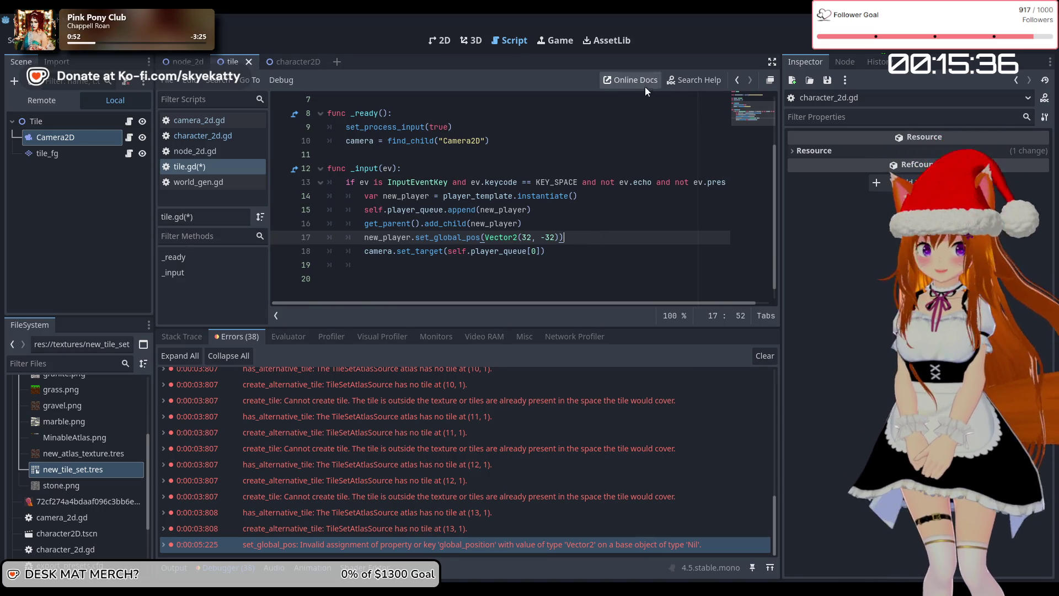
left_click(901, 48)
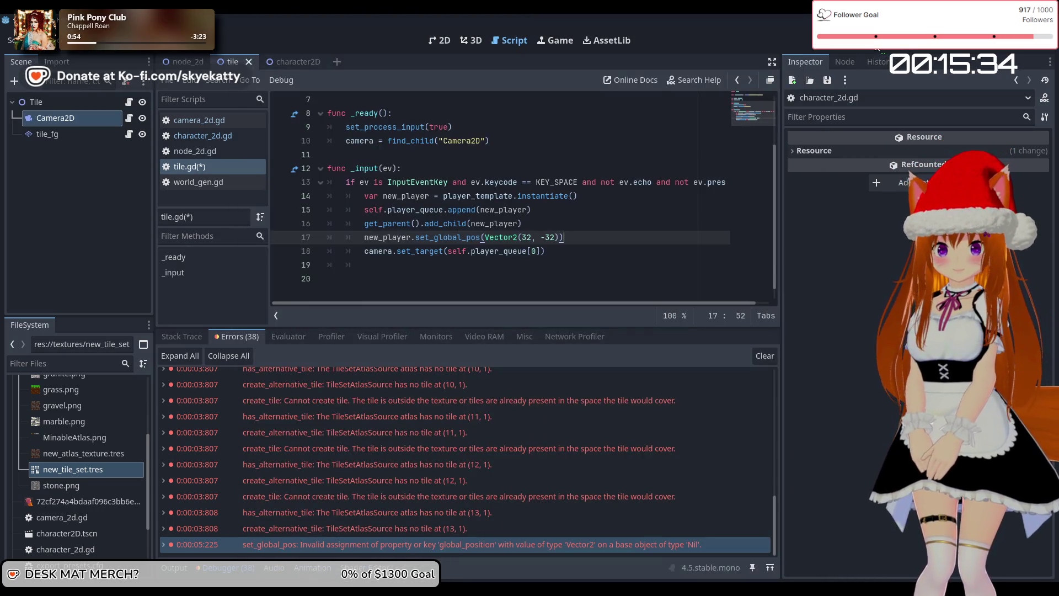
left_click(877, 48)
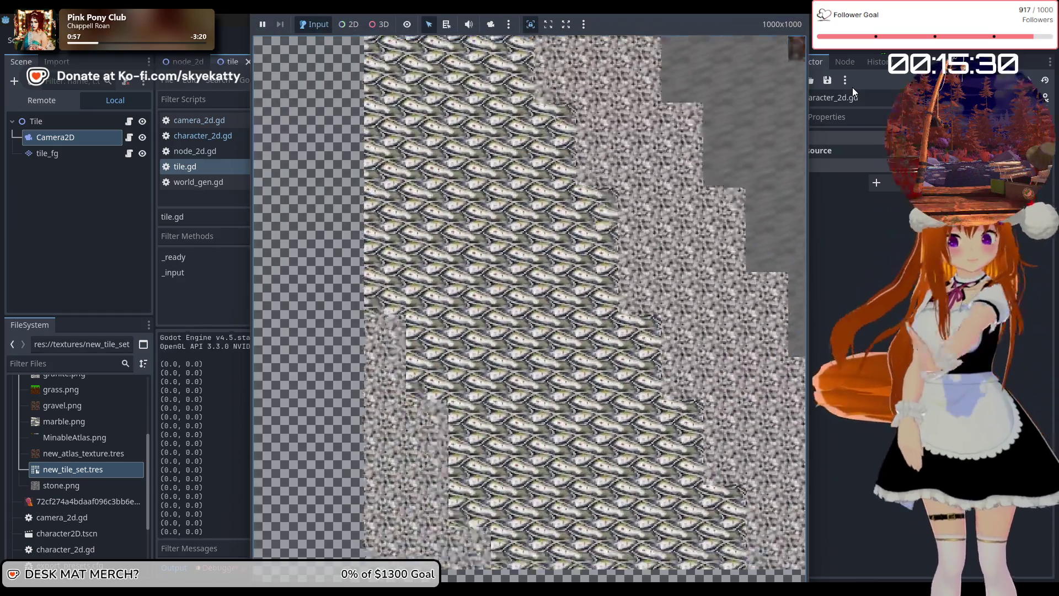
Step: Spawn three players onto the grass, watch them walk out of view, then stop with F8
key("Right")
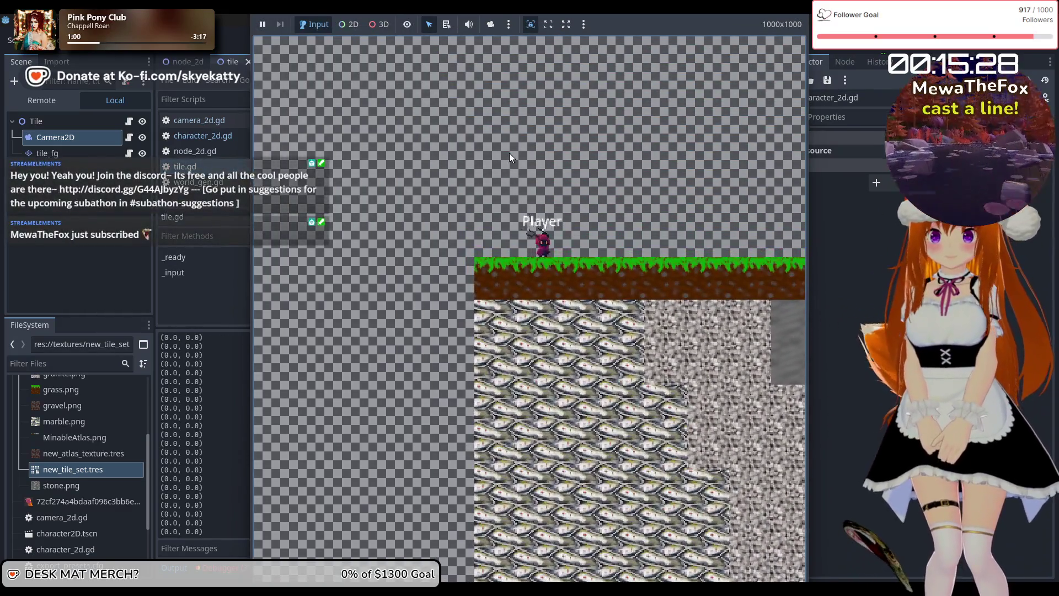
key("Right")
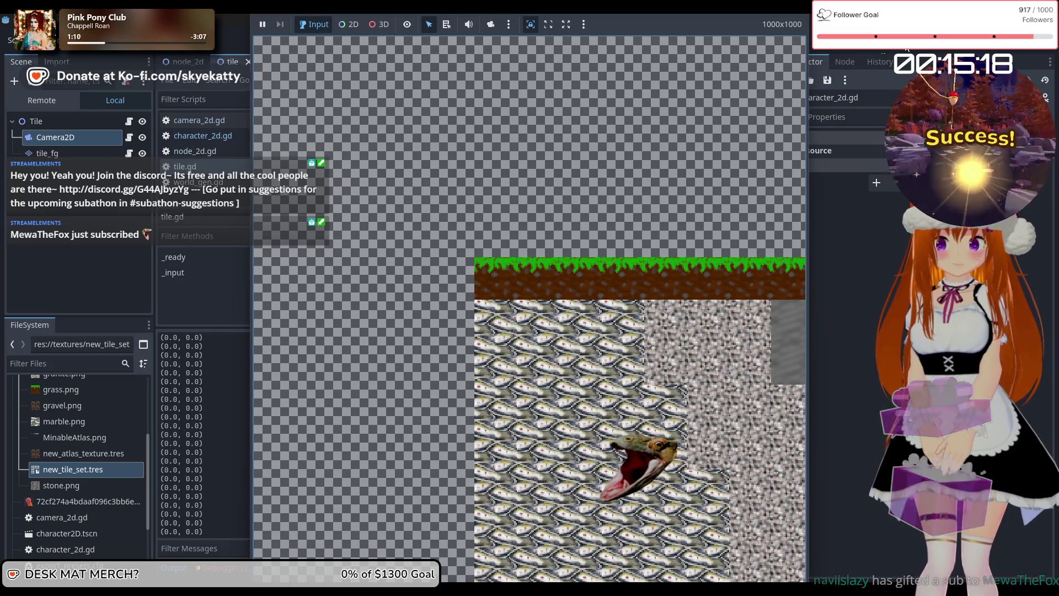
key("Right")
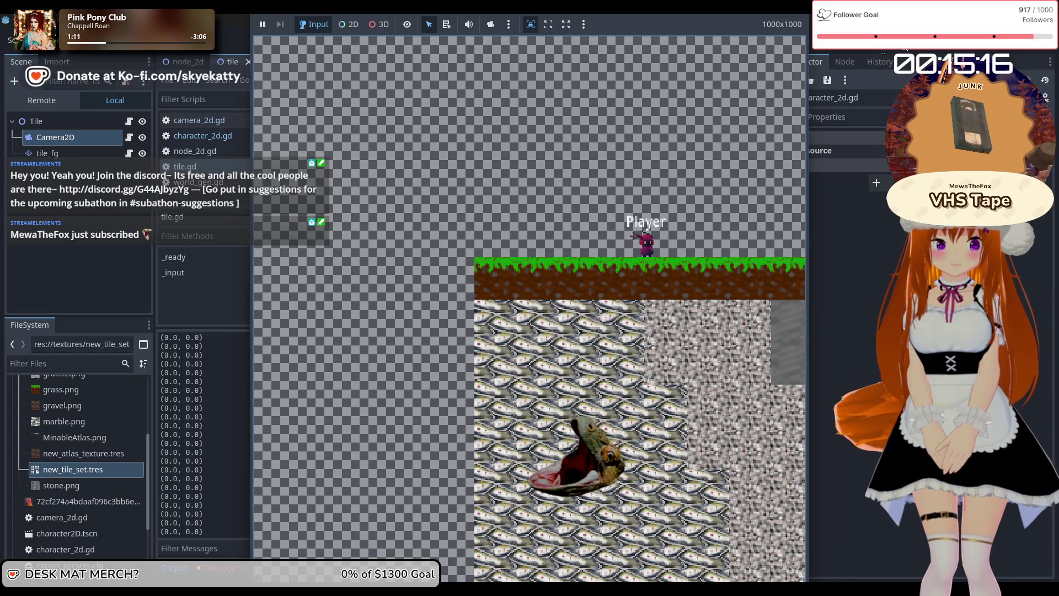
key("F8")
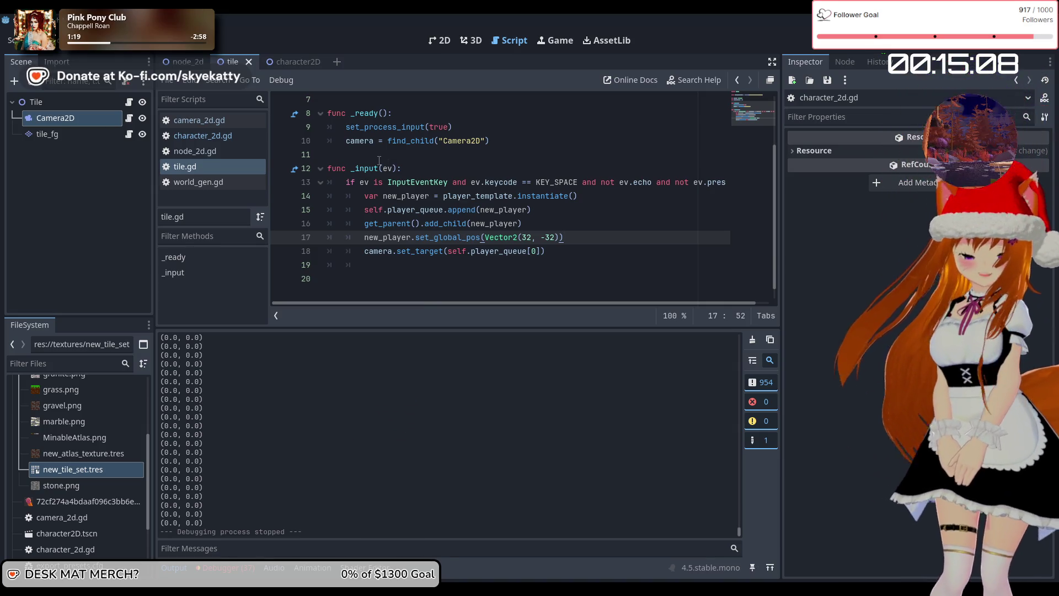
Step: Change camera_2d.gd line 8 to self.target = get_parent()
left_click(193, 137)
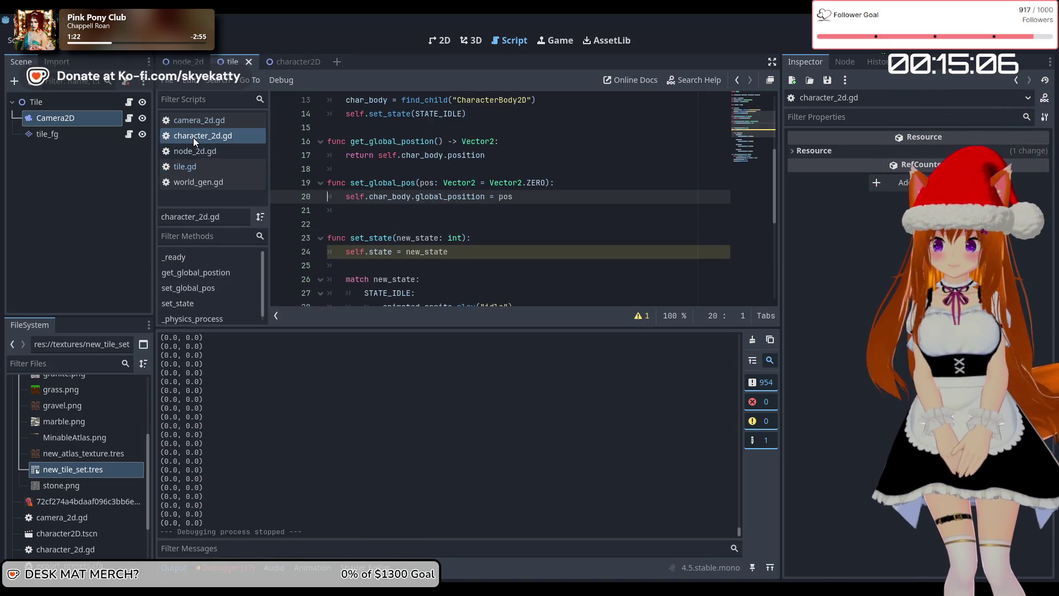
scroll(386, 166, "down", 5)
left_click(240, 120)
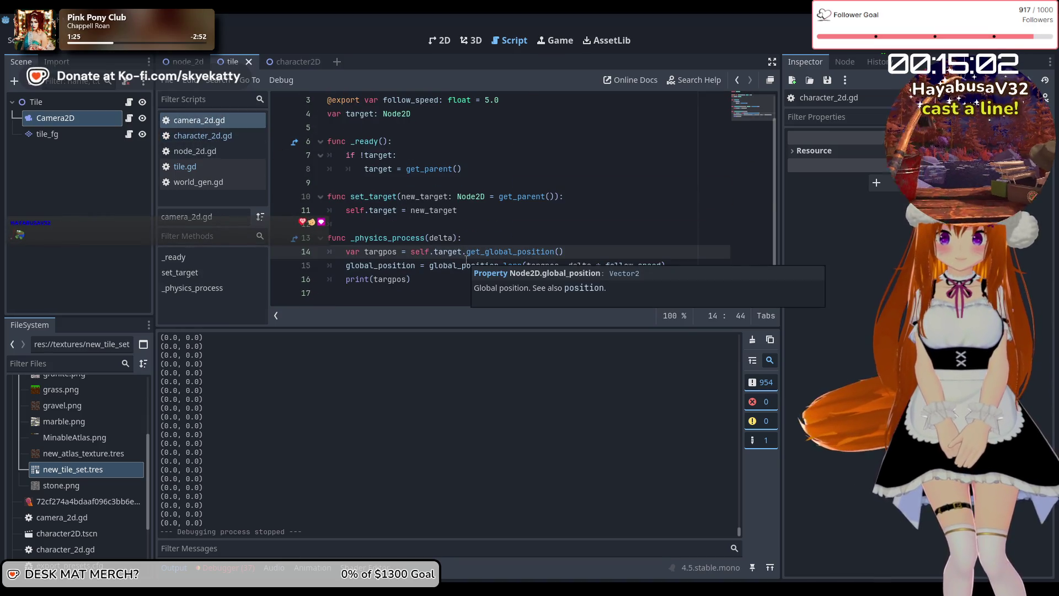
left_click(574, 252)
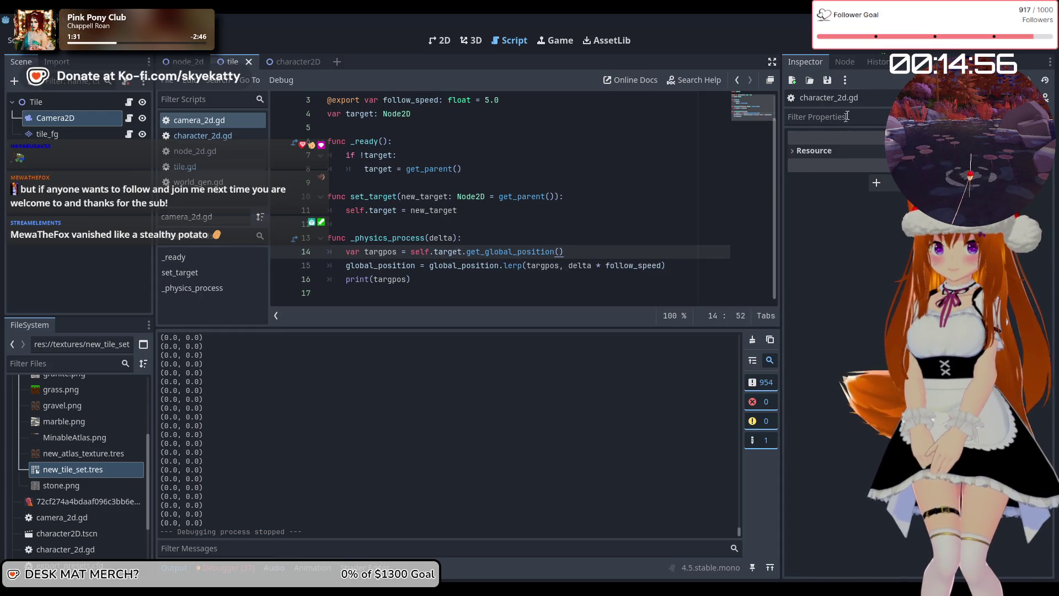
mouse_move(462, 252)
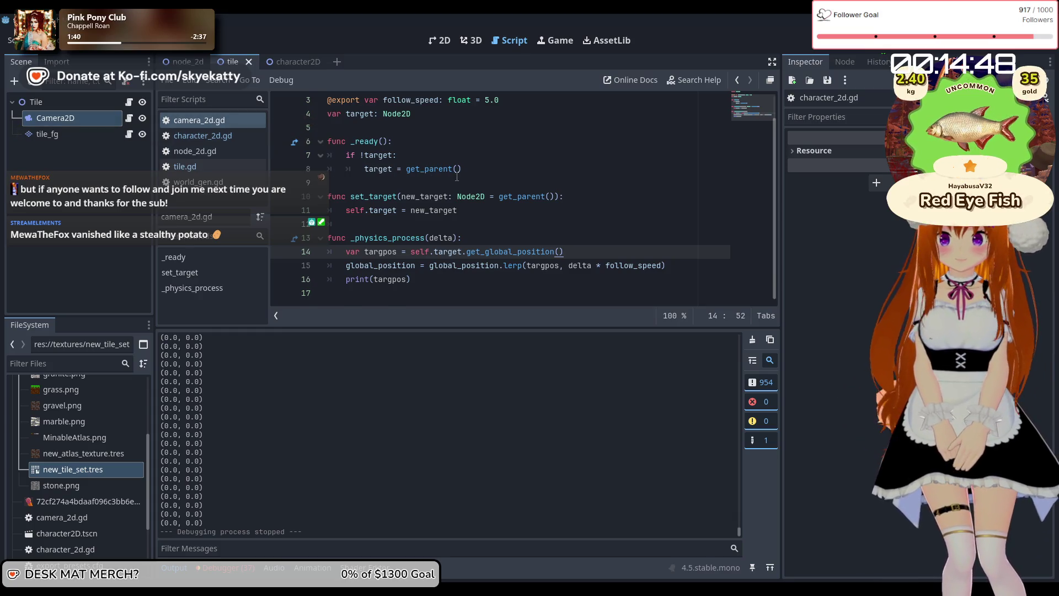
scroll(457, 177, "up", 1)
left_click(364, 197)
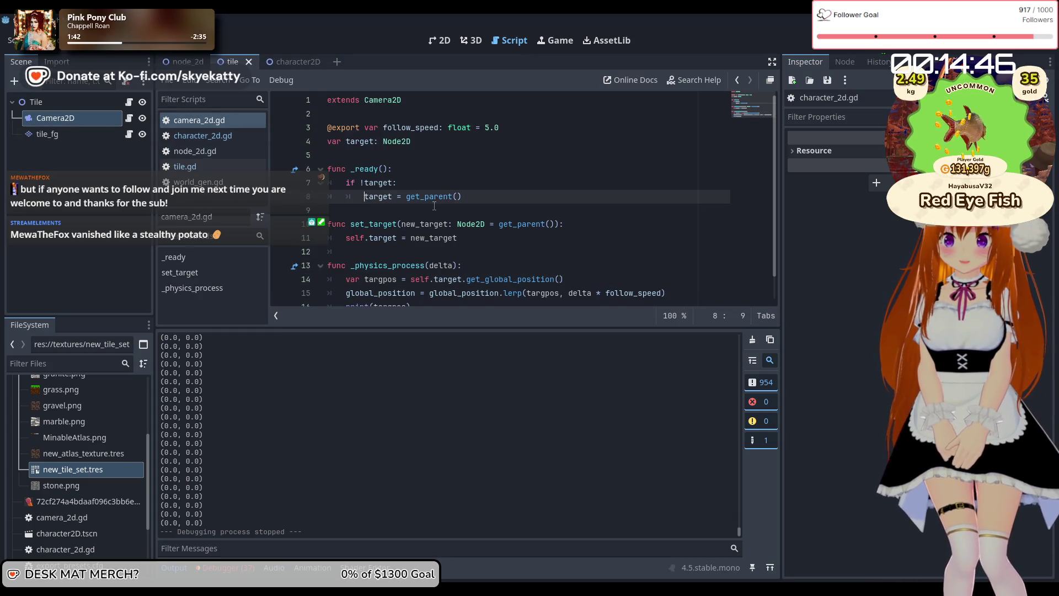
type("self.")
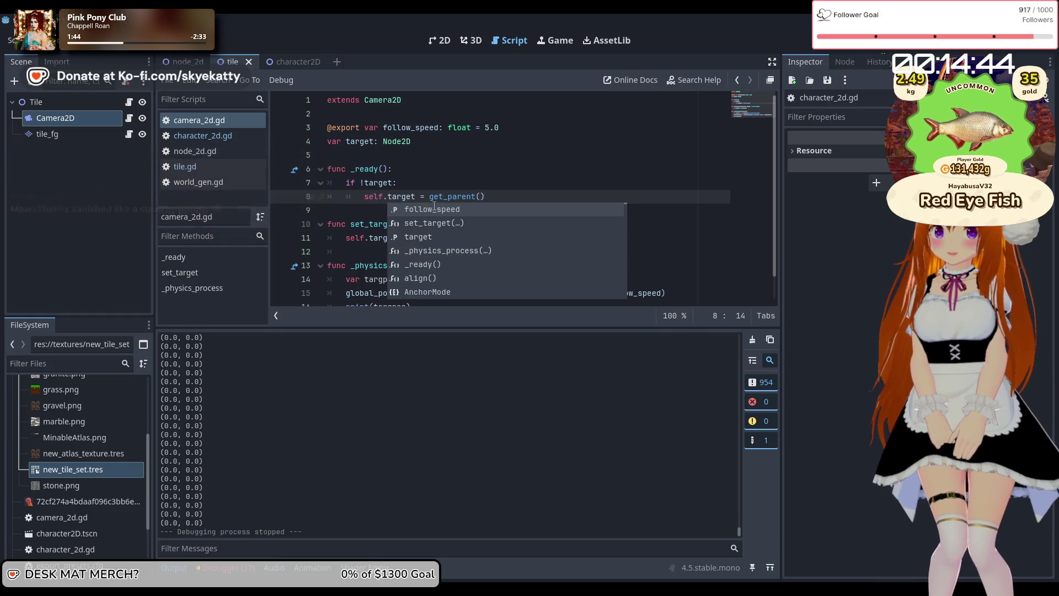
Step: Save and rerun the game, spawn a player, then stop the run
key("F5")
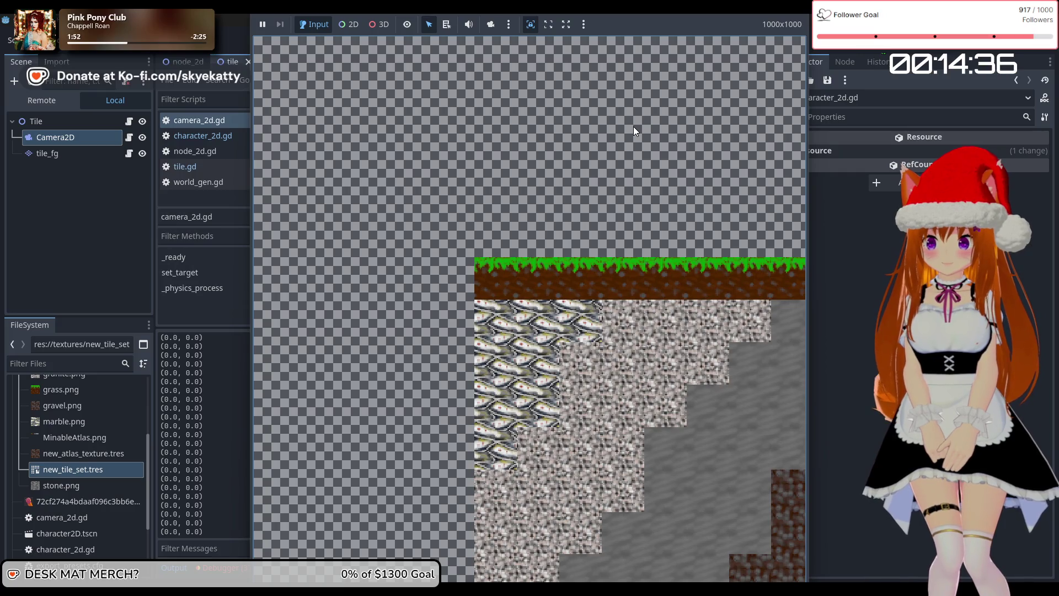
key("Right")
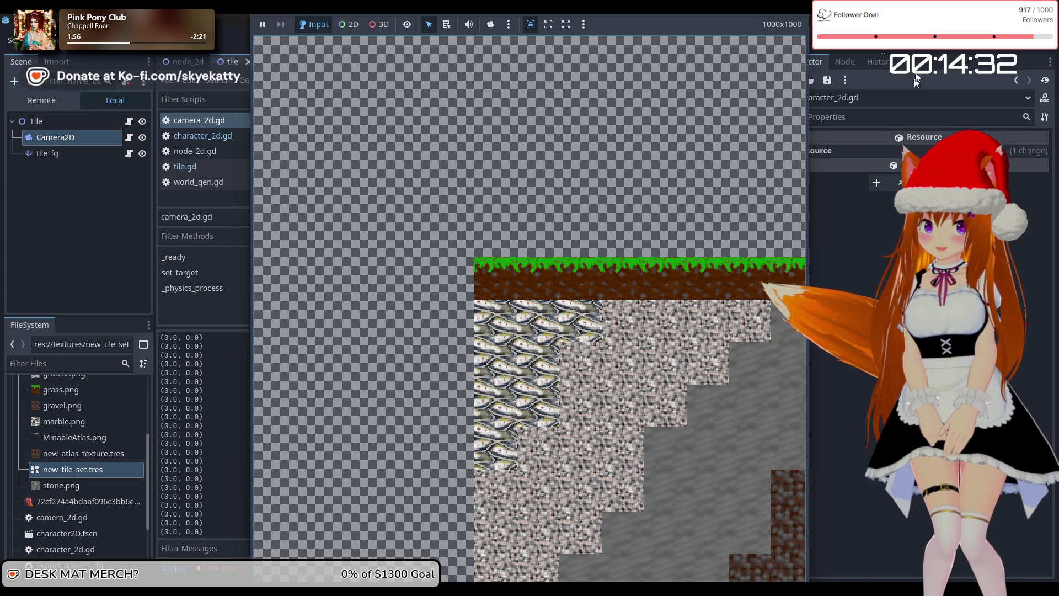
left_click(911, 41)
left_click(589, 183)
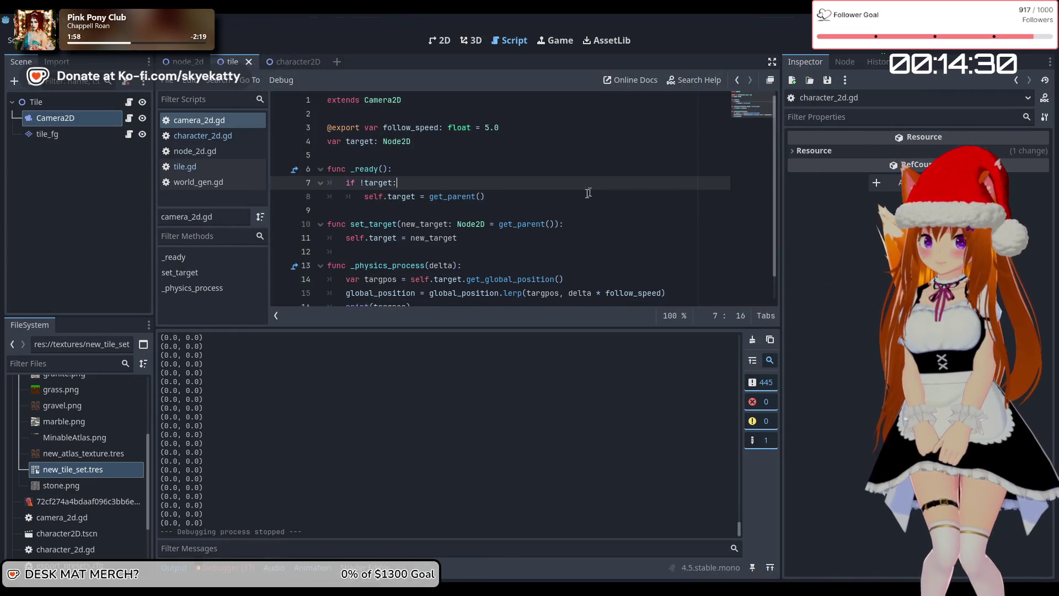
Step: Read the 37 logged TileSet errors, then return the debugger to the Stack Trace
scroll(571, 213, "down", 1)
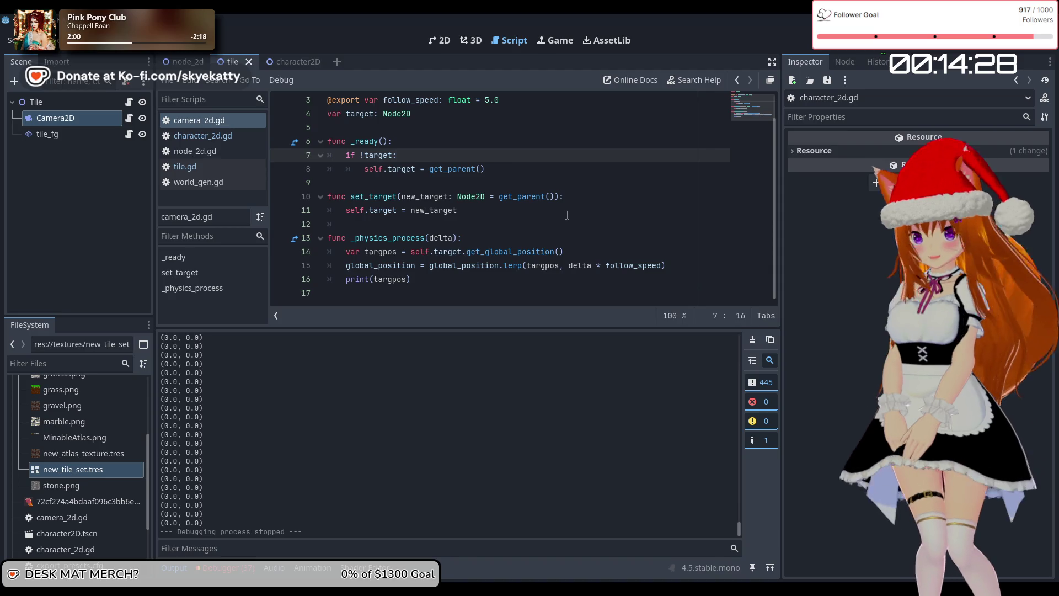
left_click(241, 565)
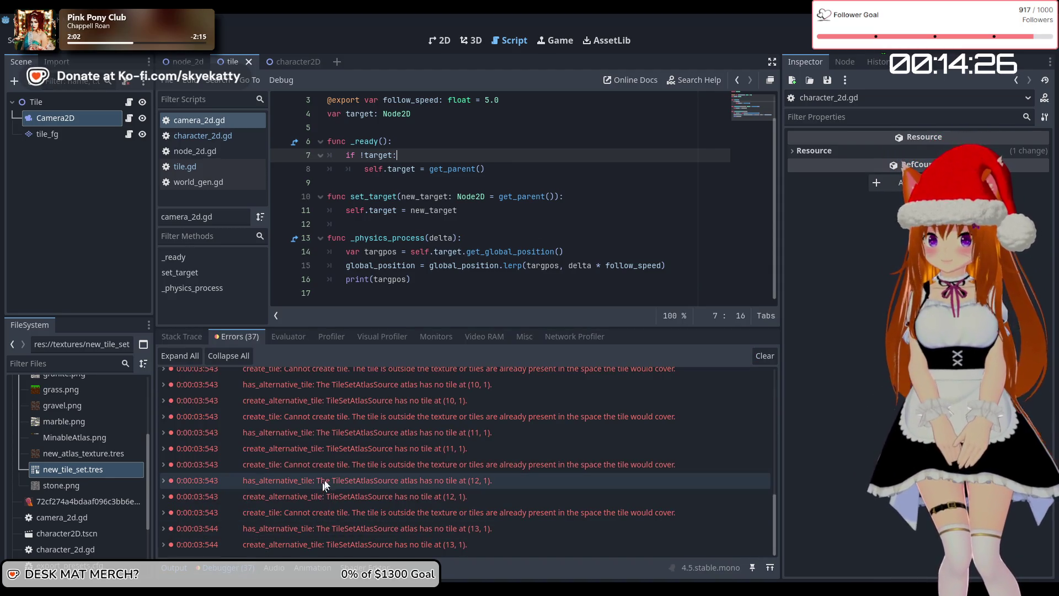
mouse_move(352, 549)
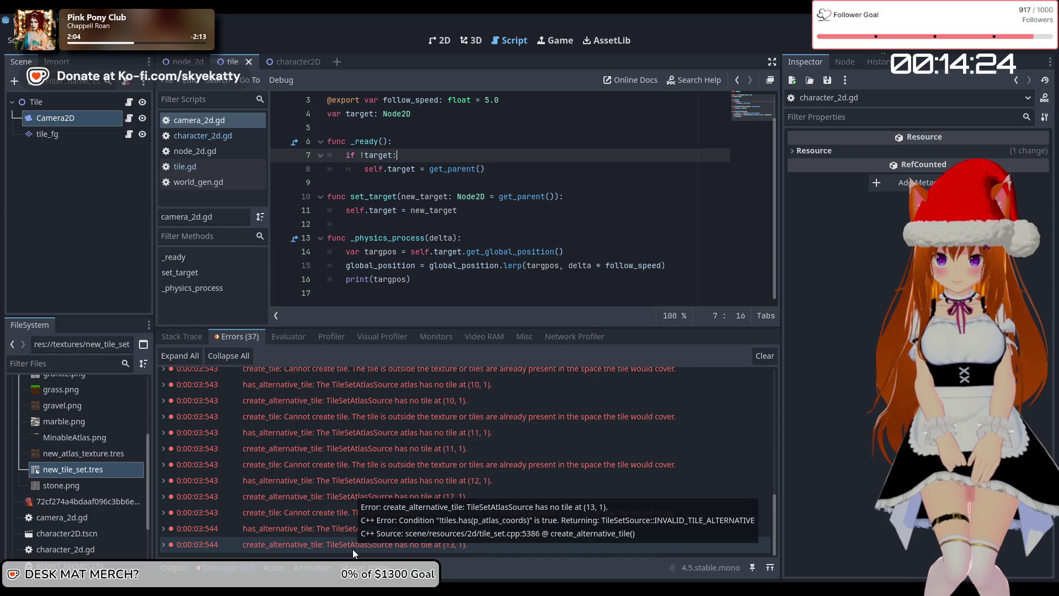
scroll(331, 530, "up", 6)
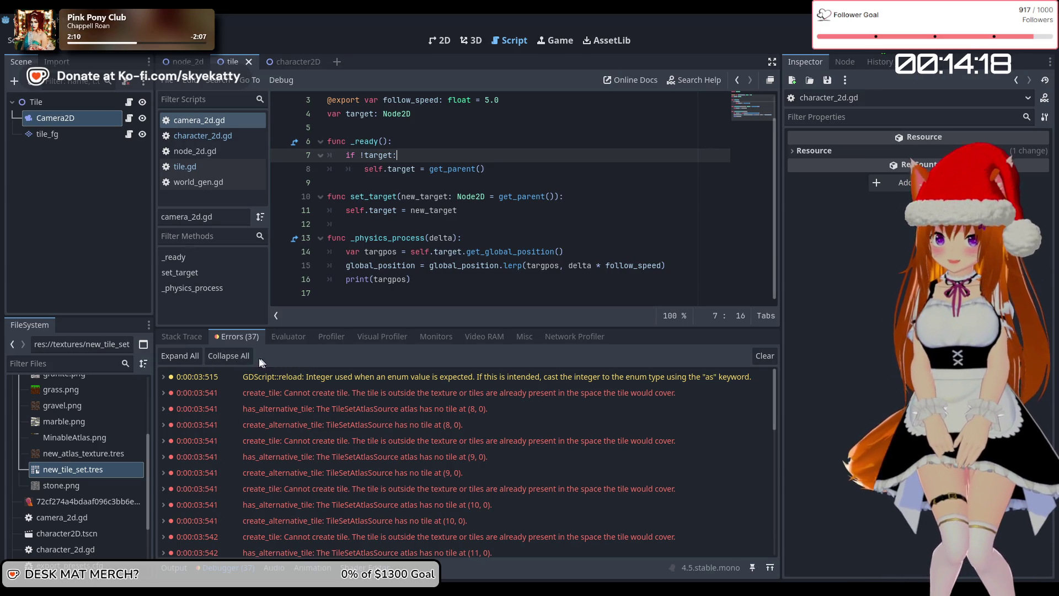
left_click(194, 342)
left_click(293, 336)
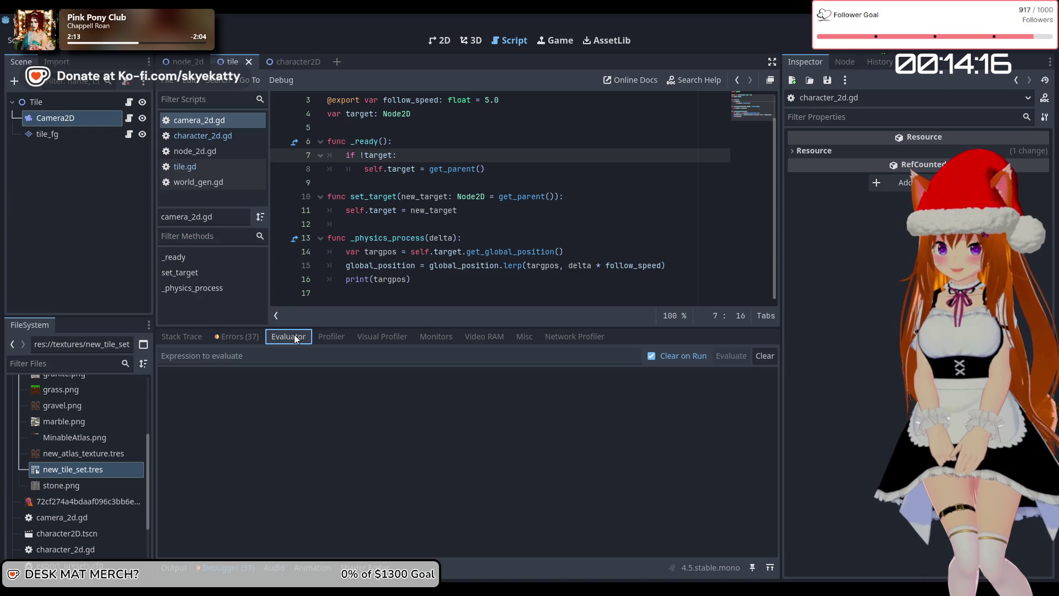
left_click(184, 334)
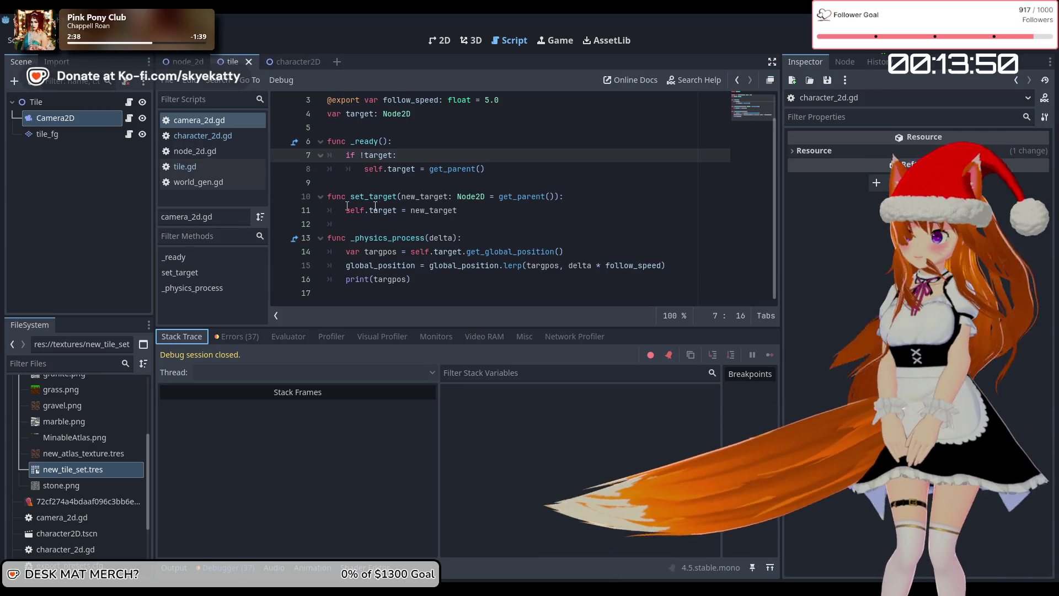
Step: Glance at the debugger errors again and go back to the stack trace
mouse_move(378, 206)
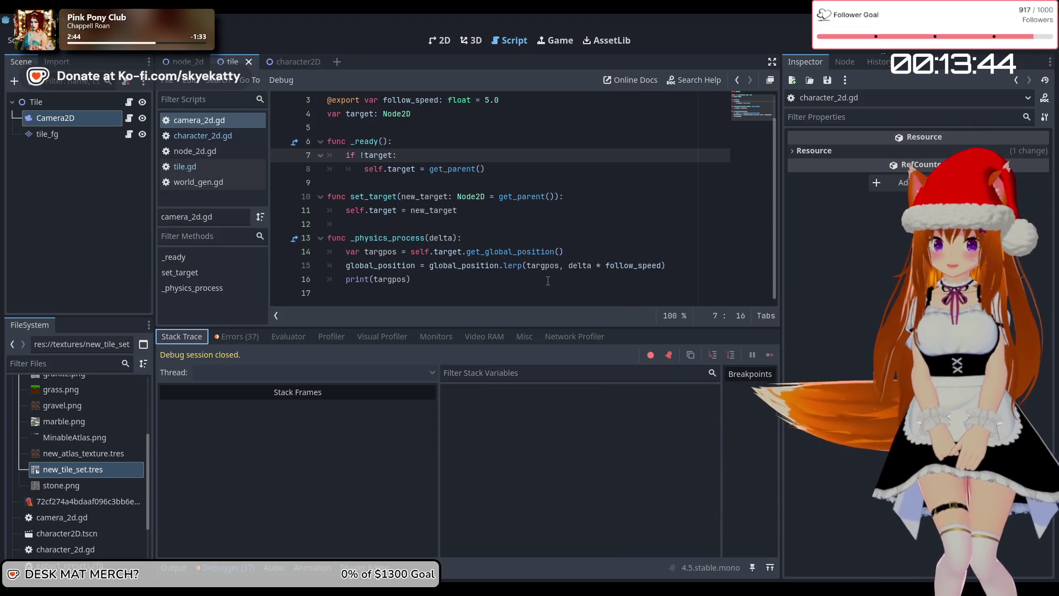
left_click(234, 336)
left_click(193, 338)
scroll(402, 260, "up", 1)
scroll(401, 259, "down", 1)
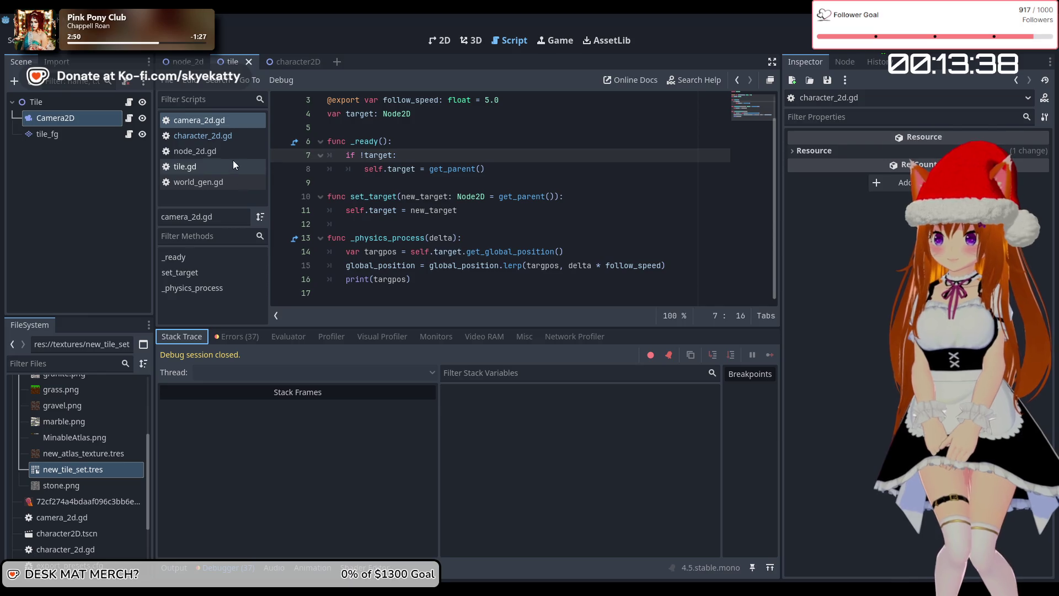
Step: Review character_2d.gd and camera_2d.gd, then view tile.gd's _input spawning code
left_click(217, 134)
scroll(349, 251, "down", 3)
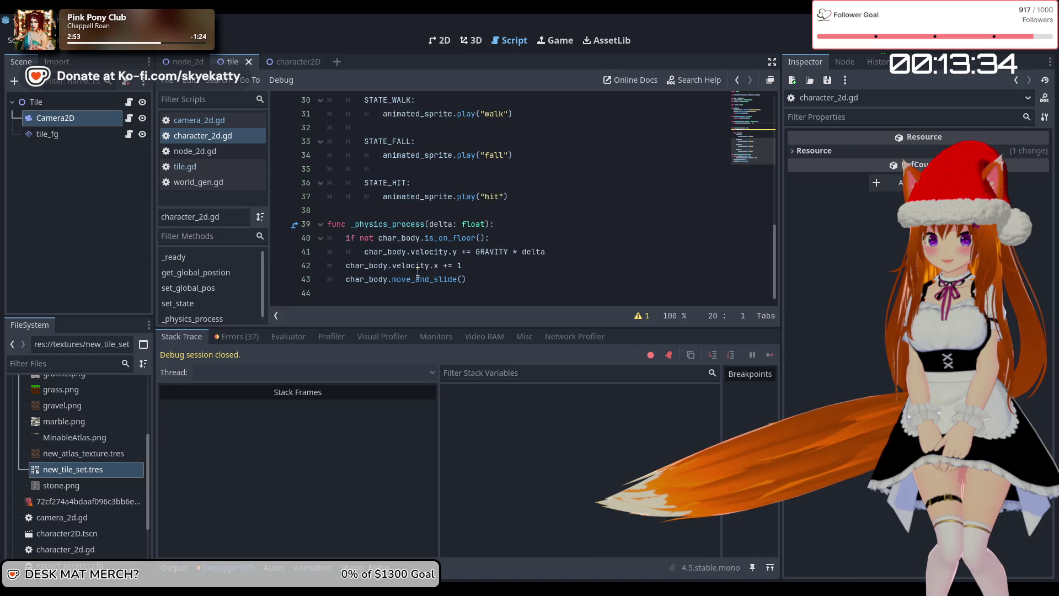
scroll(418, 271, "up", 10)
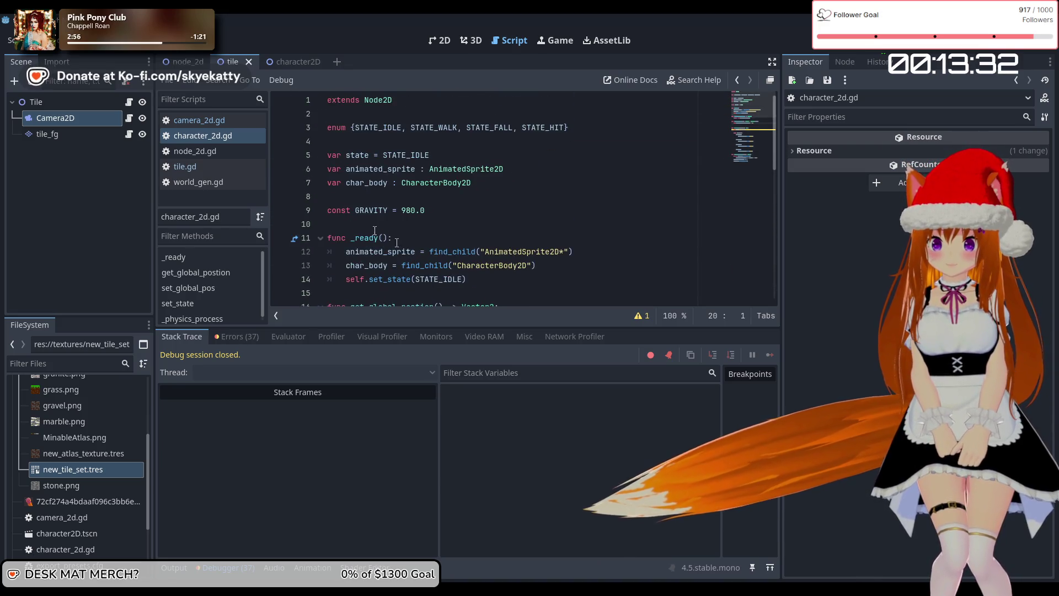
scroll(397, 243, "down", 10)
scroll(438, 250, "up", 3)
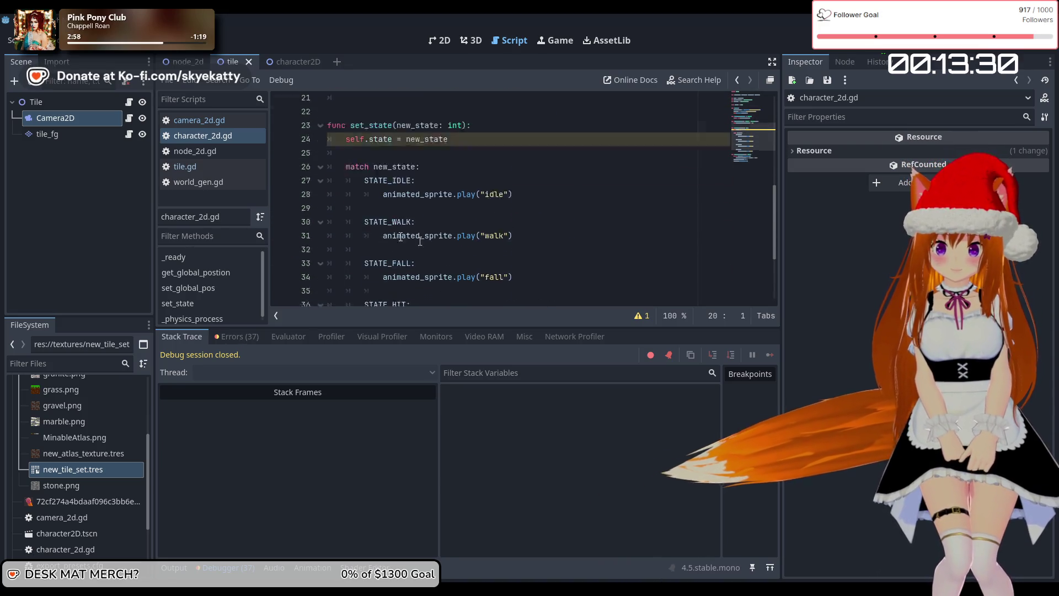
left_click(211, 119)
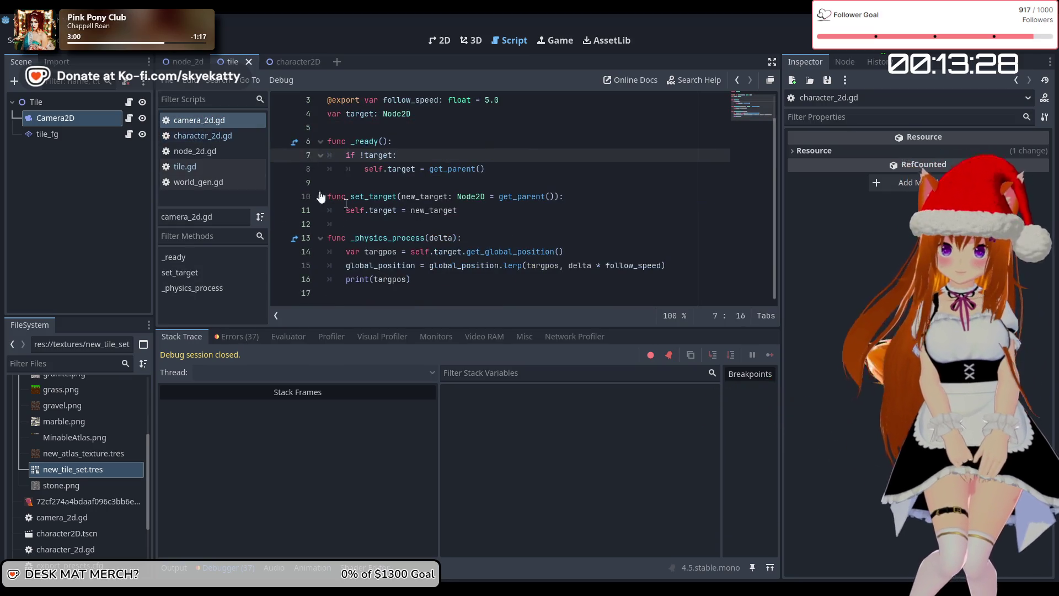
left_click(226, 167)
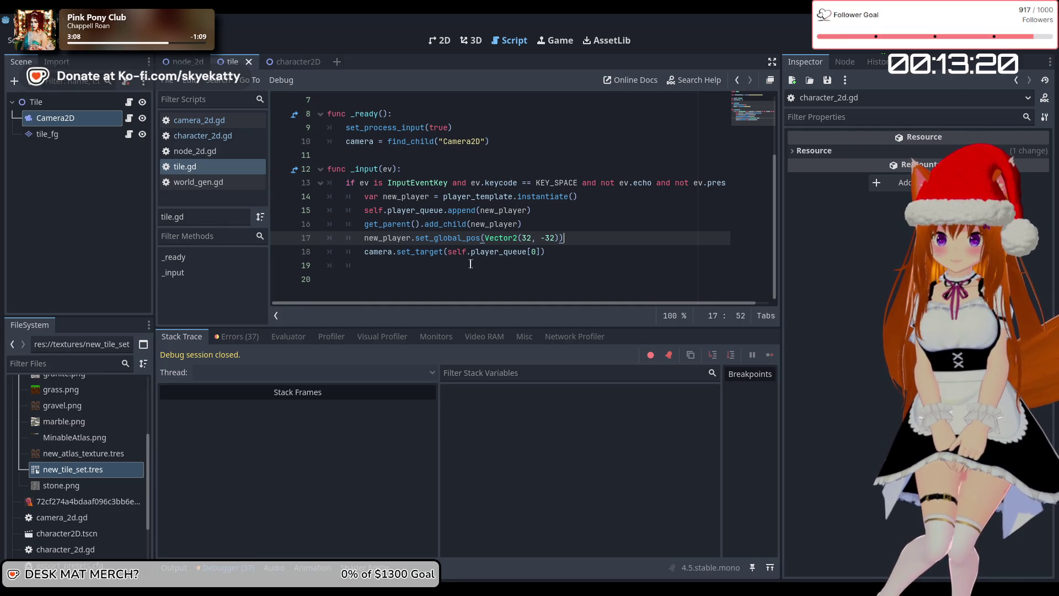
Step: Prefix camera with 'self.' on lines 10 and 18 of tile.gd
scroll(374, 253, "up", 2)
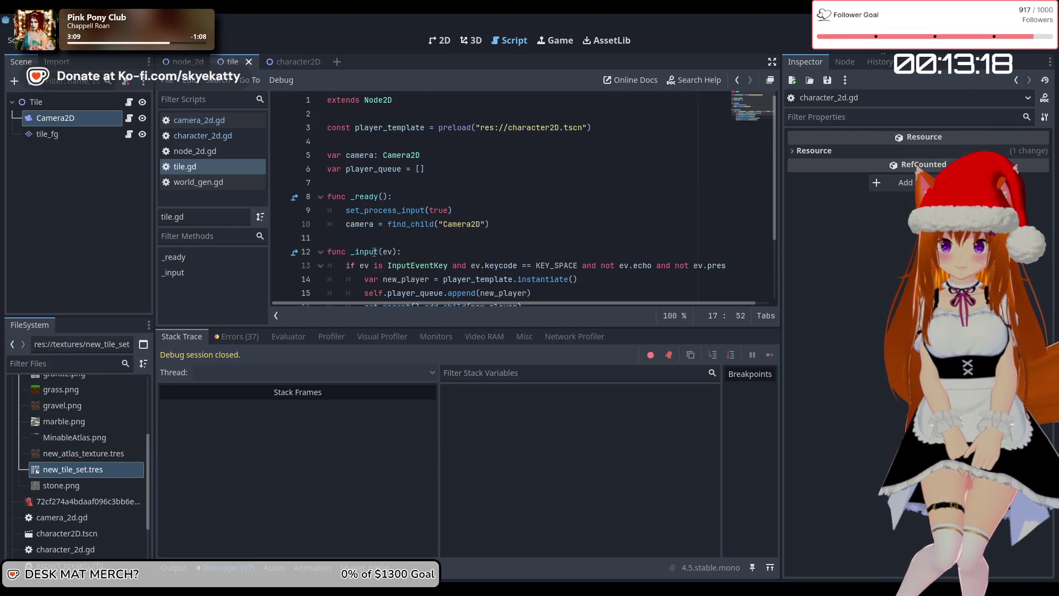
left_click(342, 223)
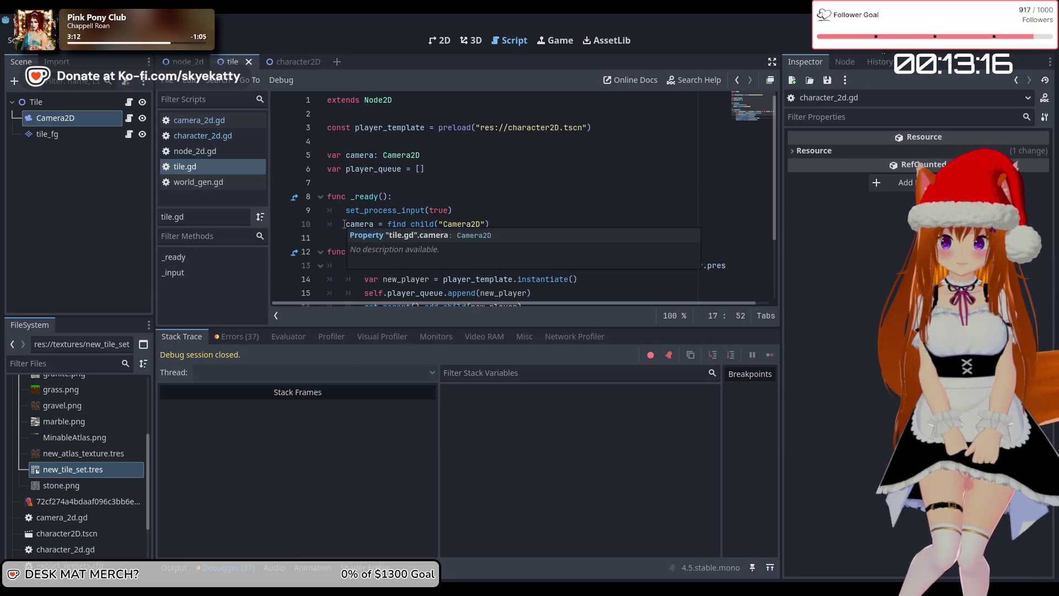
type("self.")
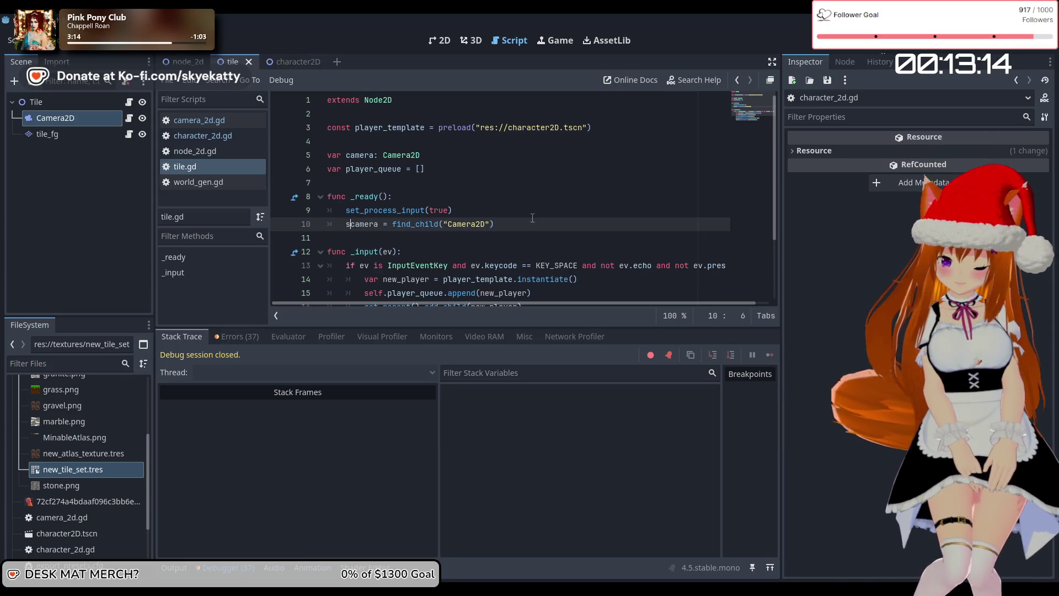
left_click(554, 279)
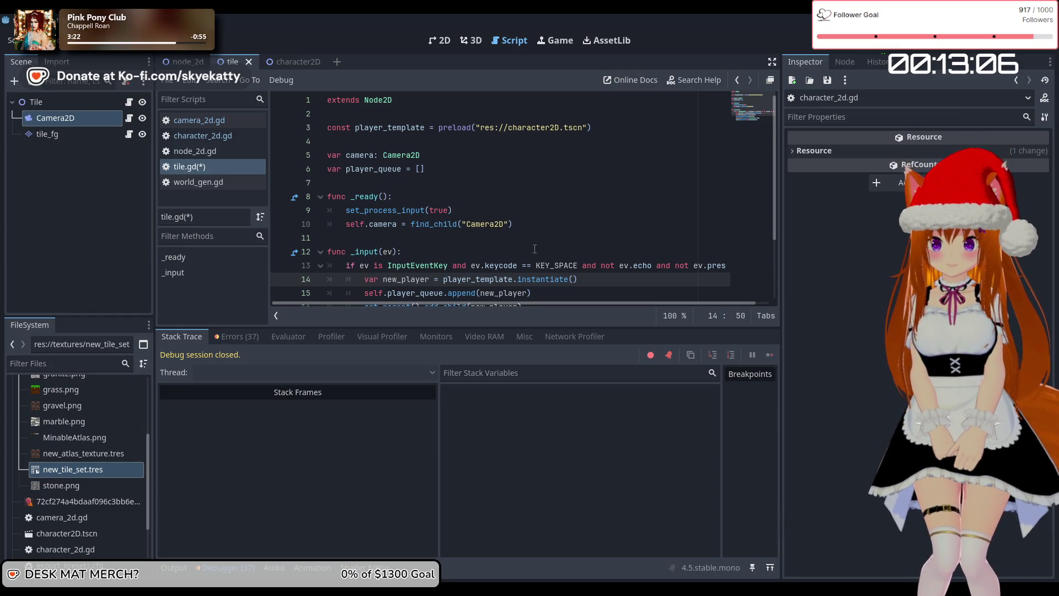
scroll(534, 246, "down", 2)
left_click(366, 251)
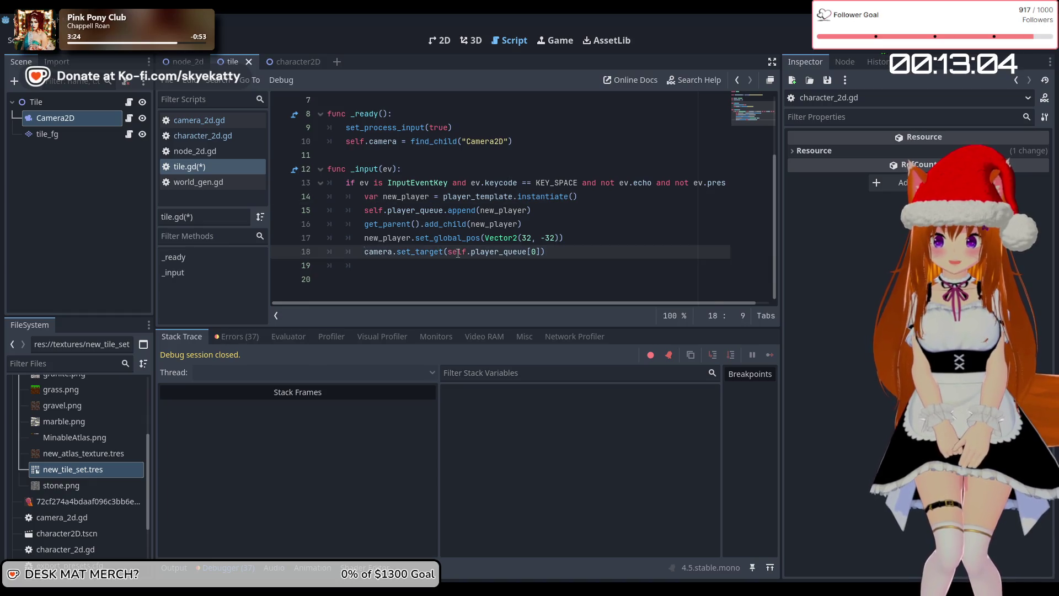
type("self.")
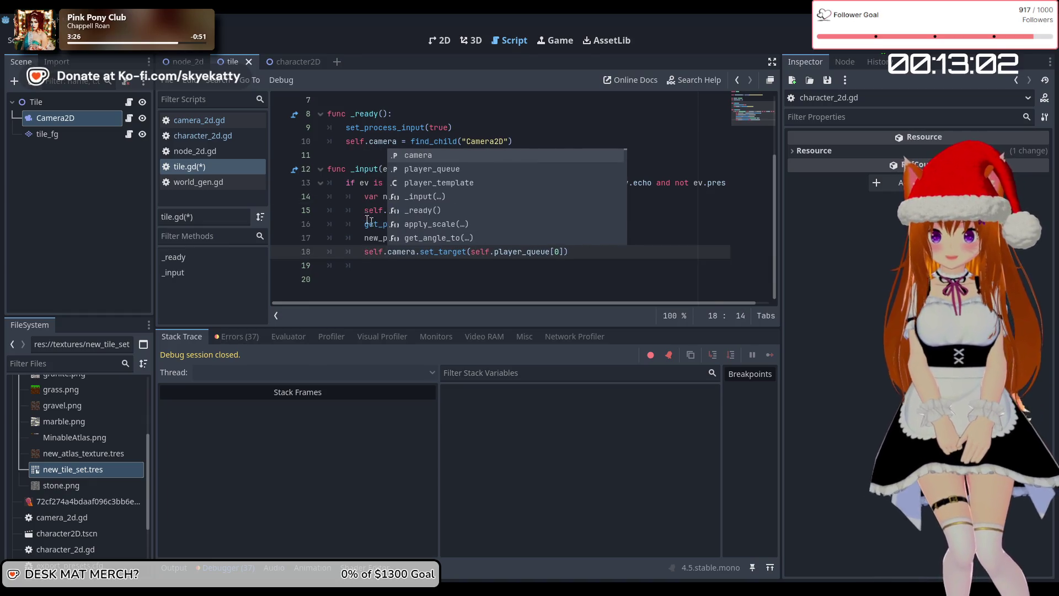
left_click(364, 210)
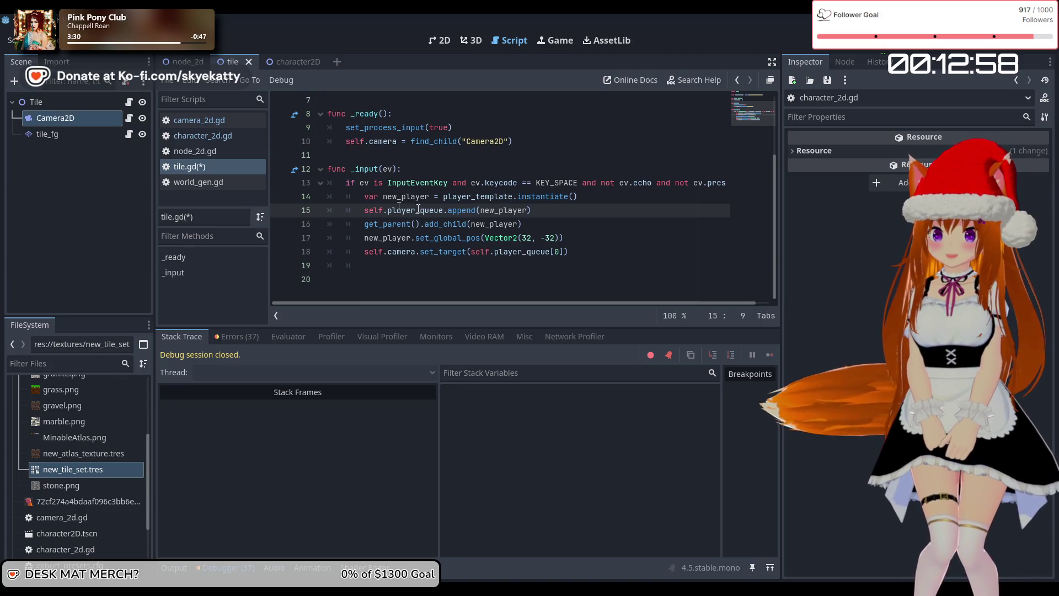
Step: Review the player-spawning and camera lines 6–18 of tile.gd
scroll(552, 223, "up", 1)
scroll(597, 226, "down", 1)
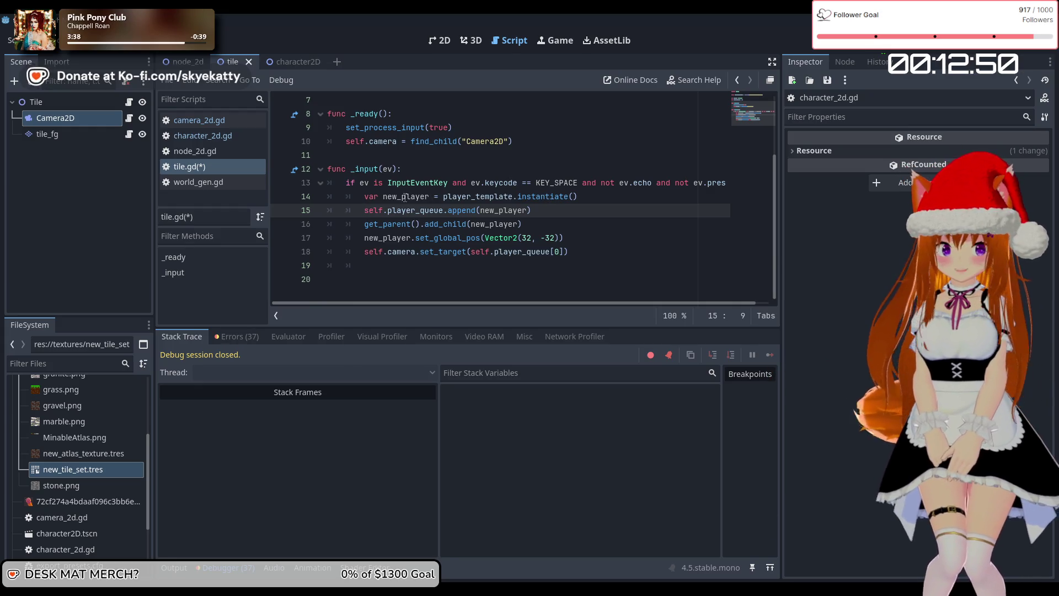
left_click(401, 196)
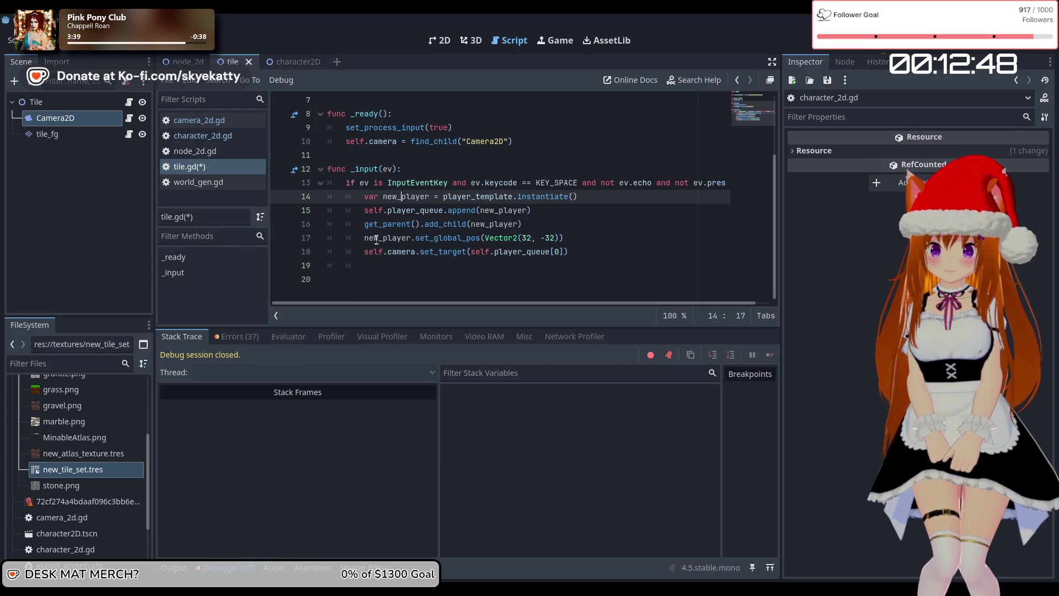
mouse_move(372, 239)
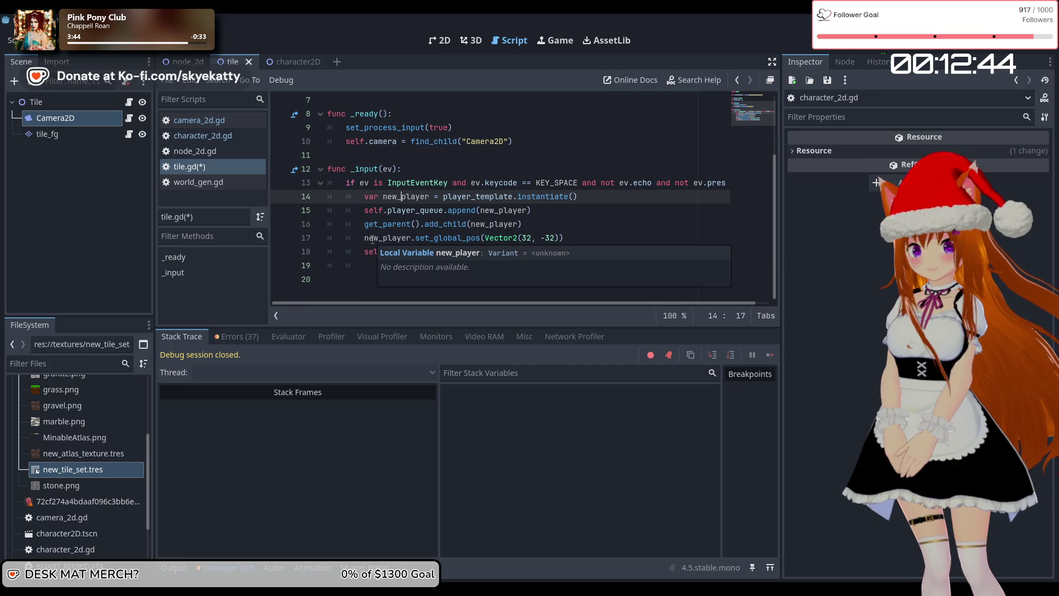
left_click(478, 212)
scroll(537, 196, "up", 2)
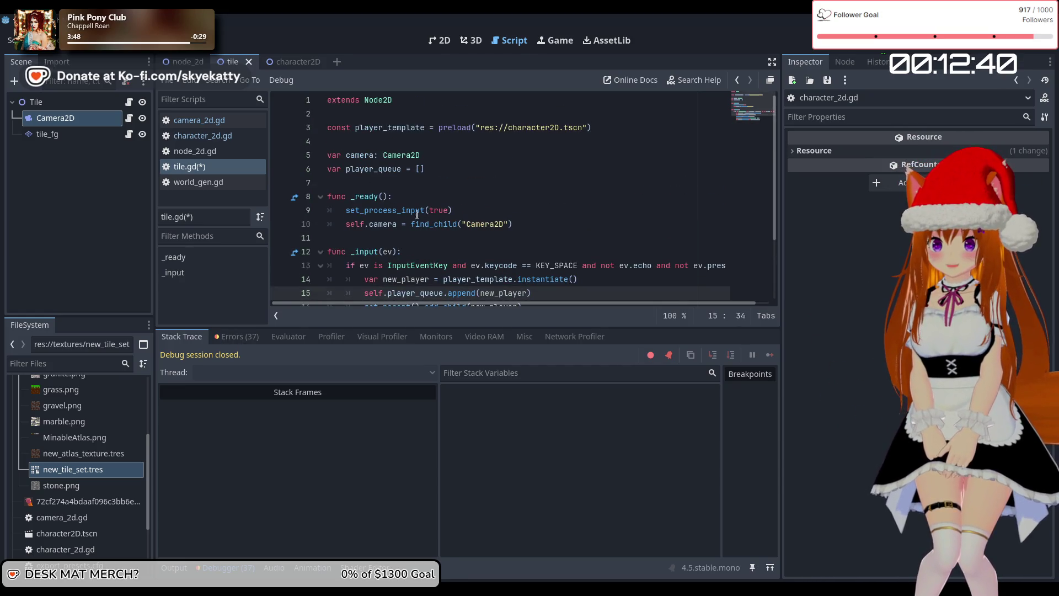
left_click(424, 168)
scroll(490, 183, "down", 2)
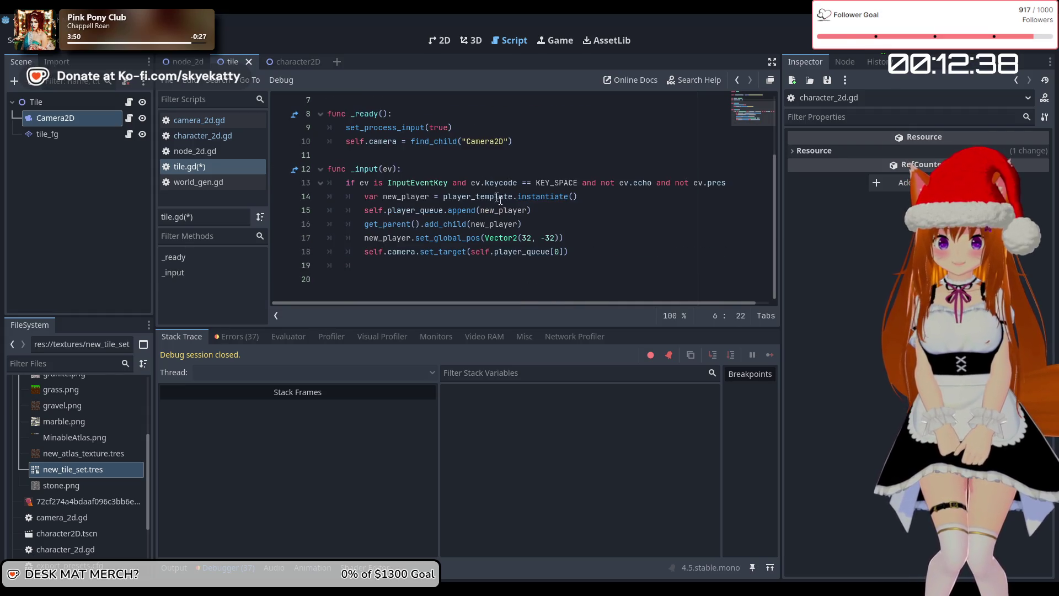
left_click(573, 252)
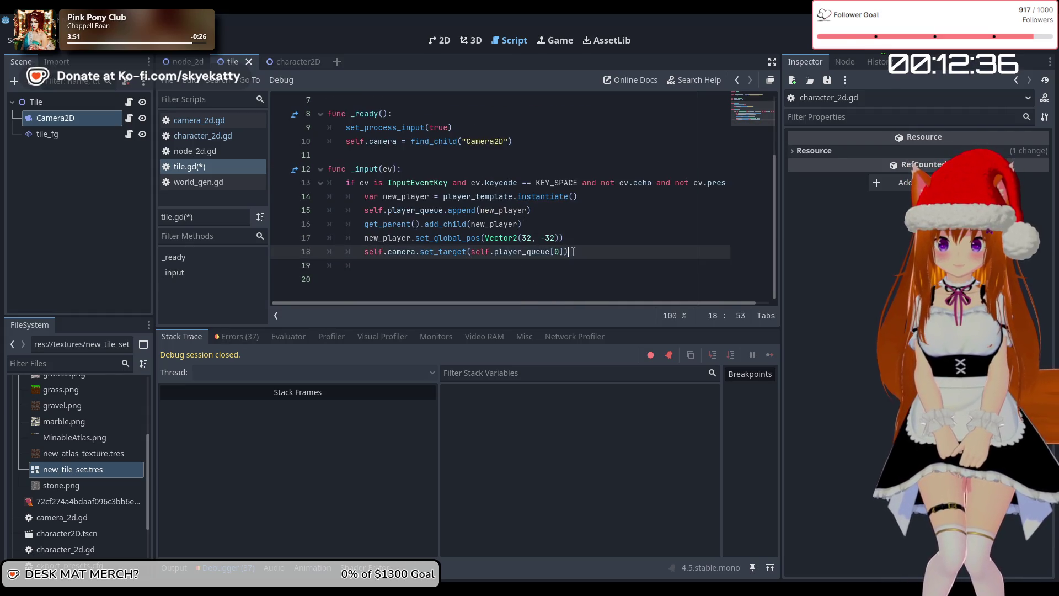
scroll(552, 291, "up", 2)
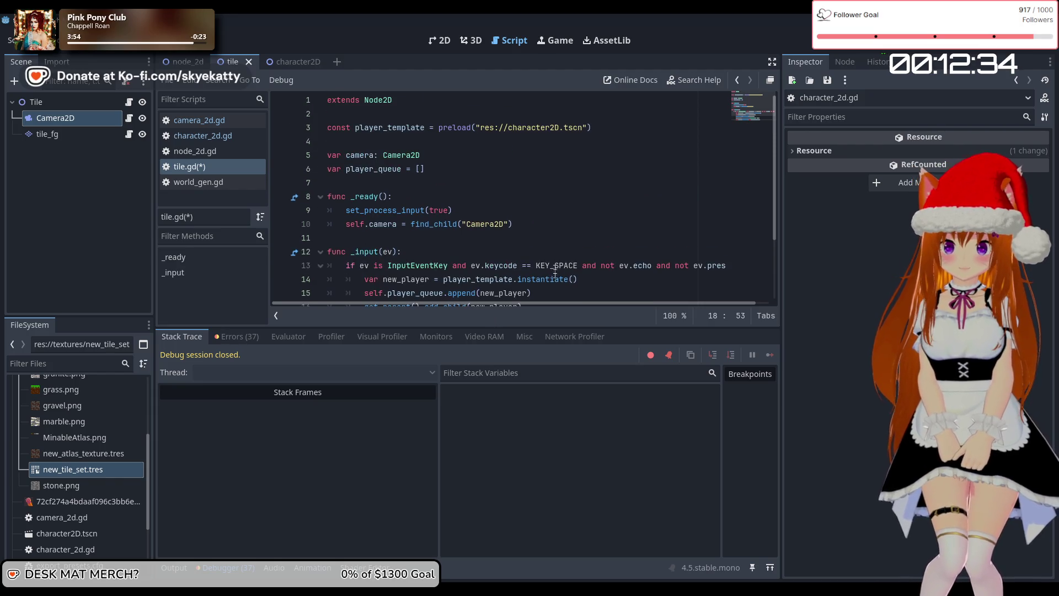
mouse_move(555, 269)
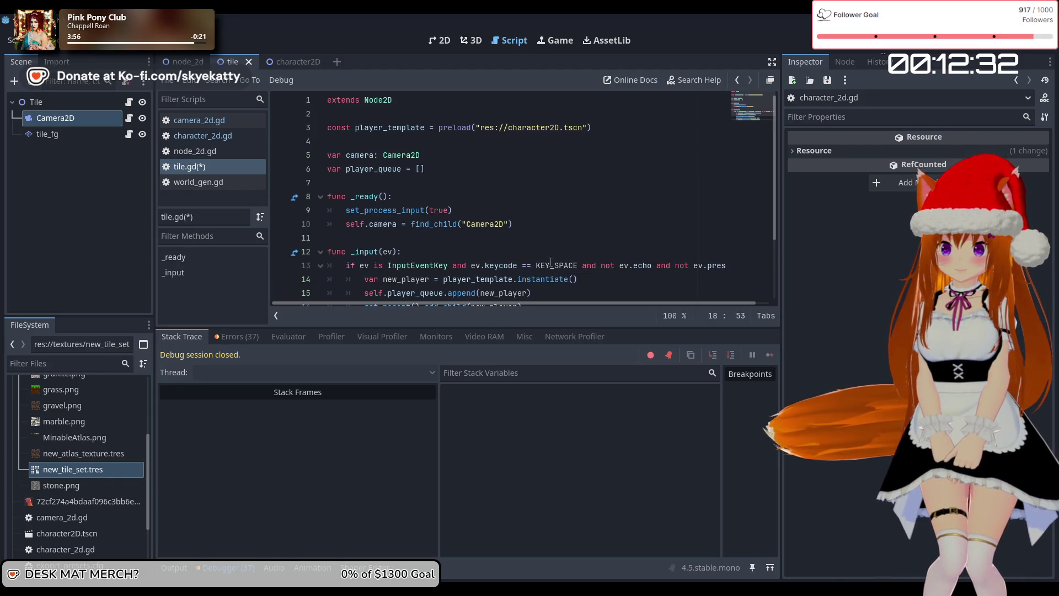
Step: Save tile.gd with Ctrl+S and run the project with F5
left_click(241, 170)
key("ctrl+s")
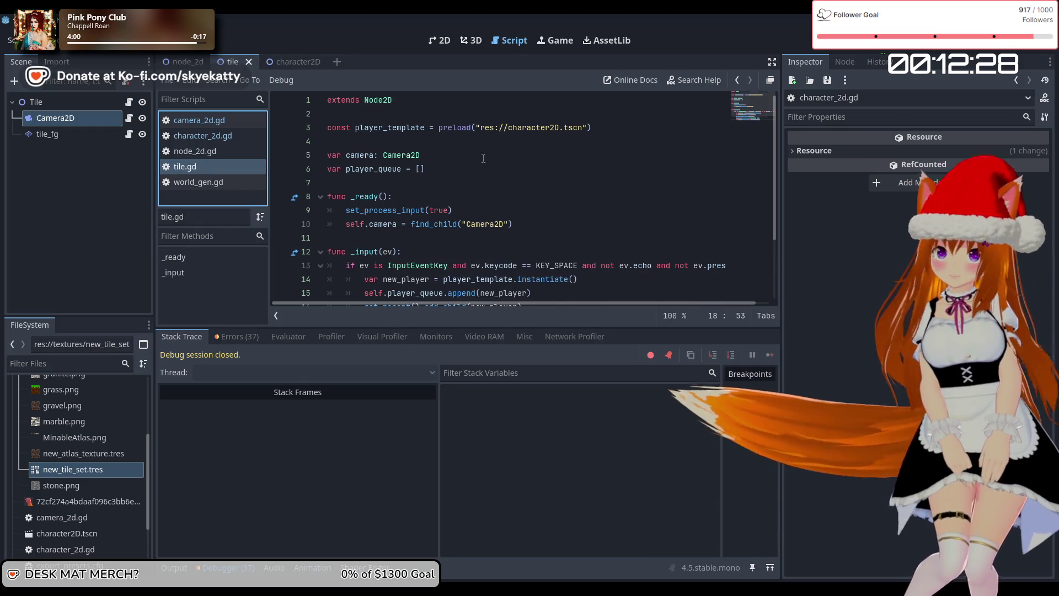
scroll(434, 175, "down", 2)
key("F5")
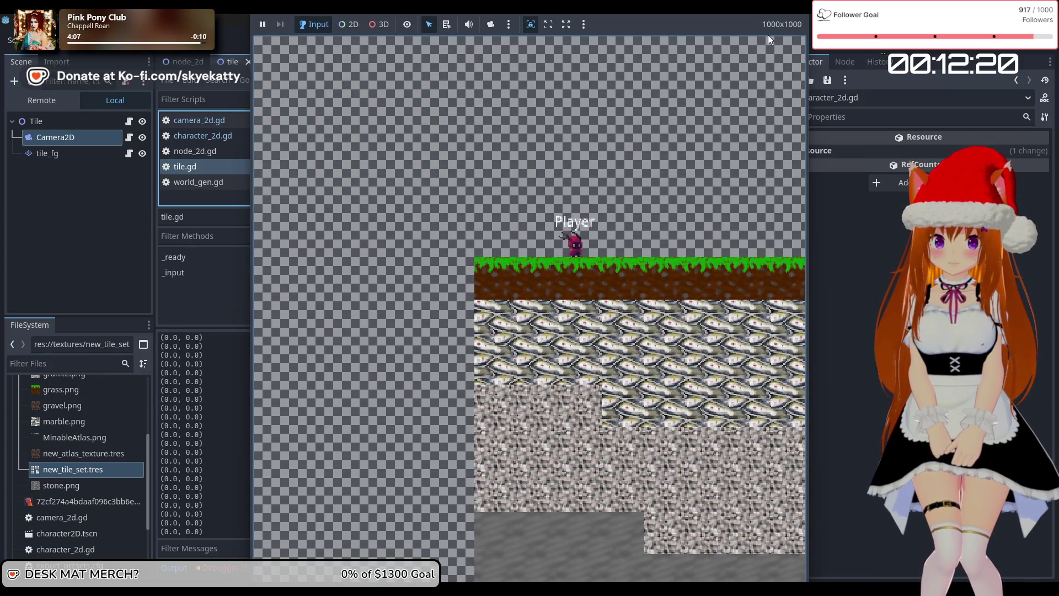
key("F8")
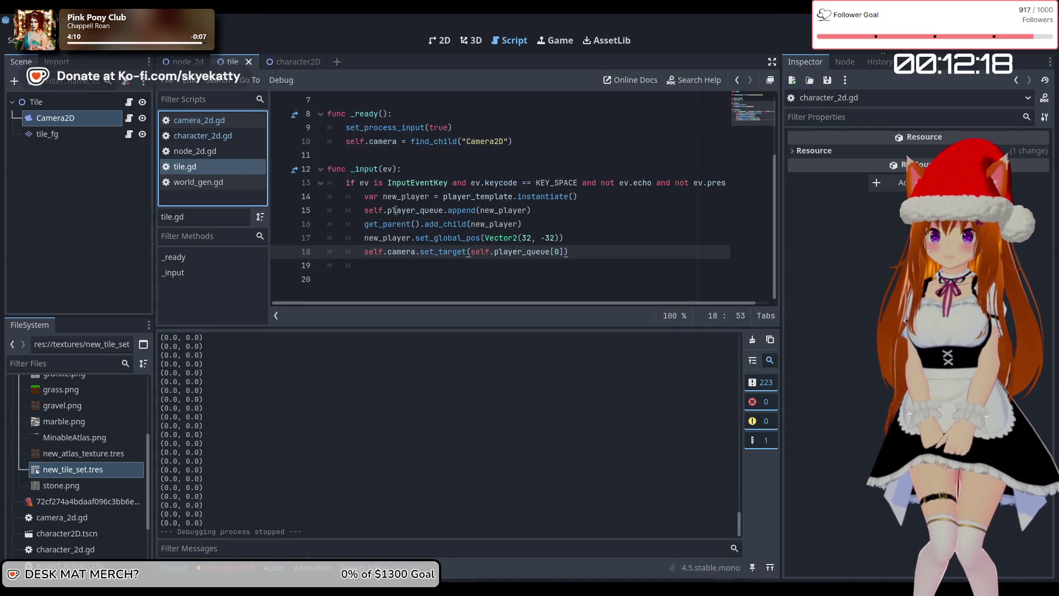
left_click(571, 213)
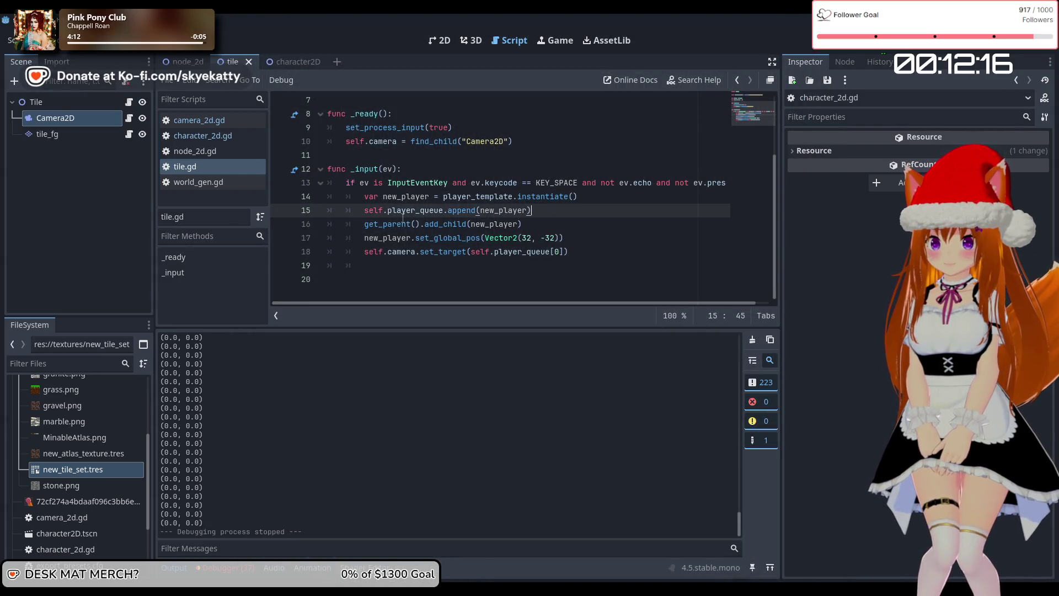
left_click(397, 211)
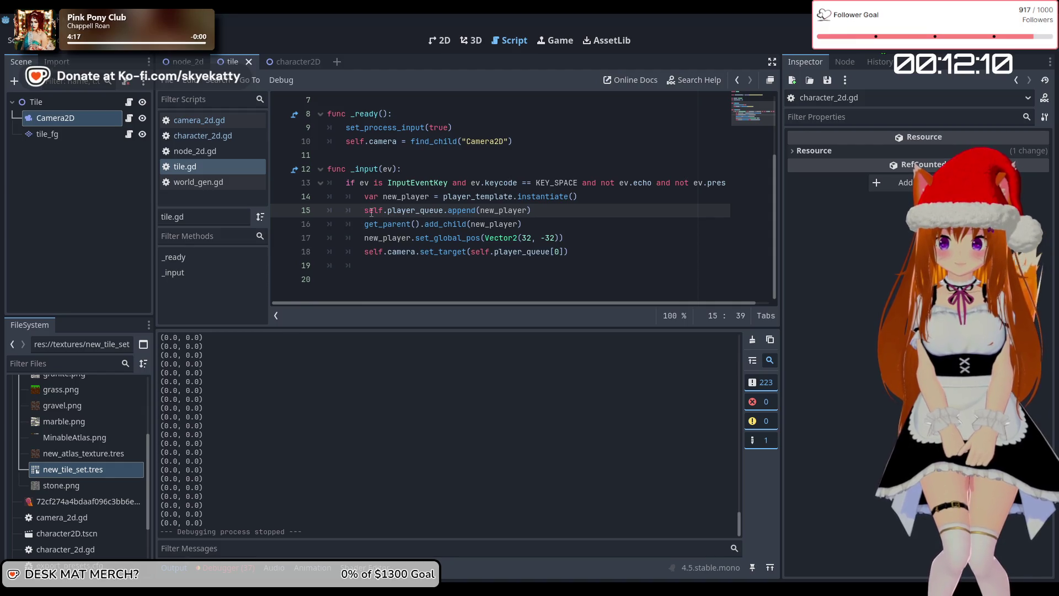
left_click(401, 213)
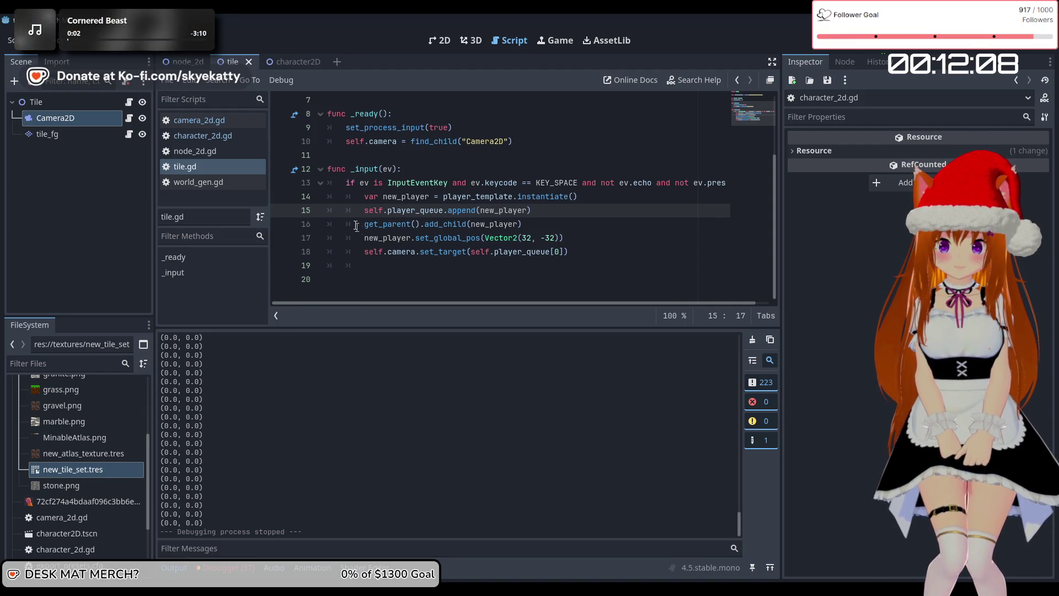
left_click(523, 211)
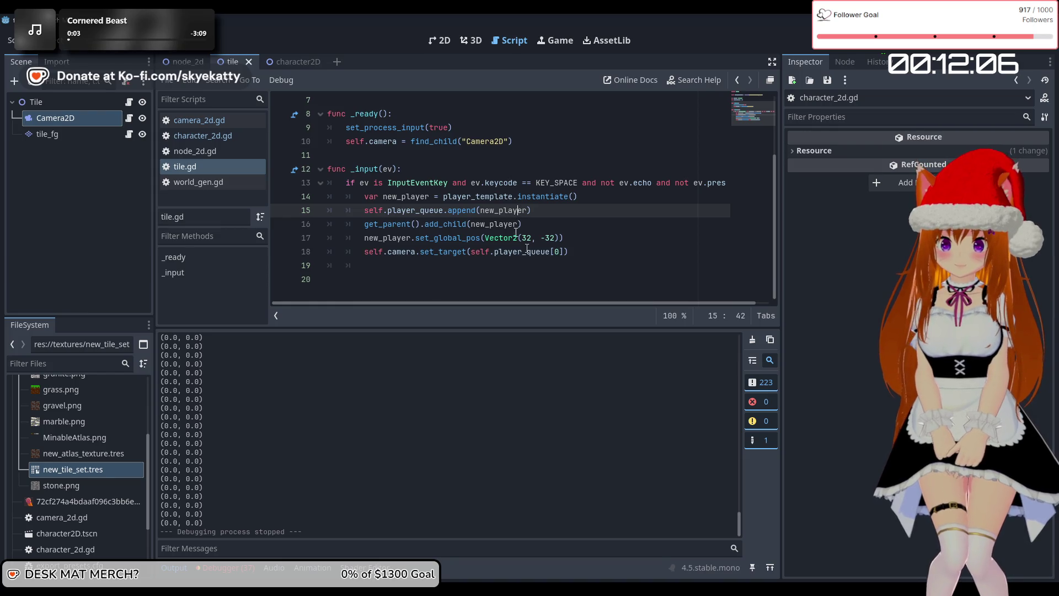
double_click(492, 212)
left_click(412, 239)
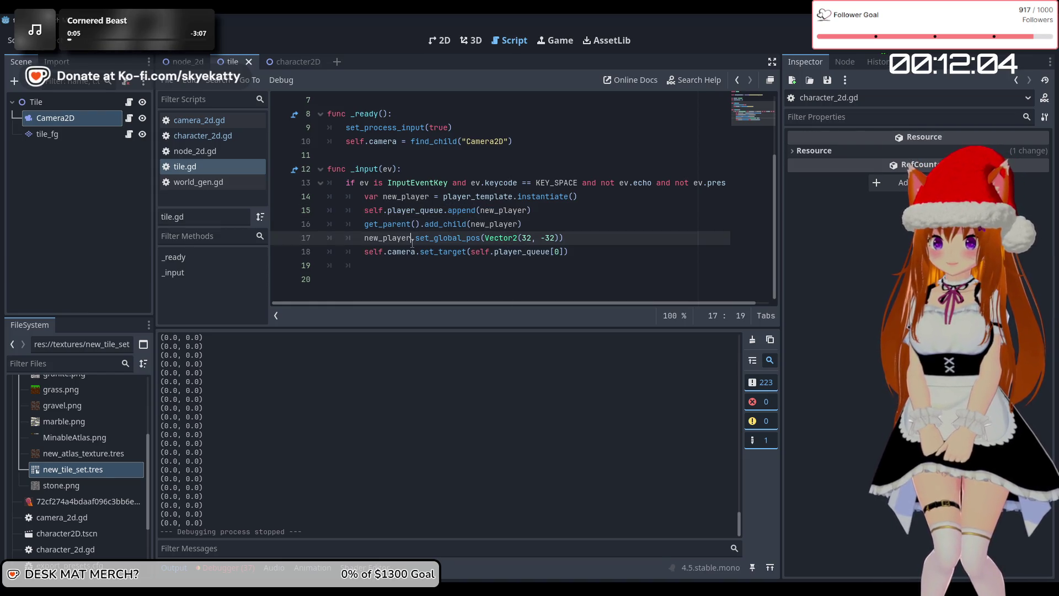
left_click(368, 201)
double_click(488, 211)
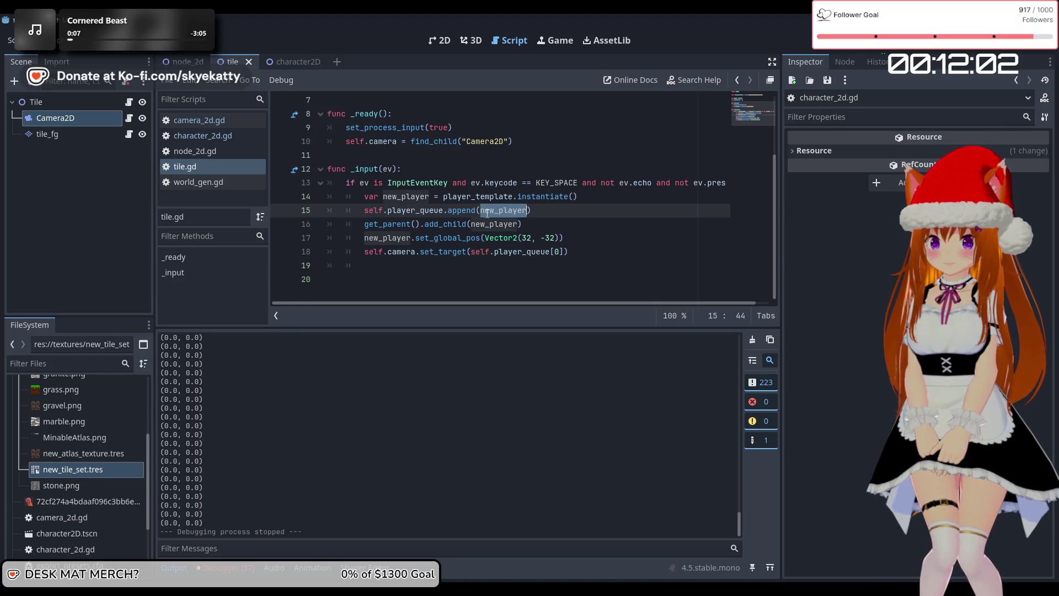
left_click(561, 213)
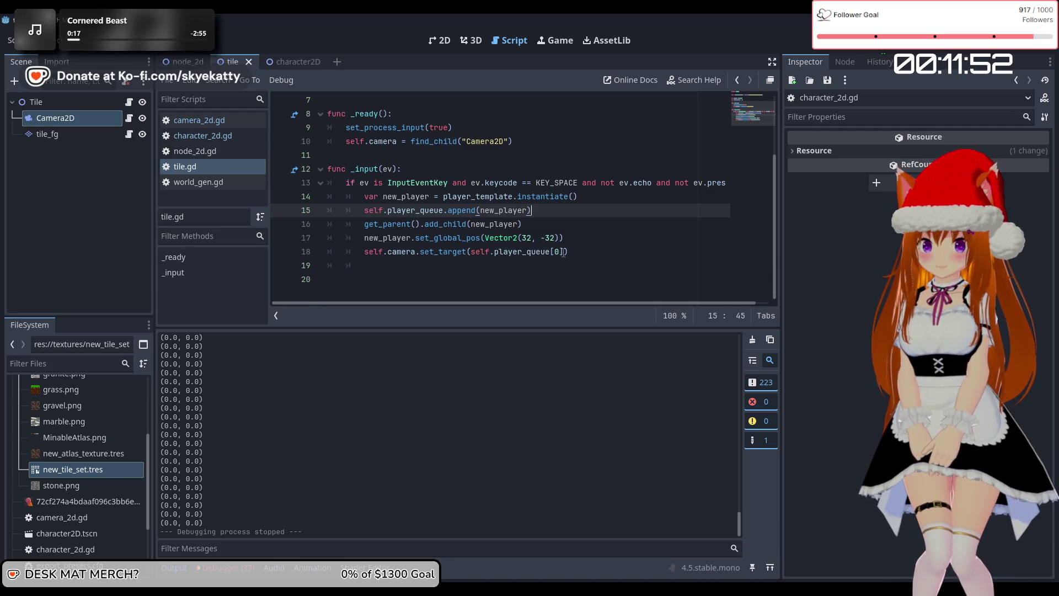
scroll(563, 249, "up", 2)
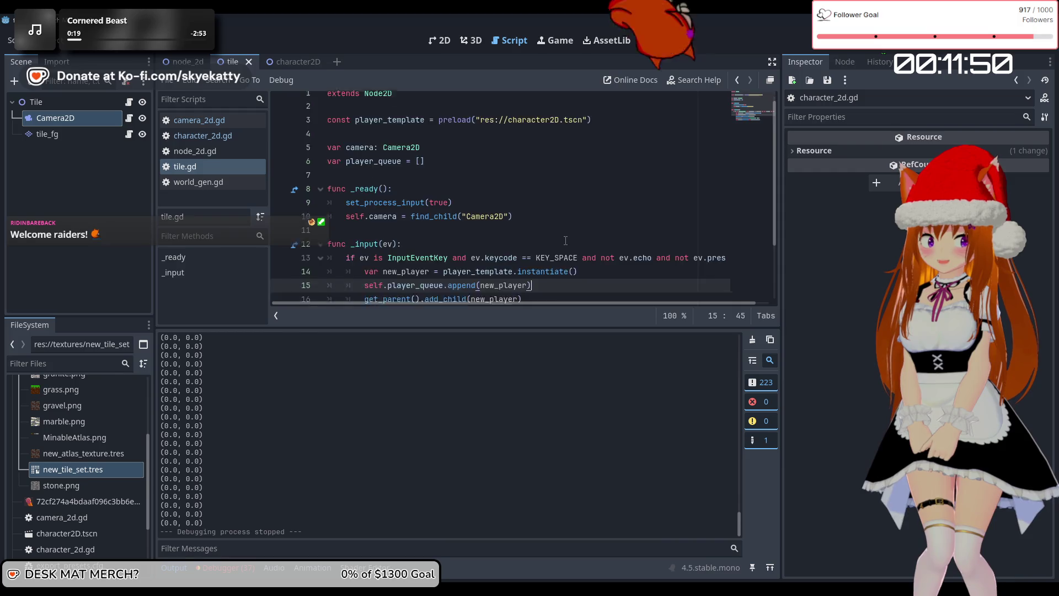
scroll(565, 241, "down", 2)
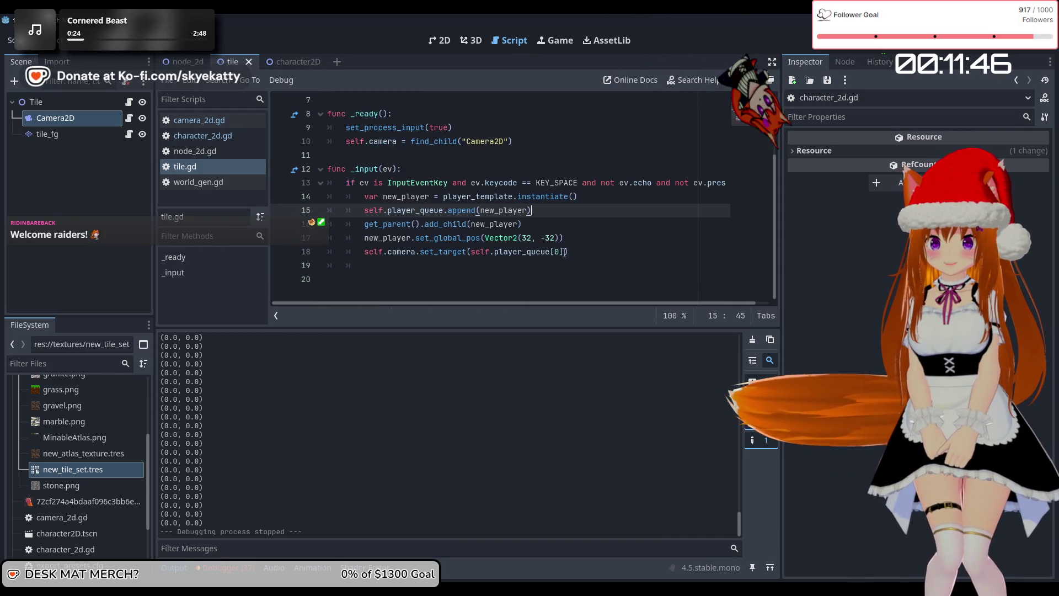
mouse_move(565, 252)
left_mouse_down()
mouse_move(471, 260)
mouse_move(471, 252)
left_mouse_up()
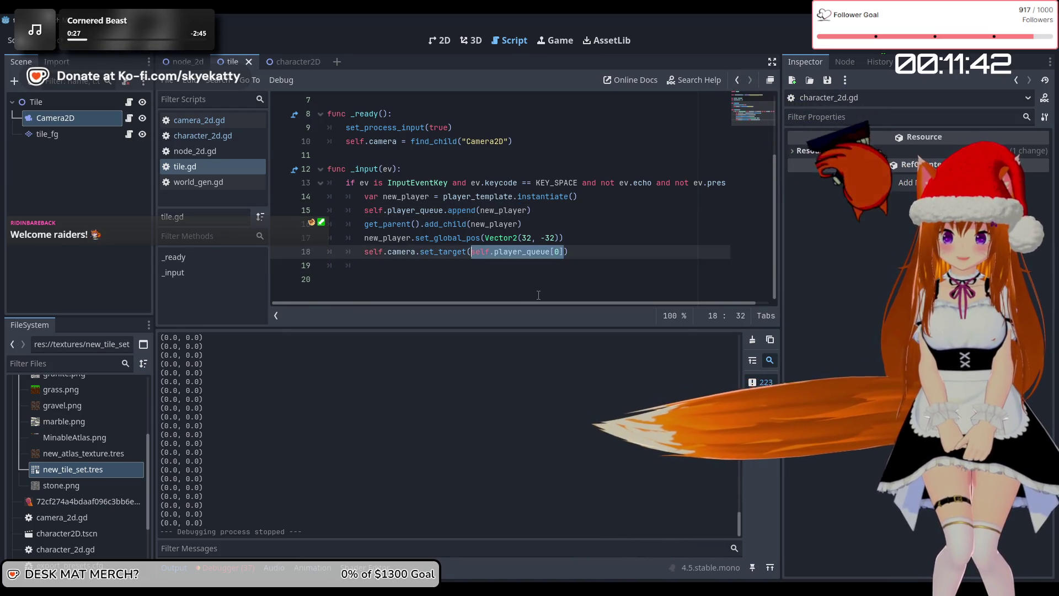
Step: Pass new_player to self.camera.set_target, then save and run the game with F5
type("new_p")
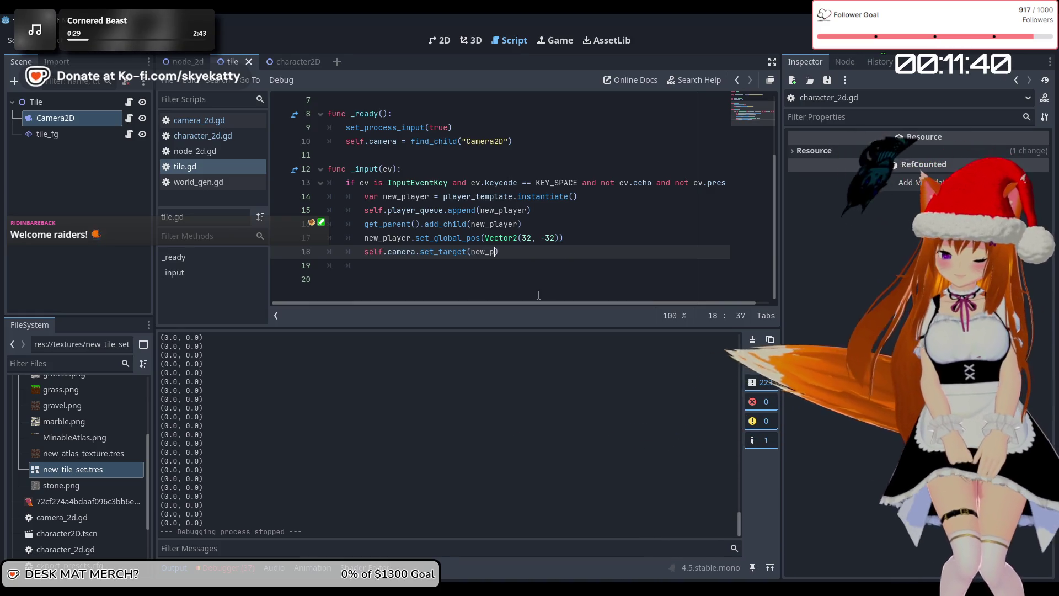
type("layer")
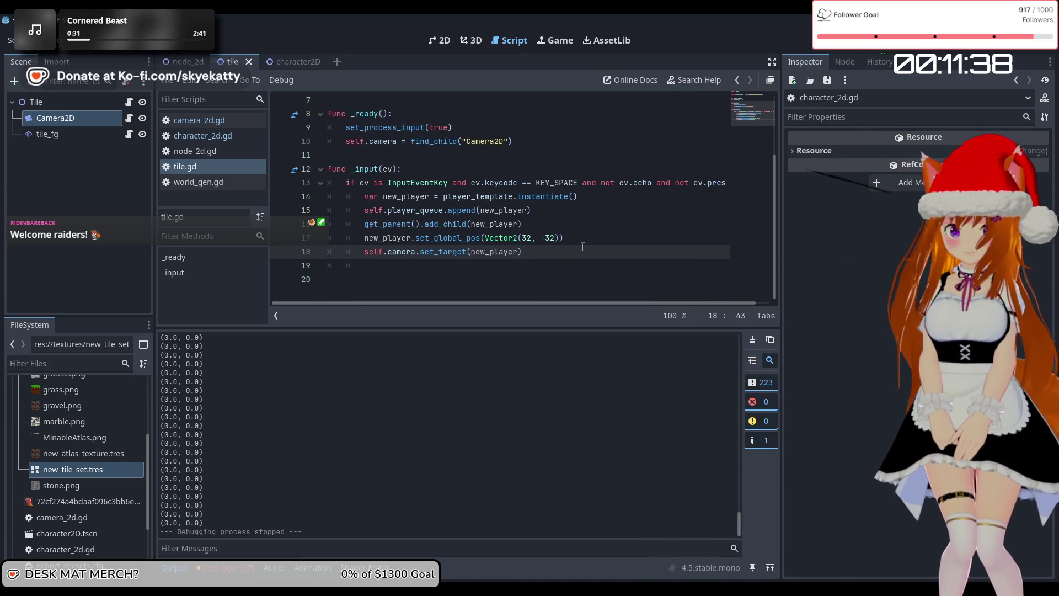
type(")")
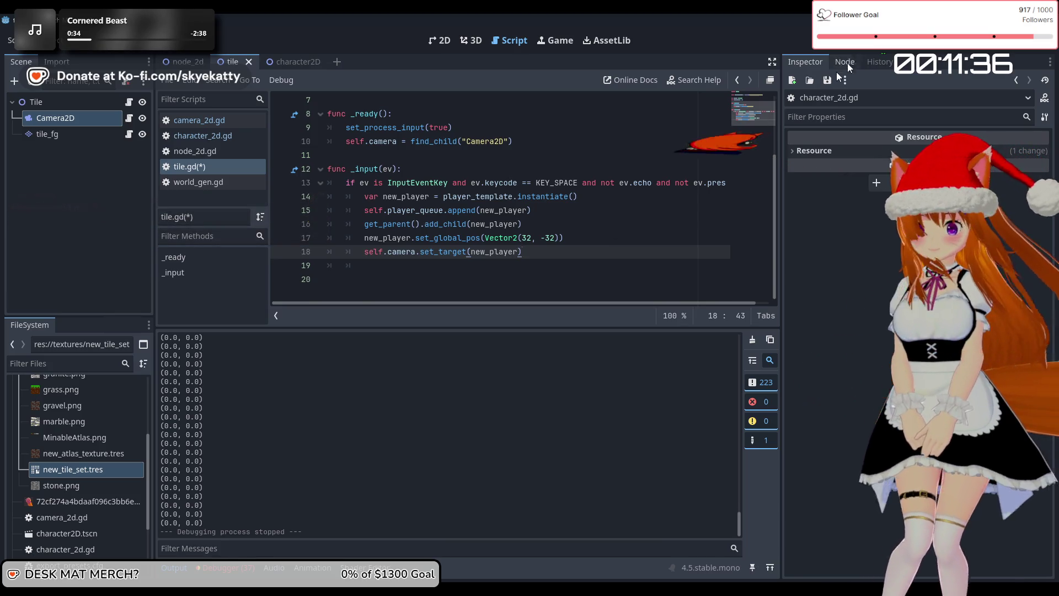
key("F5")
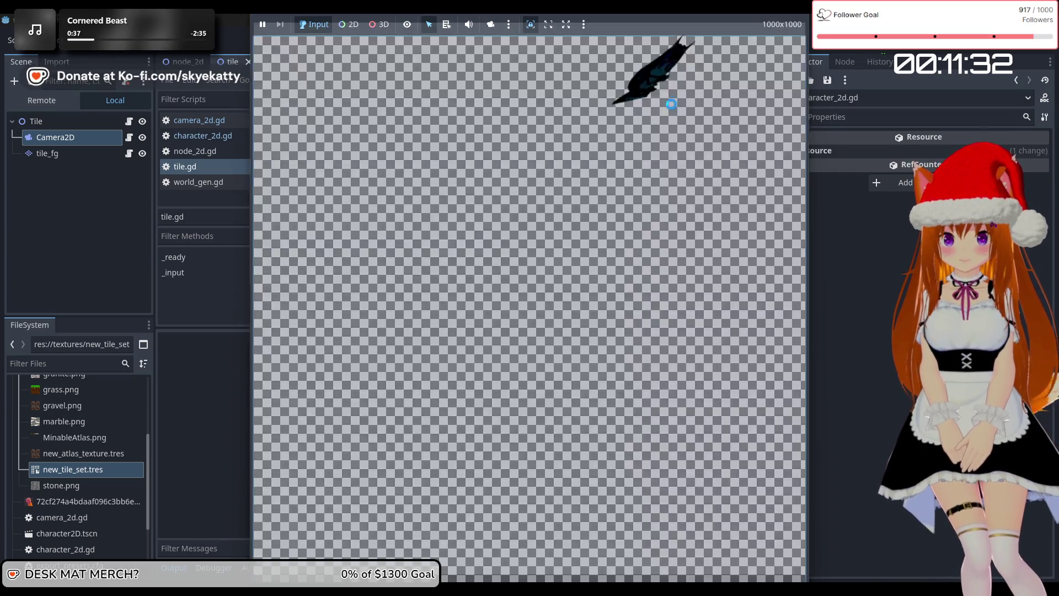
Step: Spawn a player in the running game, then stop the run with F8 and return to tile.gd
key("Right")
key("Right")
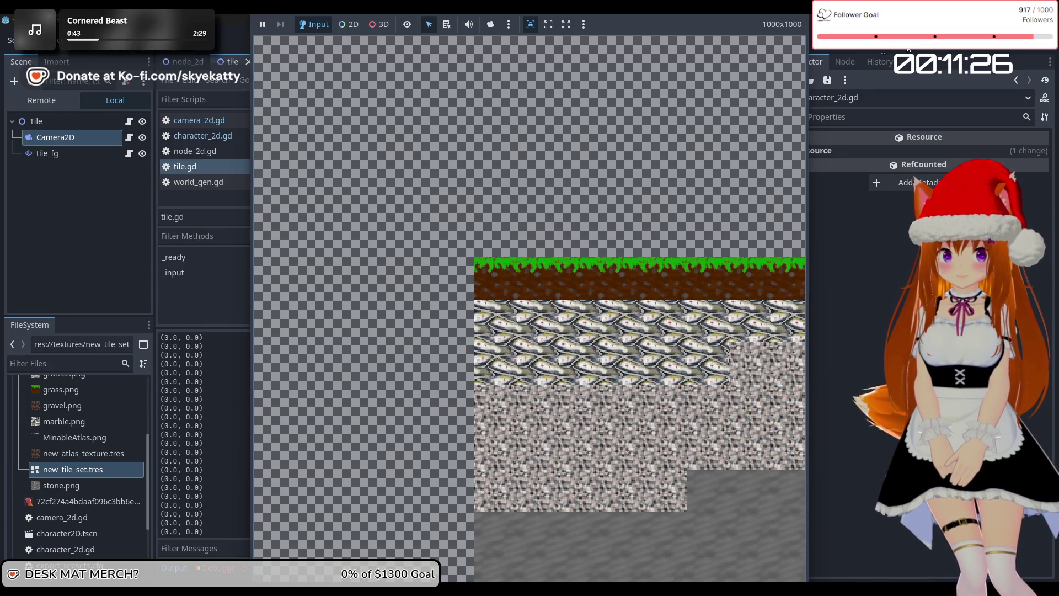
key("F8")
left_click(530, 238)
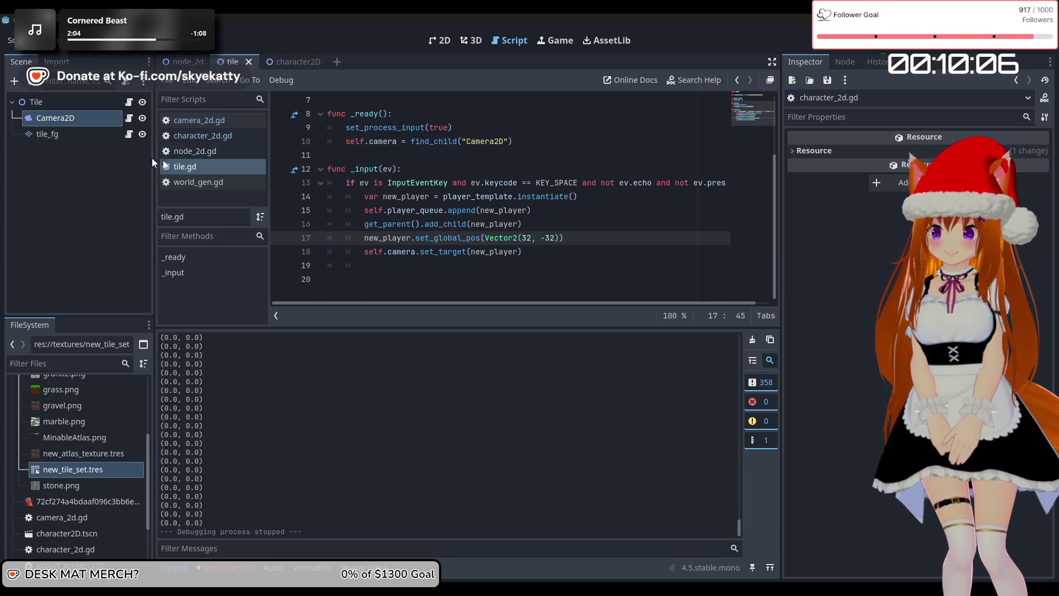
Step: Open character_2d.gd from the character2D scene
left_click(303, 61)
left_click(73, 124)
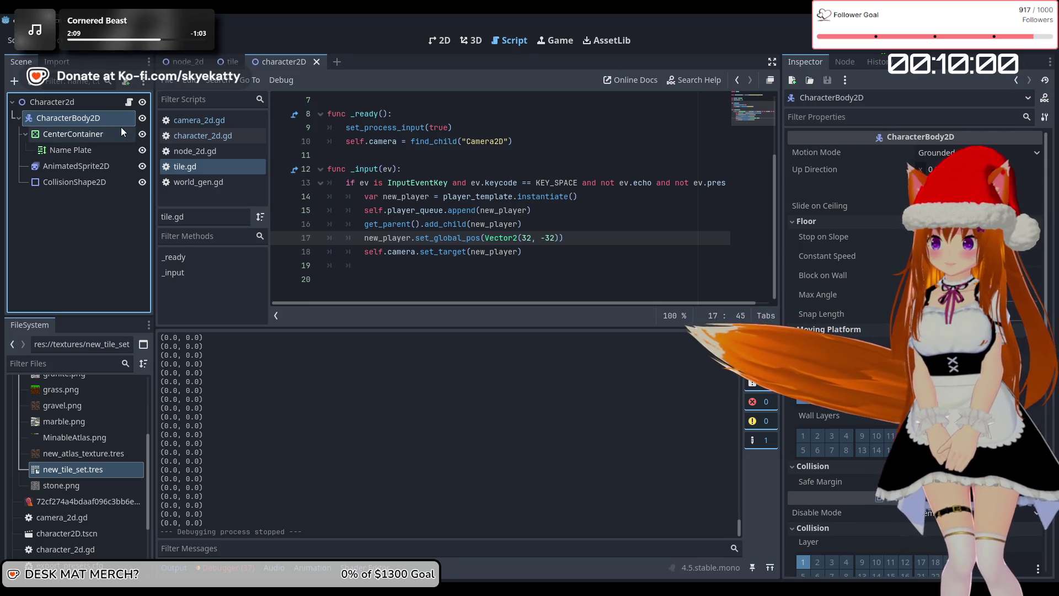
left_click(129, 102)
scroll(452, 218, "down", 4)
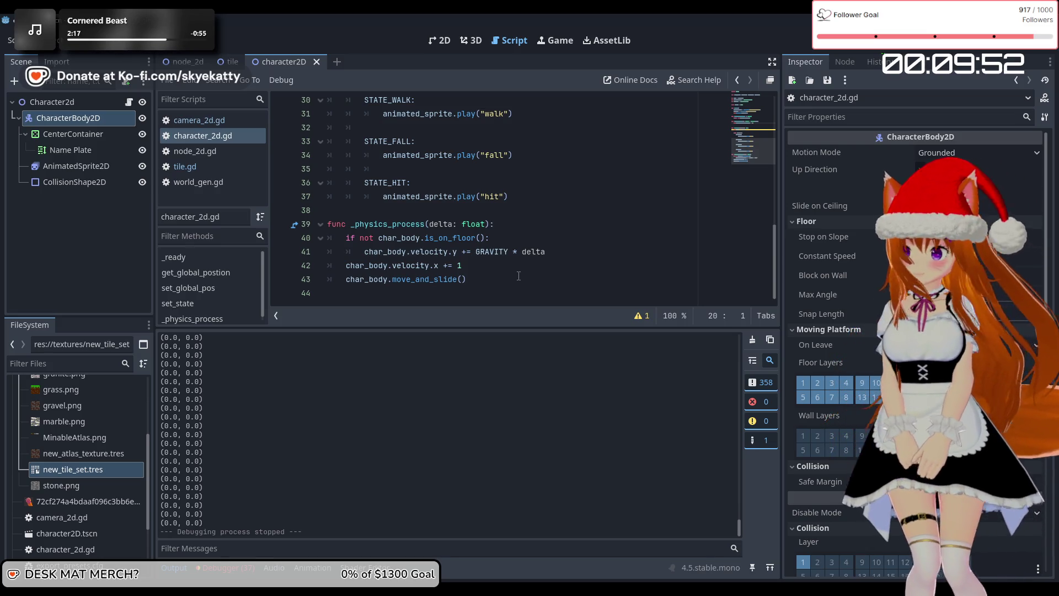
scroll(427, 199, "up", 10)
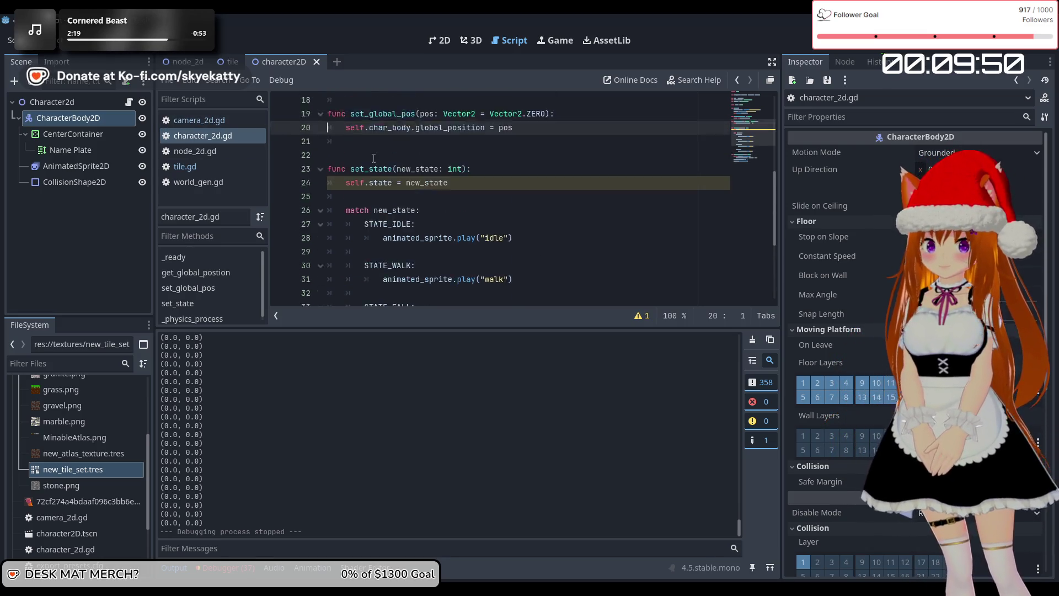
scroll(427, 199, "down", 4)
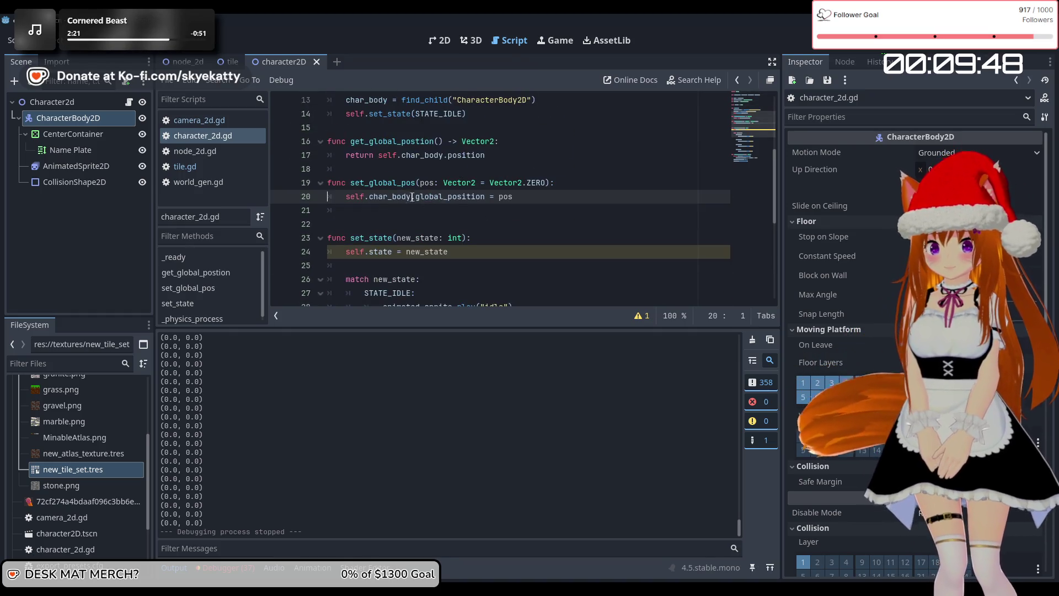
Step: Rename the getter to get_postion, keeping the set_global_pos name unchanged
left_click_drag(513, 197, 418, 198)
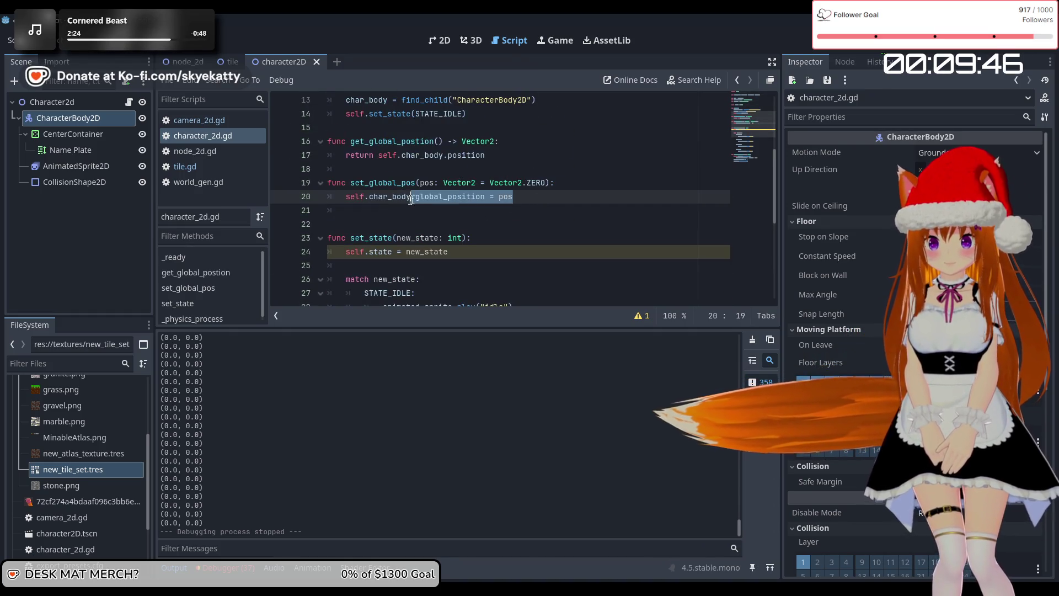
scroll(445, 183, "up", 1)
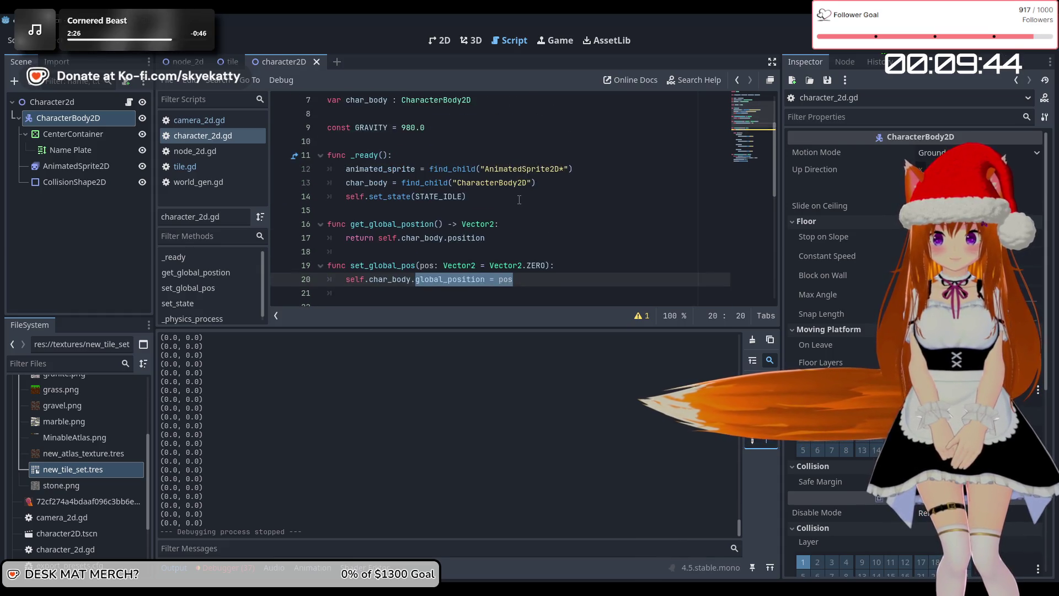
mouse_move(401, 183)
left_mouse_down()
mouse_move(374, 192)
mouse_move(369, 183)
left_mouse_up()
key("BackSpace")
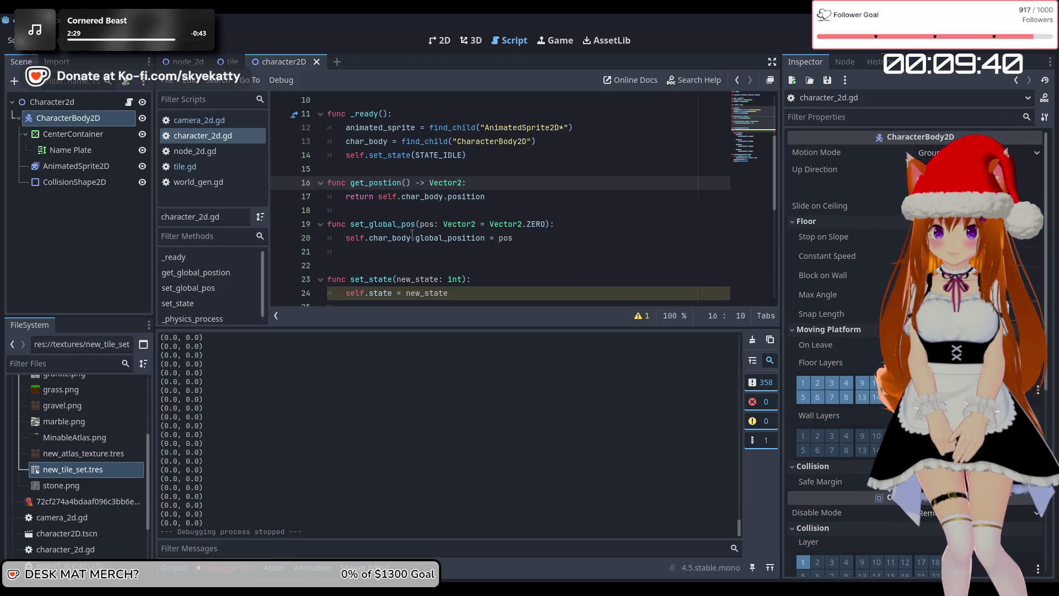
left_click_drag(401, 224, 370, 228)
key("BackSpace")
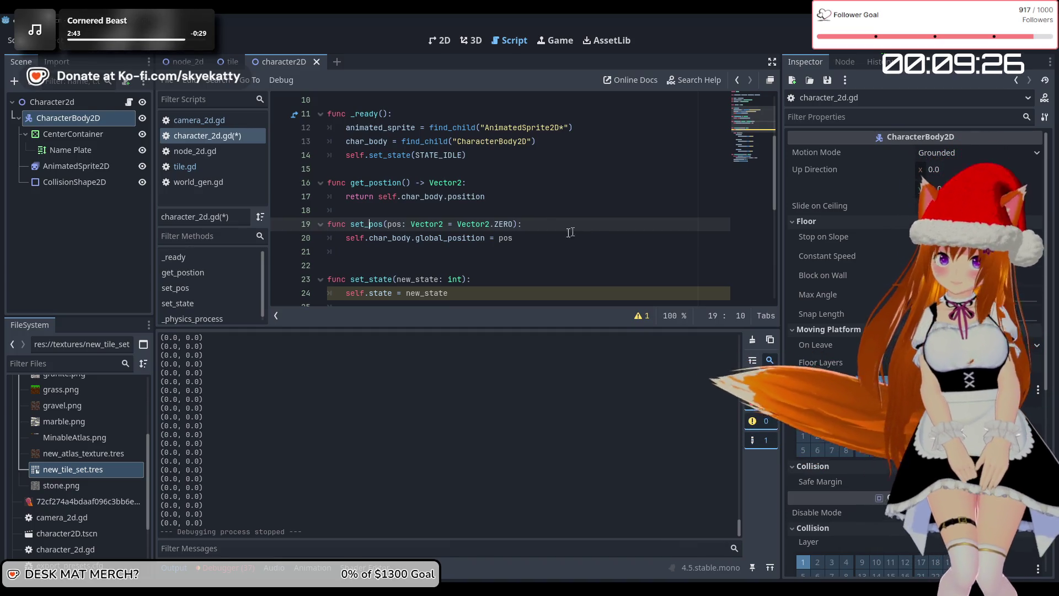
key("ctrl+z")
Step: Start rewriting the getter's return line as return self.char_body., without the state attribute
left_click(484, 238)
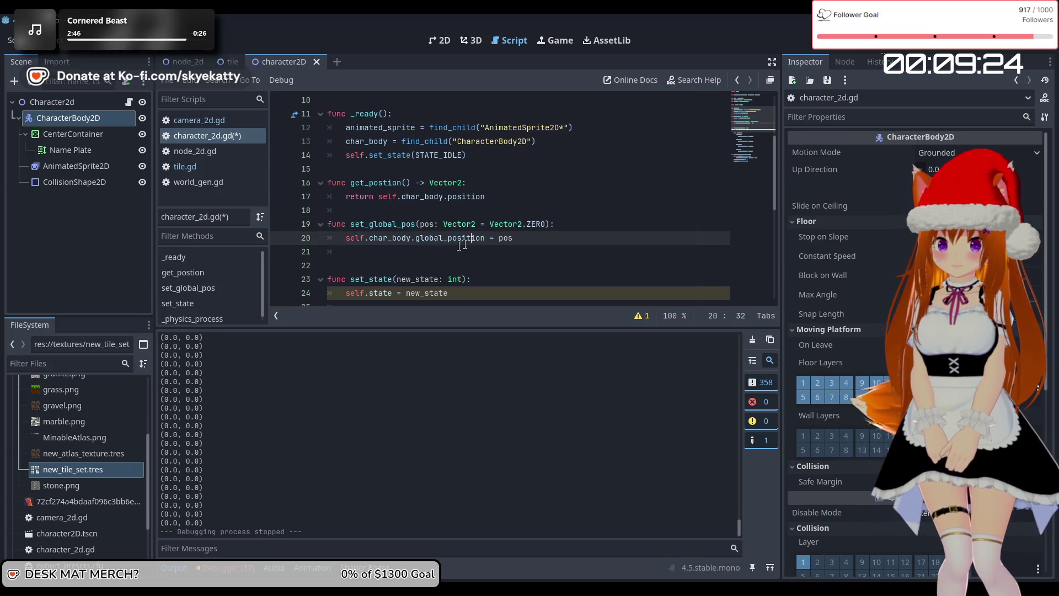
left_click(496, 204)
left_click(513, 193)
left_click_drag(514, 194, 464, 196)
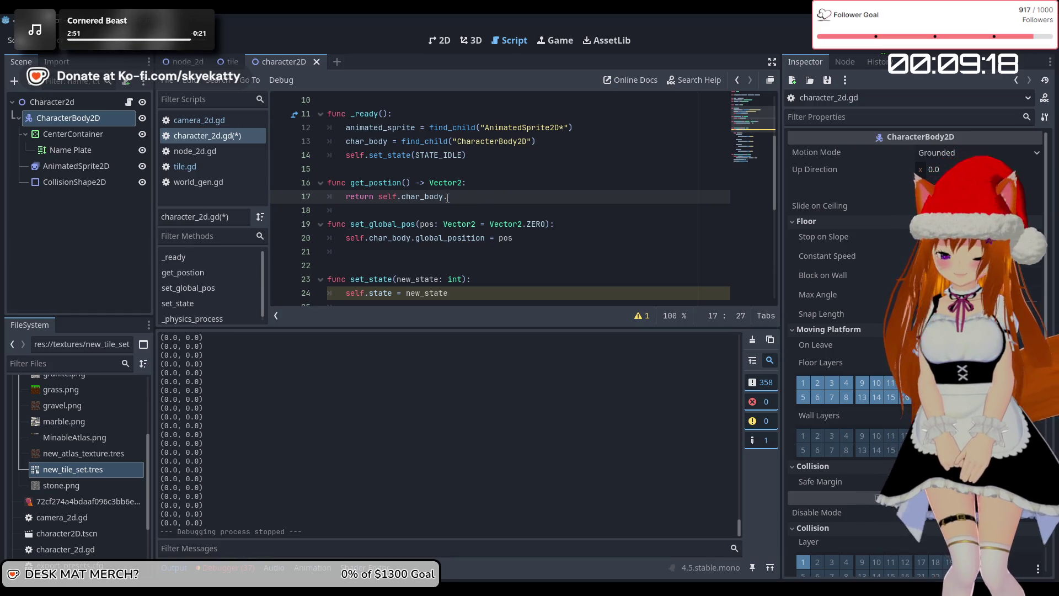
type("state")
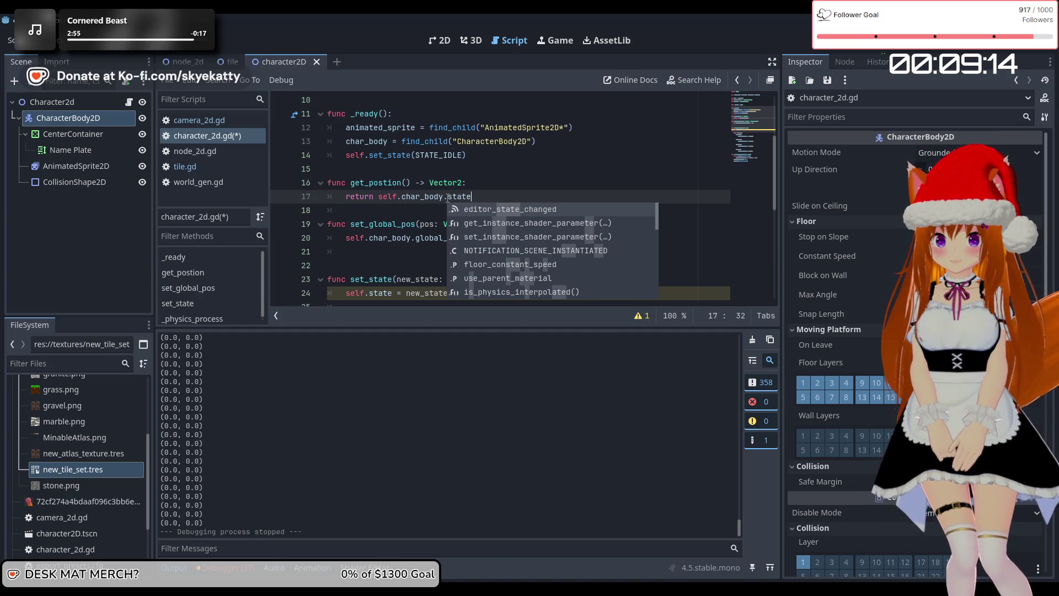
type(".")
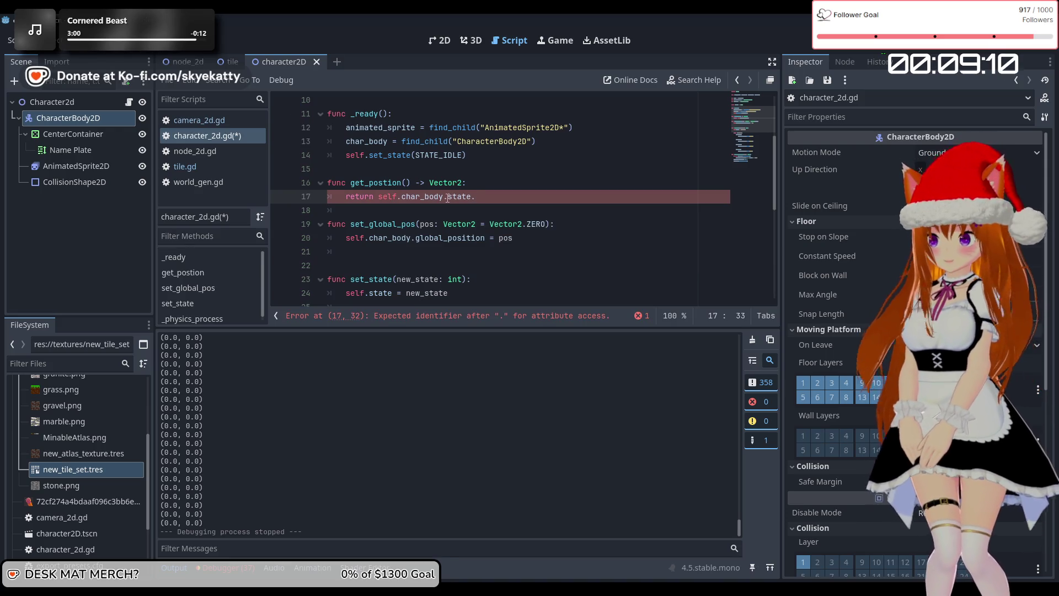
key("BackSpace")
key("BackSpace")
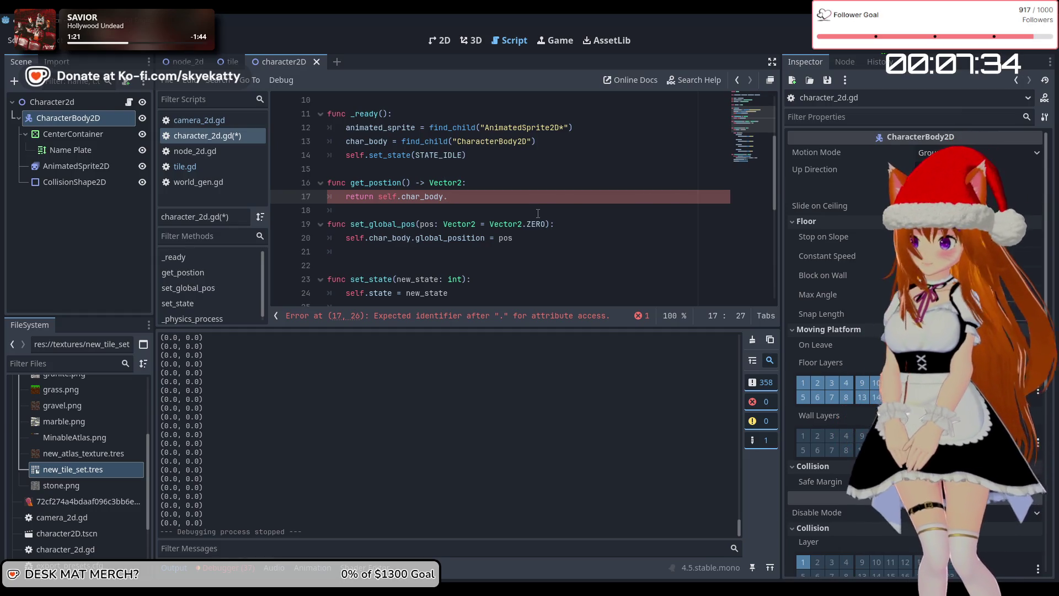
Step: Declare a new current_pos variable below the char_body declaration
scroll(537, 213, "down", 3)
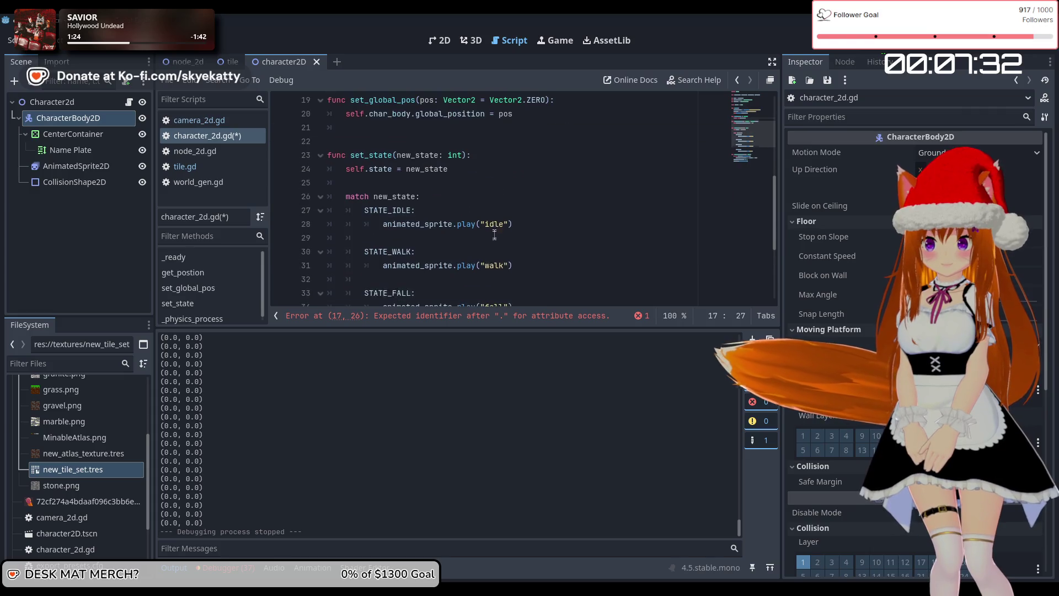
scroll(492, 227, "up", 2)
scroll(493, 227, "down", 6)
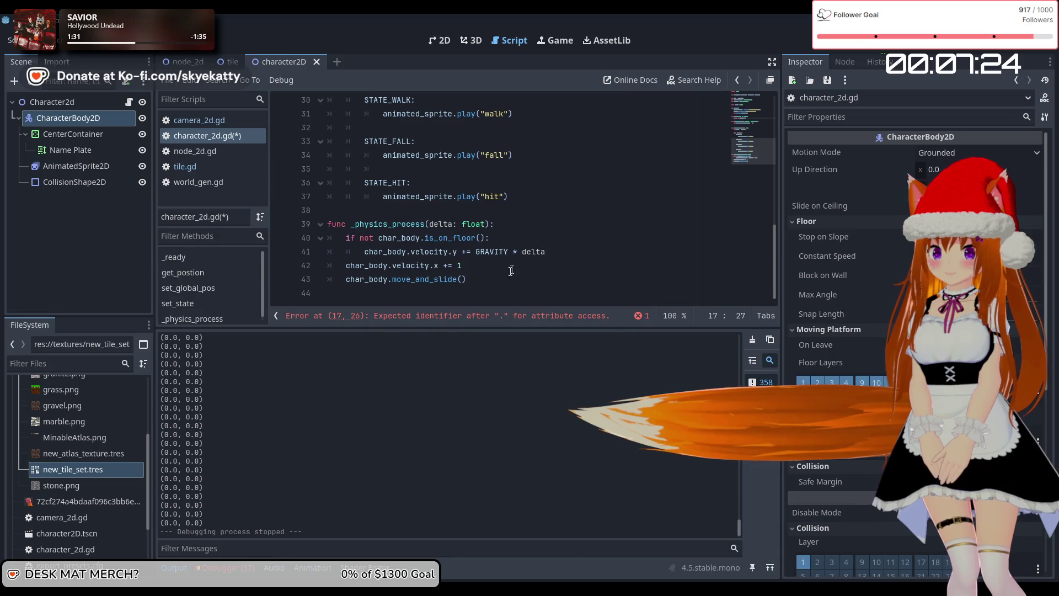
left_click(436, 238)
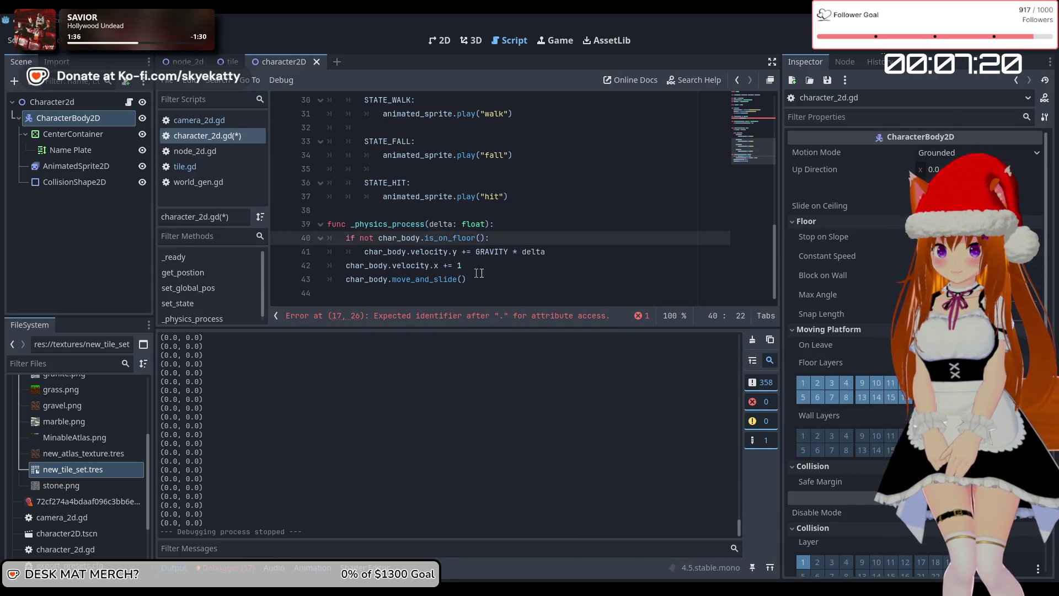
left_click(500, 276)
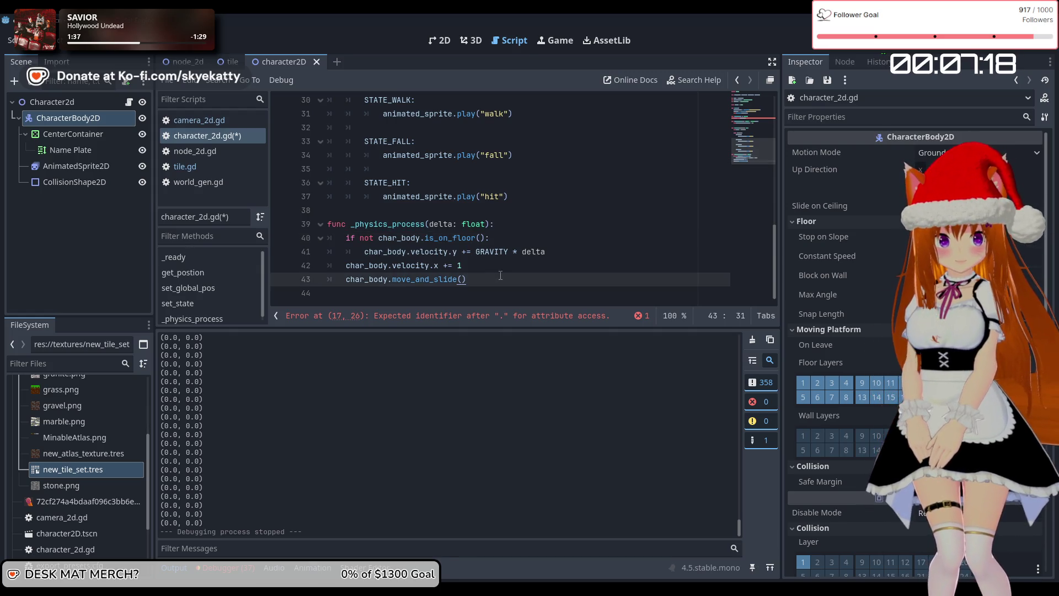
scroll(519, 267, "up", 1)
scroll(518, 273, "down", 1)
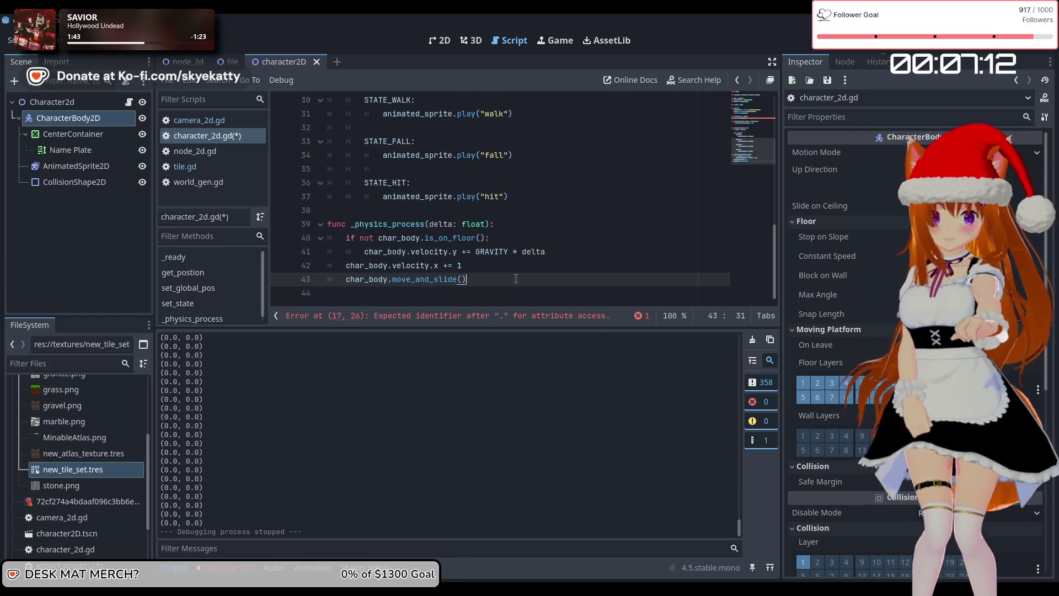
scroll(516, 278, "up", 10)
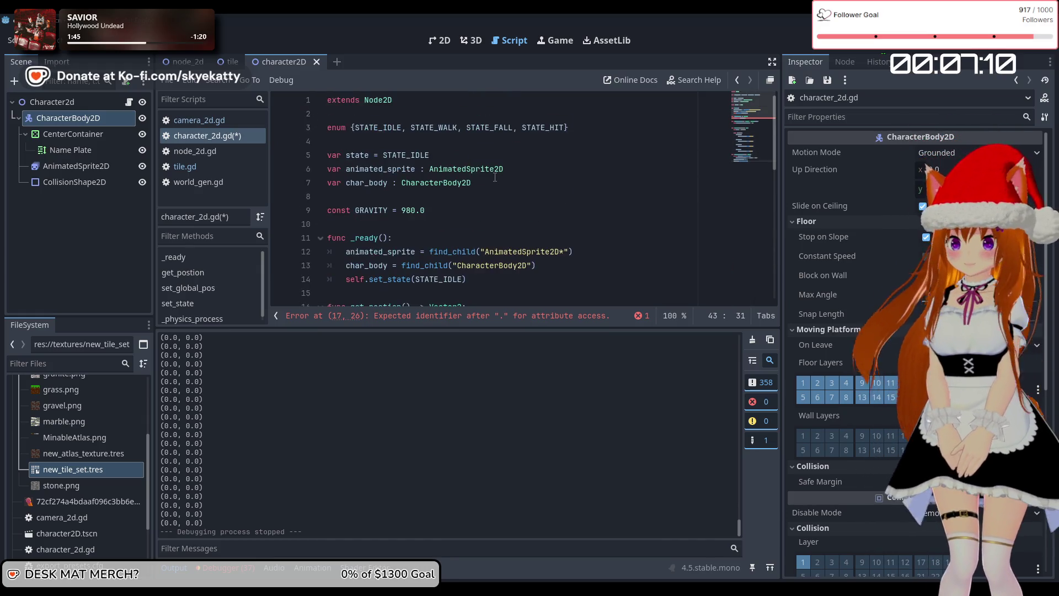
left_click(519, 188)
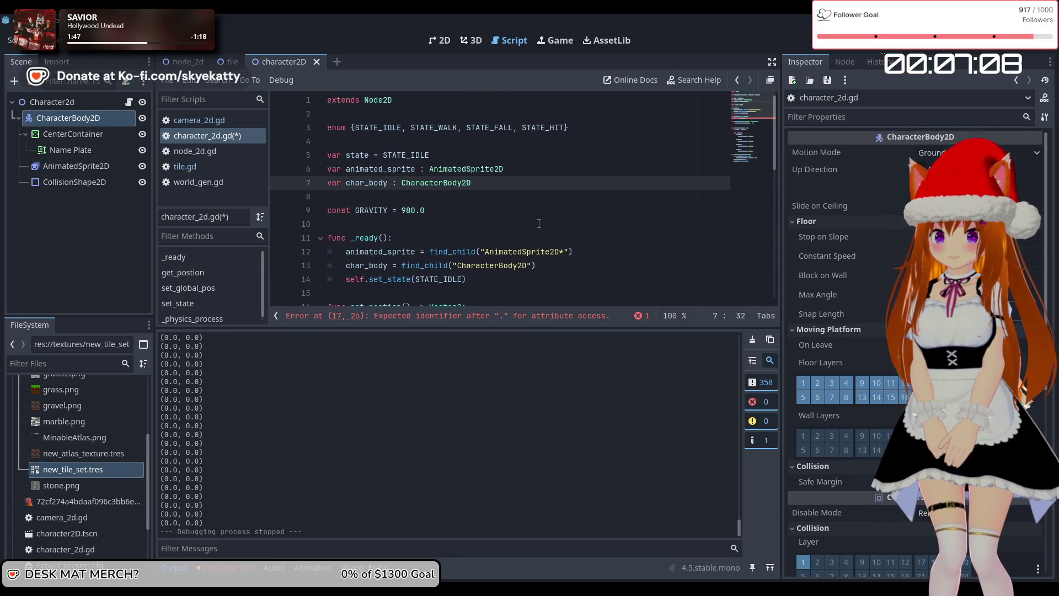
key("Return")
key("Return")
type("var ")
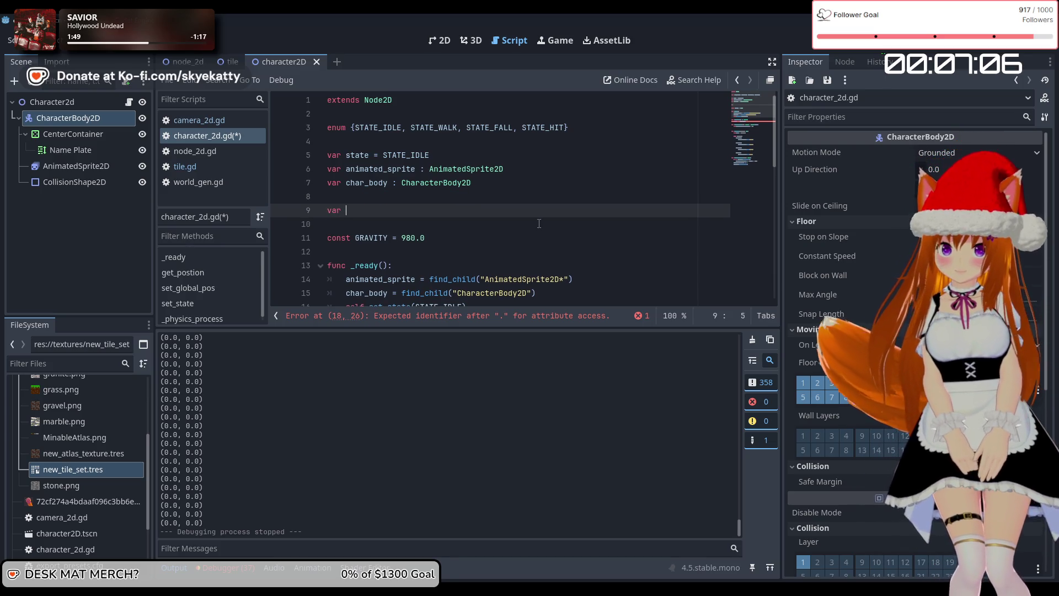
type("cu")
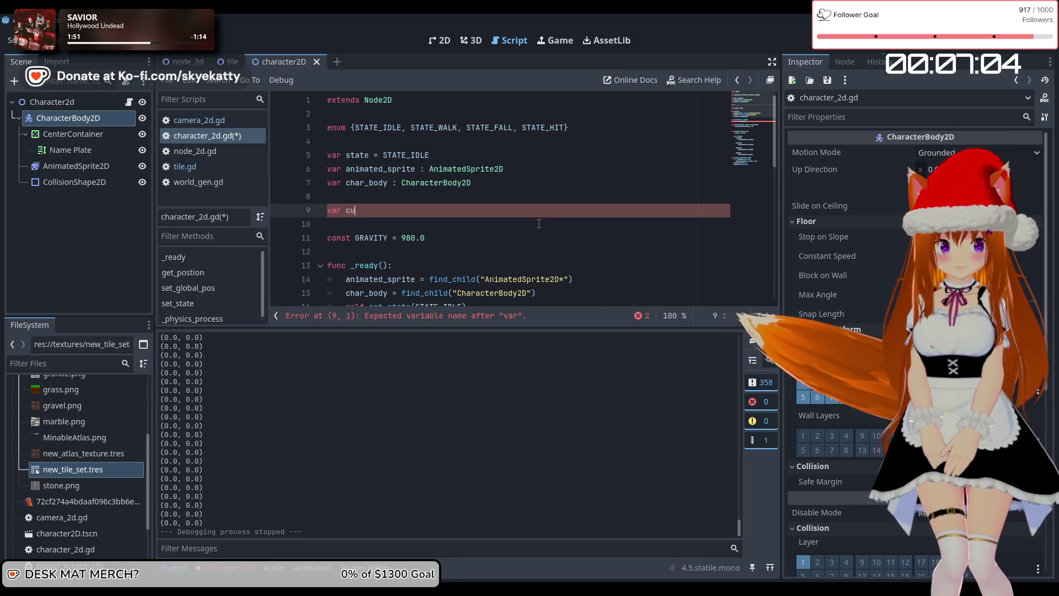
type("rrent_pos")
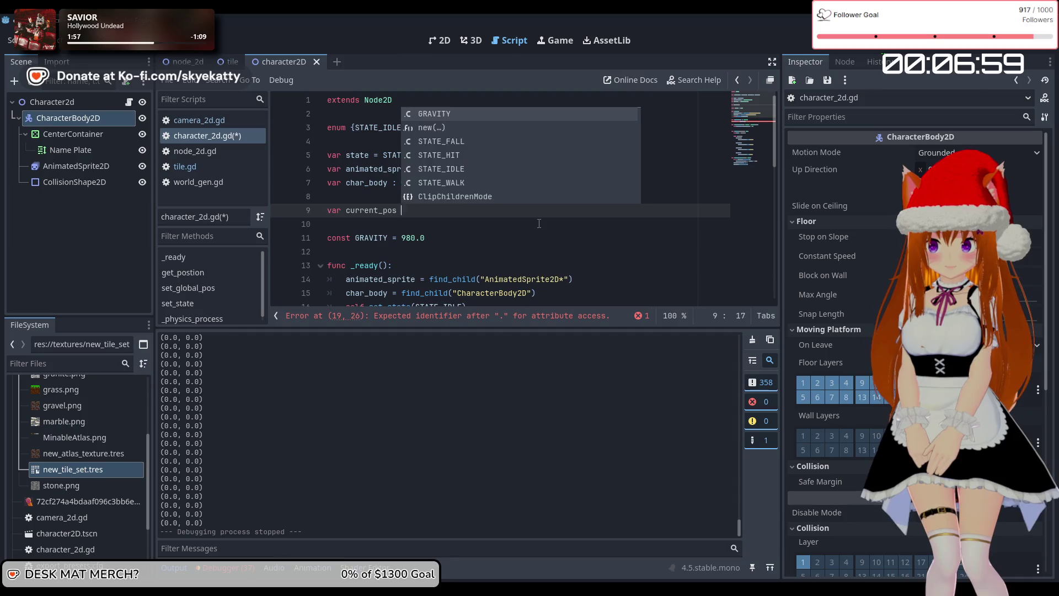
key("BackSpace")
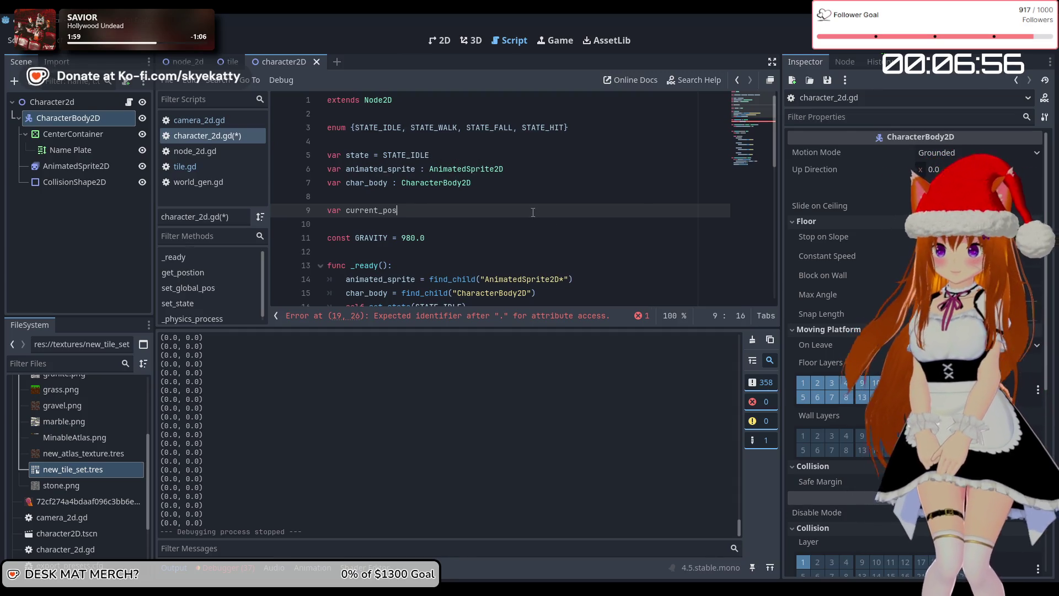
Step: Add a line after move_and_slide() assigning char_body.global_position
scroll(533, 213, "down", 10)
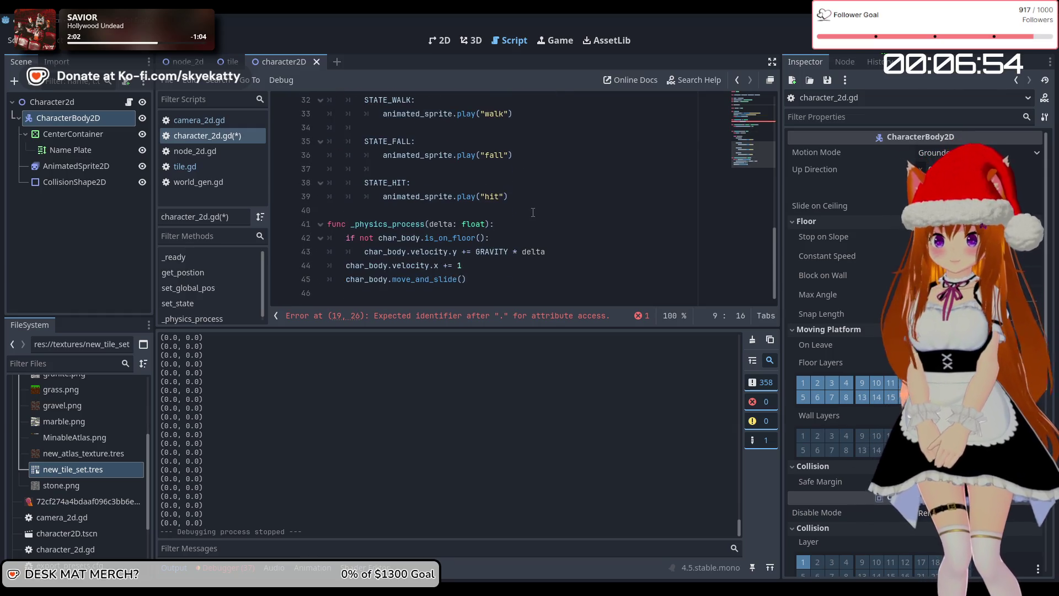
scroll(533, 213, "up", 1)
scroll(508, 260, "down", 1)
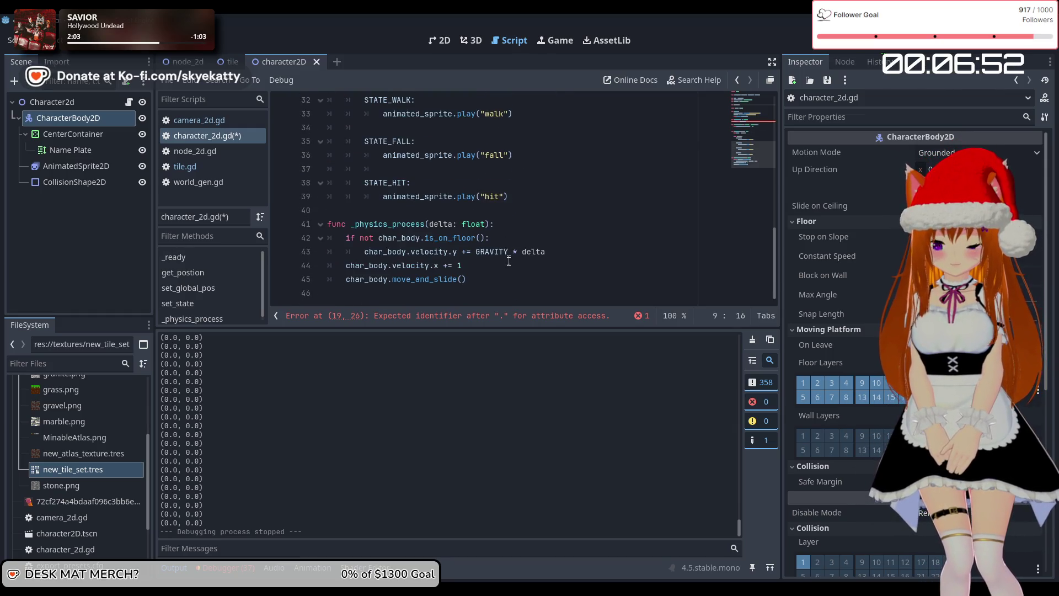
left_click(488, 293)
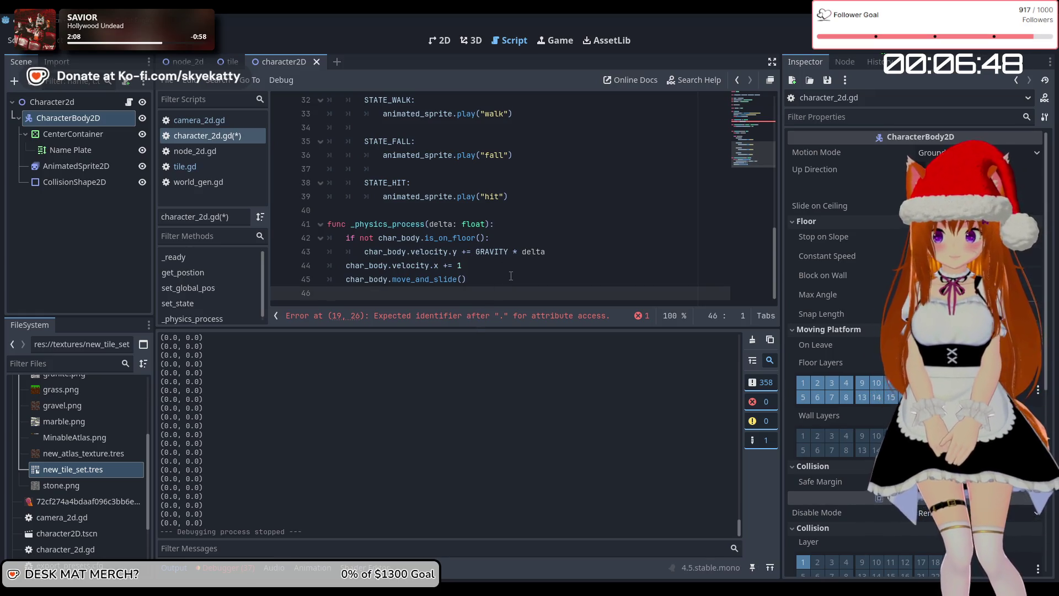
key("BackSpace")
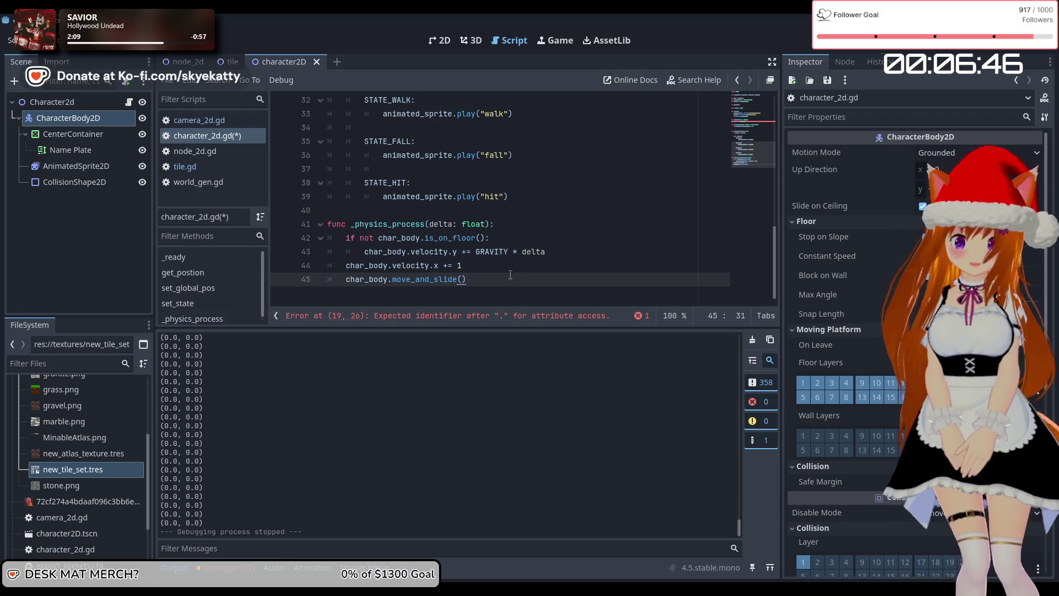
scroll(509, 274, "up", 1)
key("Return")
type("self.")
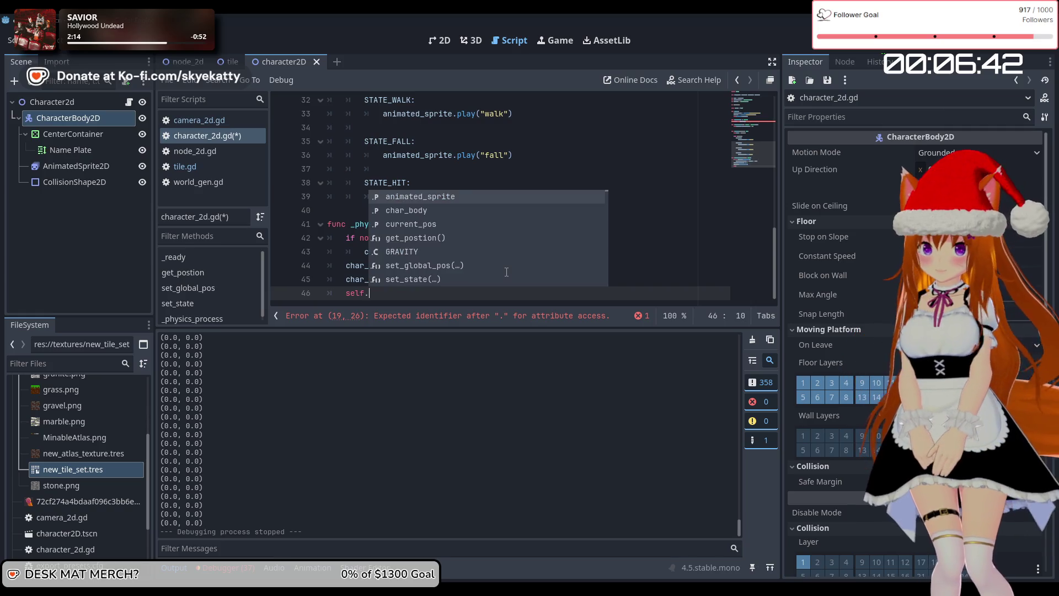
type("pos")
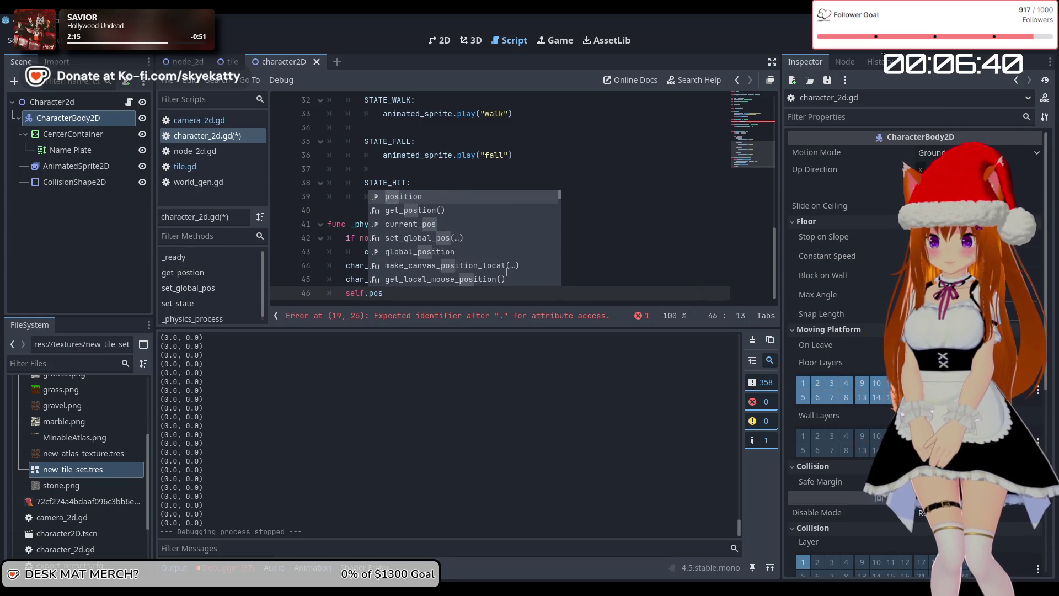
key("Return")
type("= ")
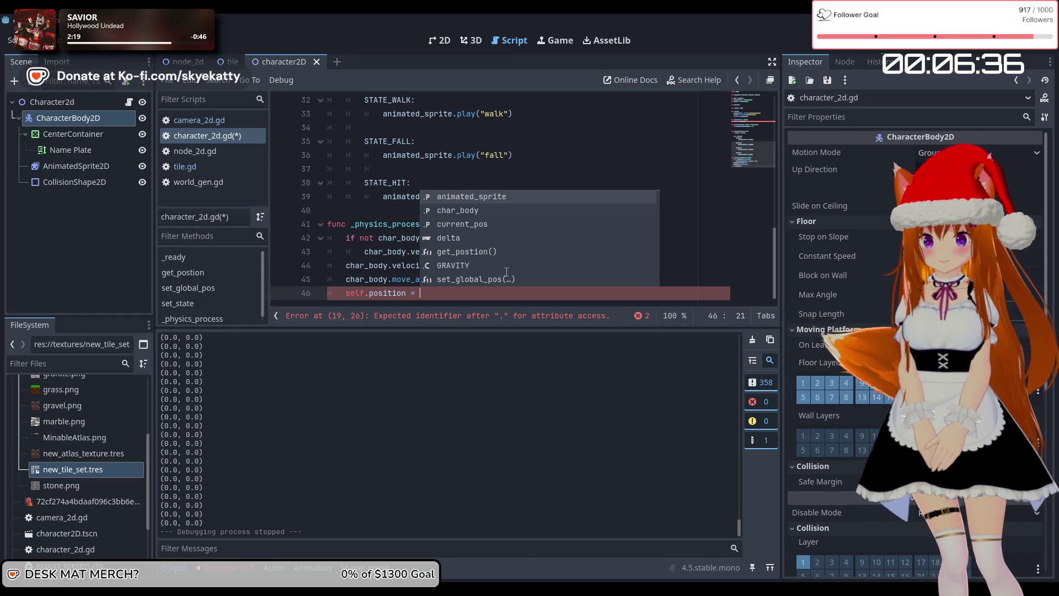
type("char_body.glo")
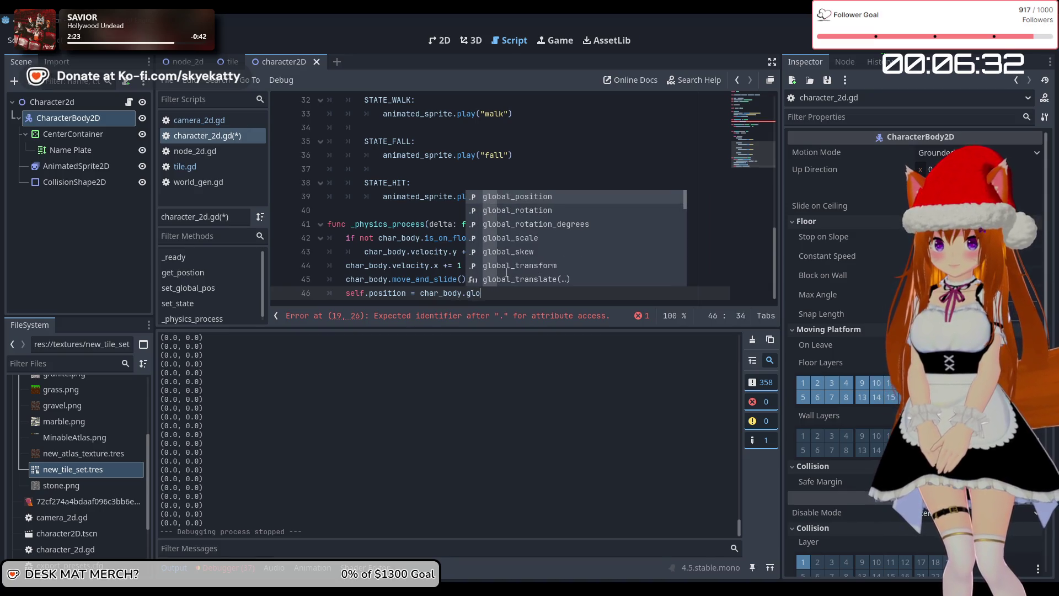
key("Return")
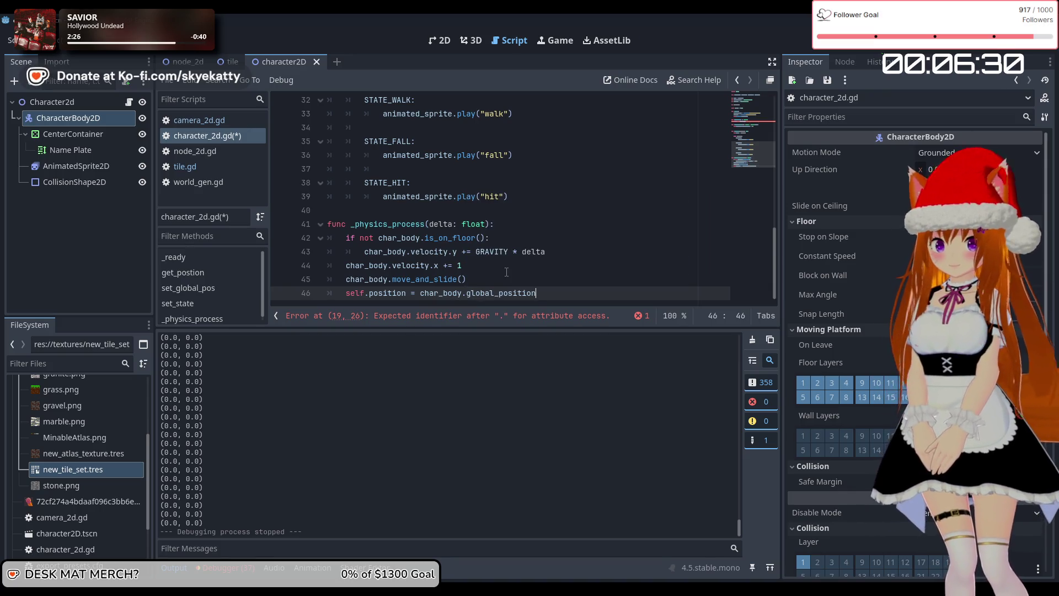
Step: Make that assignment store the position in current_pos
scroll(454, 237, "up", 8)
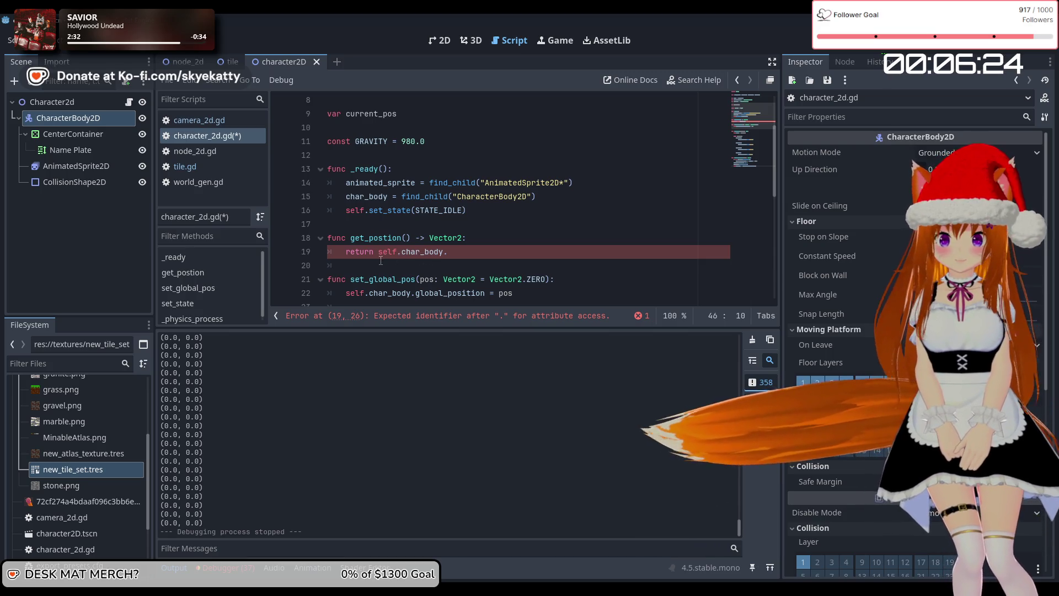
scroll(386, 259, "down", 1)
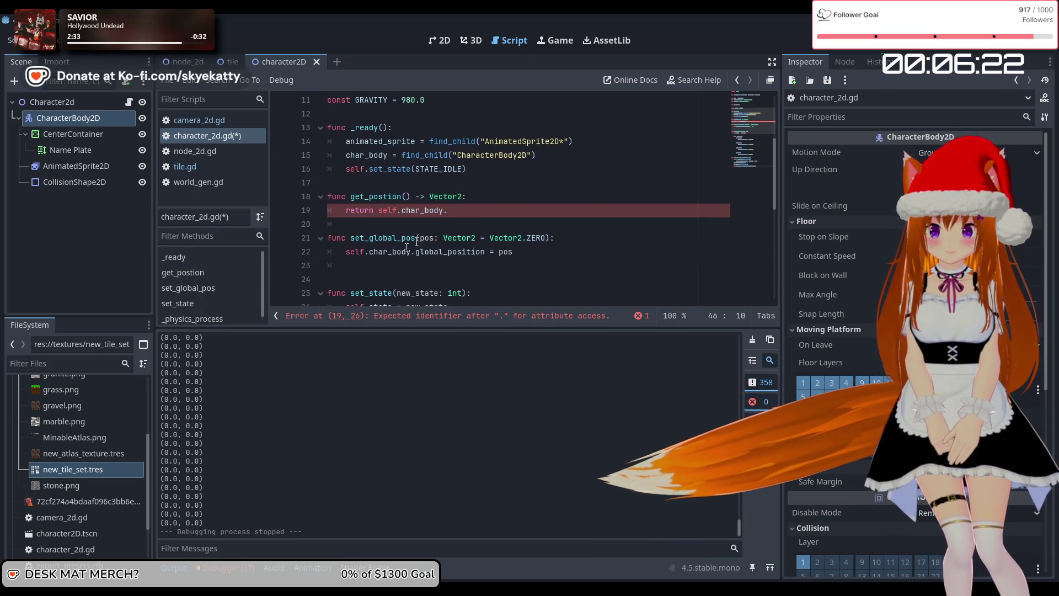
scroll(452, 219, "down", 1)
scroll(452, 220, "down", 3)
scroll(346, 227, "up", 7)
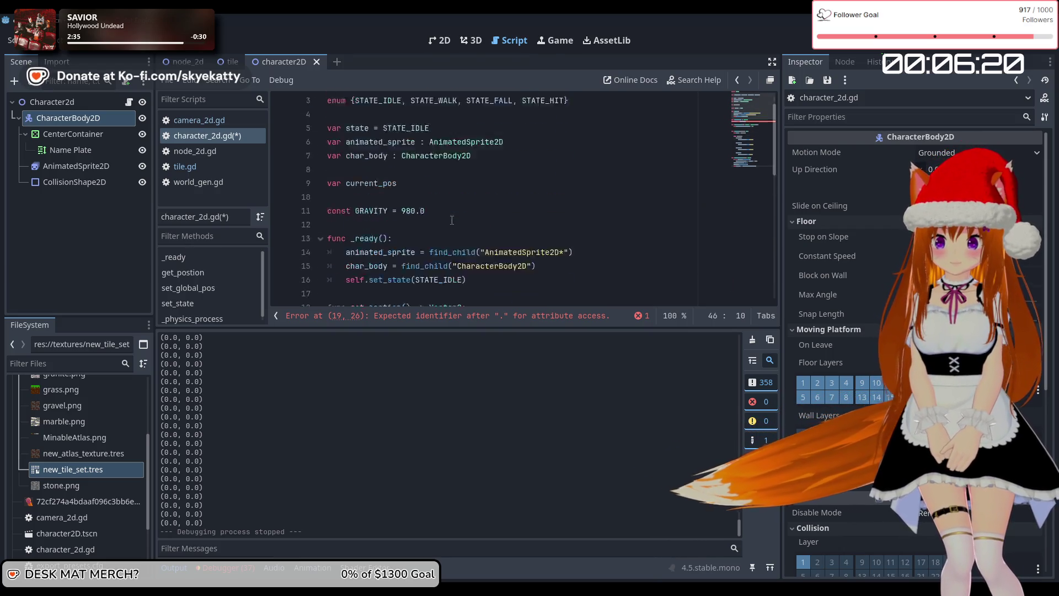
scroll(353, 223, "down", 10)
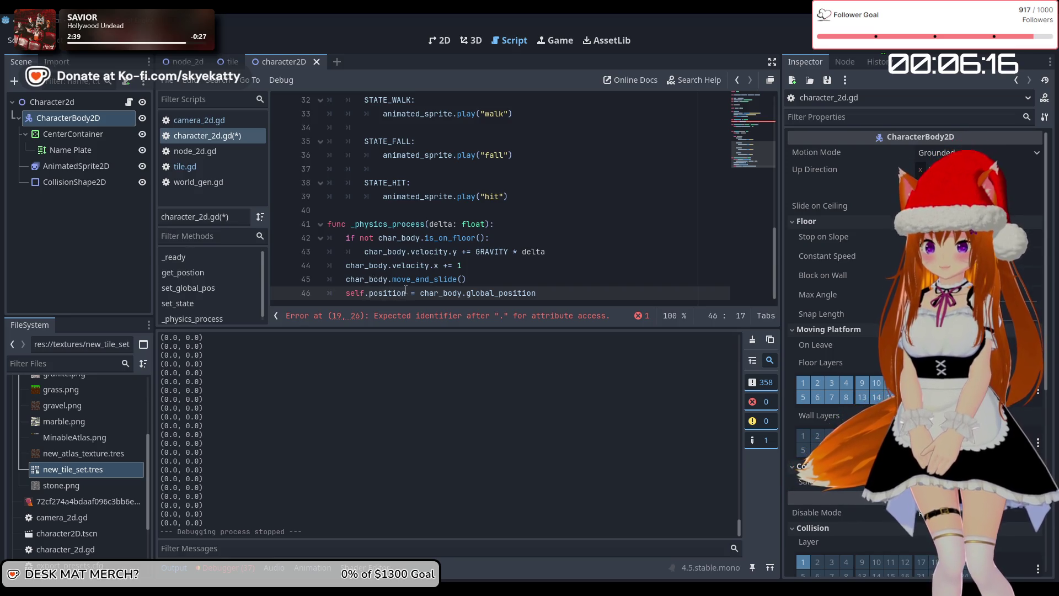
type("current_")
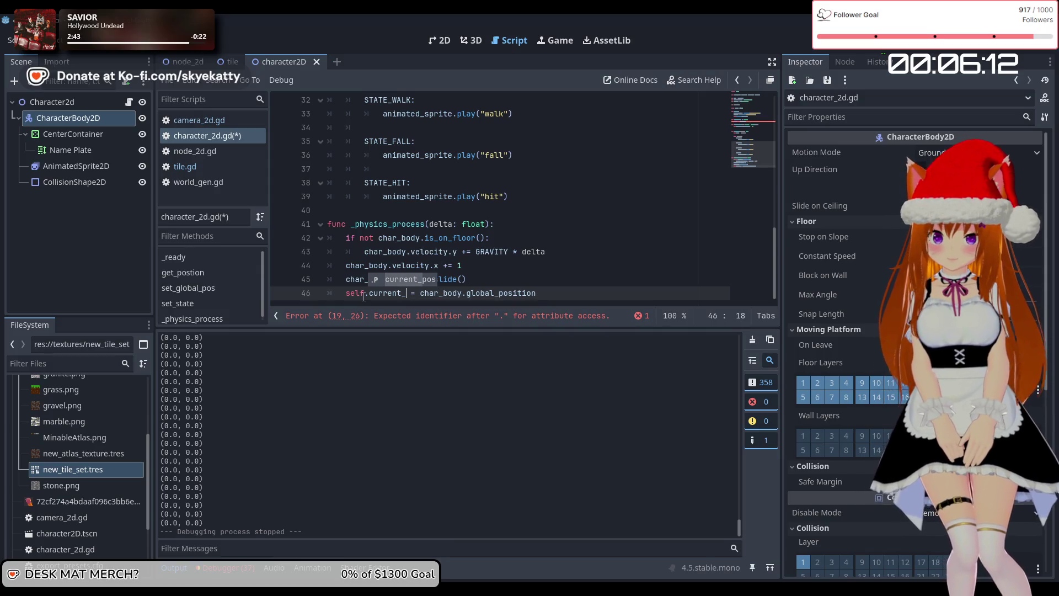
scroll(445, 293, "up", 3)
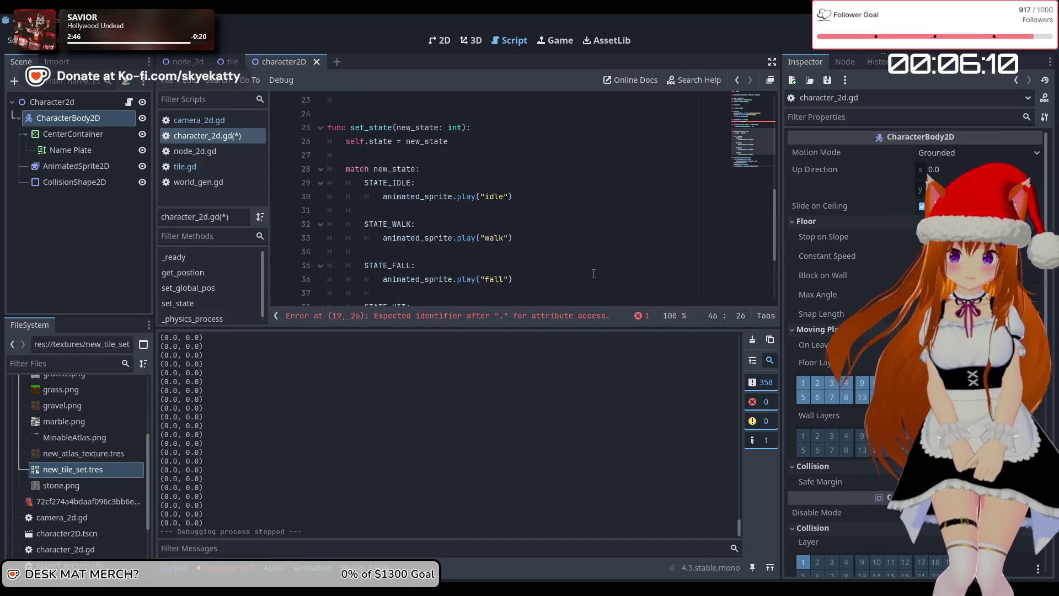
scroll(584, 278, "down", 3)
key("Return")
key("BackSpace")
Step: Make get_postion return self.current_pos
scroll(564, 258, "up", 10)
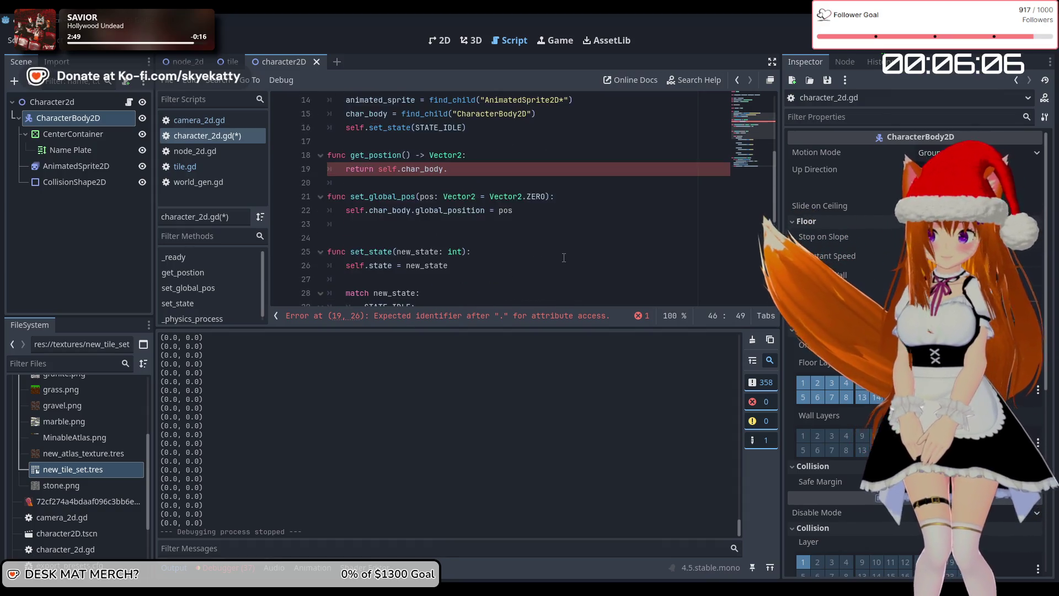
scroll(441, 194, "down", 4)
scroll(402, 148, "up", 2)
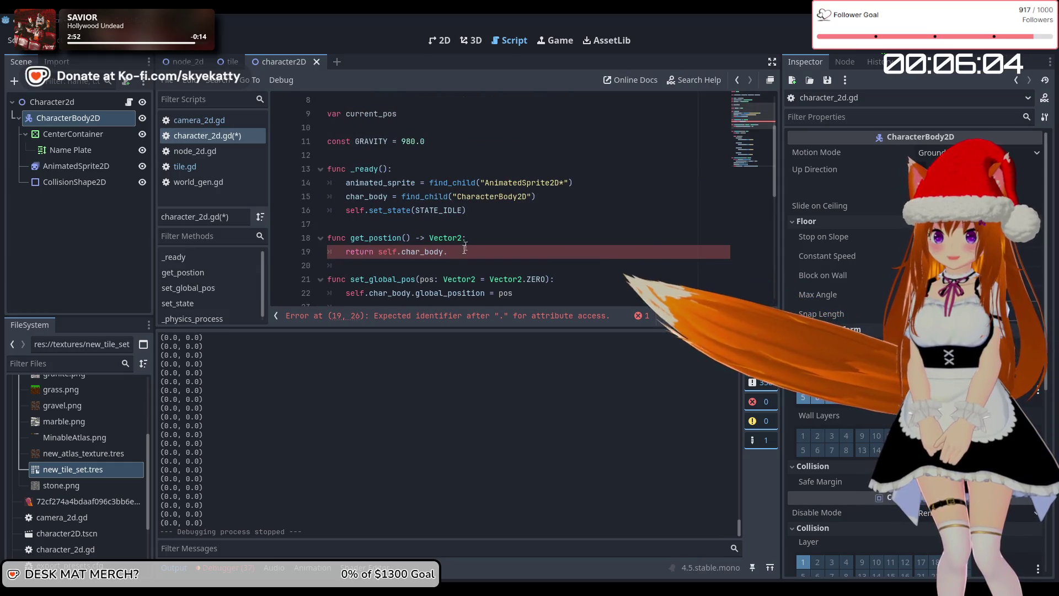
scroll(461, 223, "down", 1)
left_click(463, 211)
key("BackSpace")
key("BackSpace")
key("BackSpace")
type("urrent_pos")
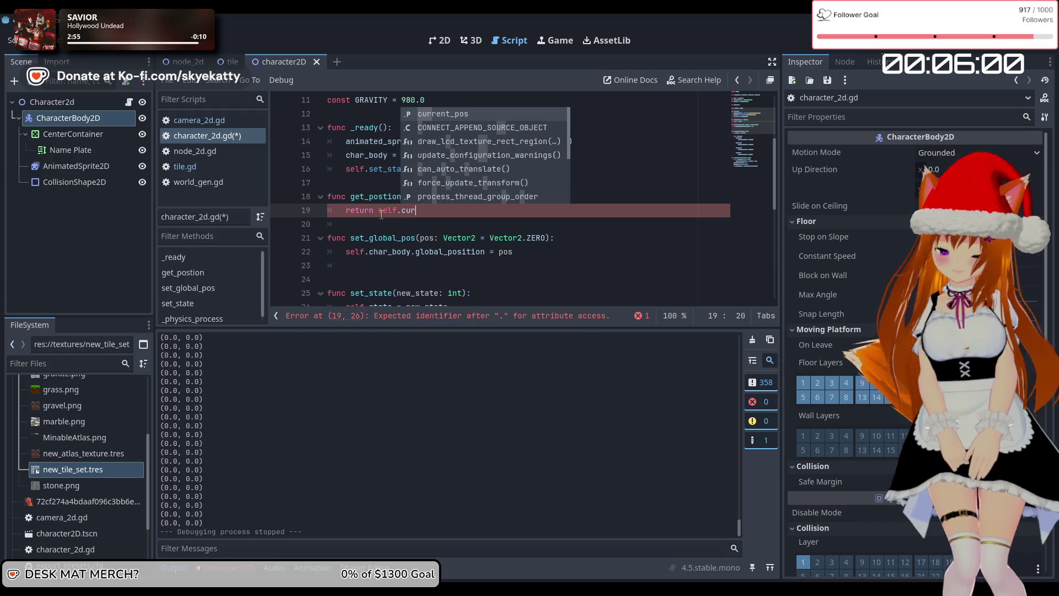
left_click(486, 238)
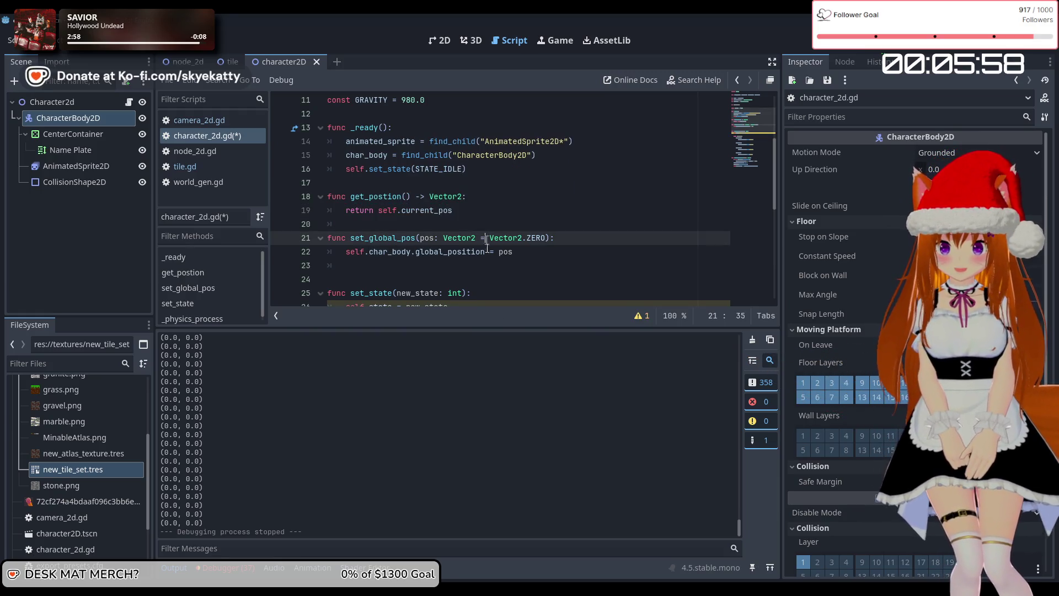
left_click(532, 254)
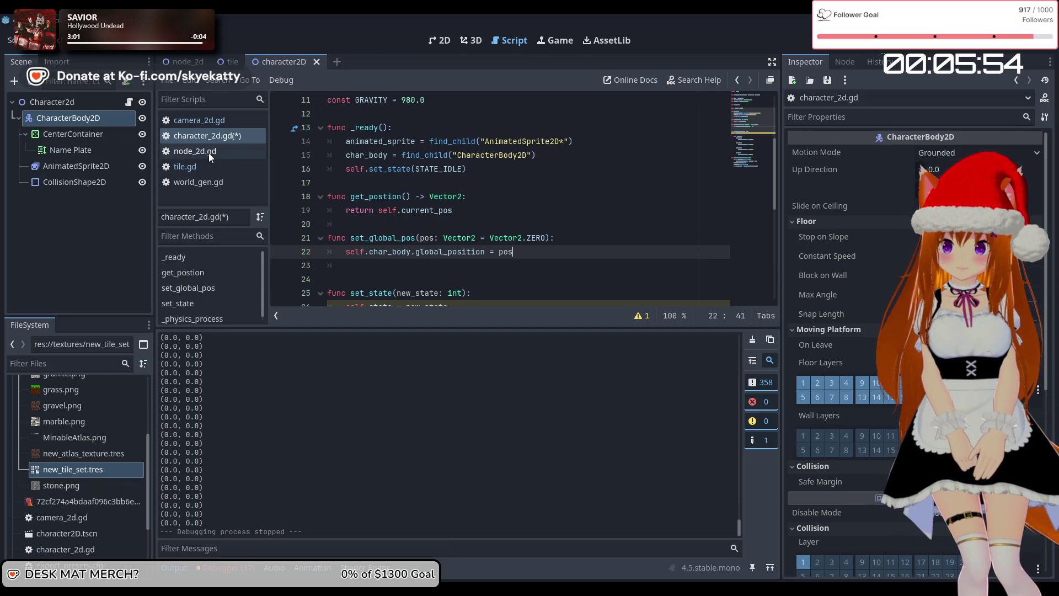
Step: Save character_2d.gd and compare it with camera_2d.gd
scroll(437, 206, "down", 5)
scroll(437, 206, "down", 2)
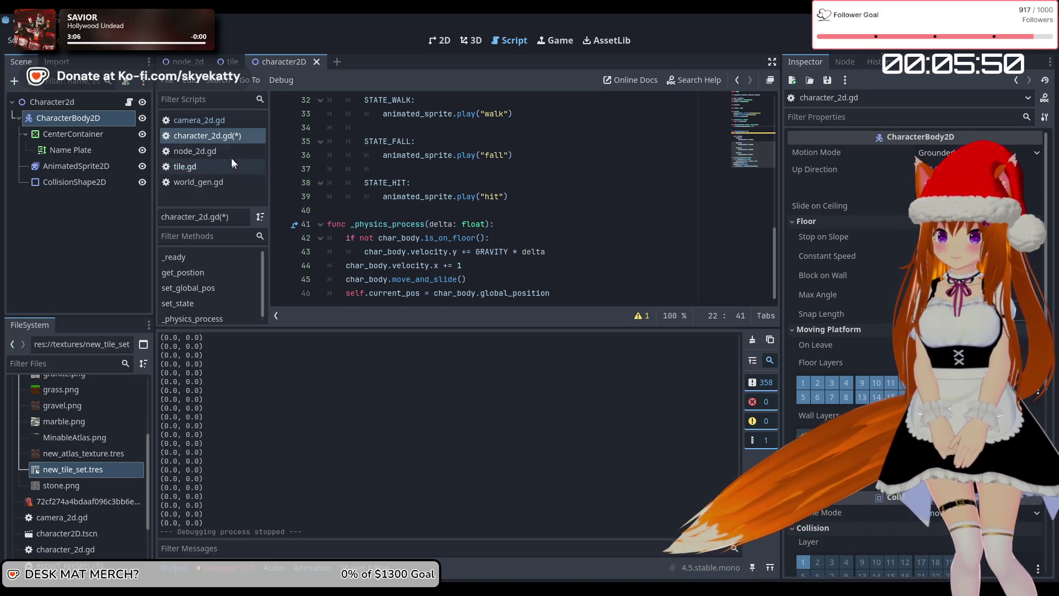
key("ctrl+s")
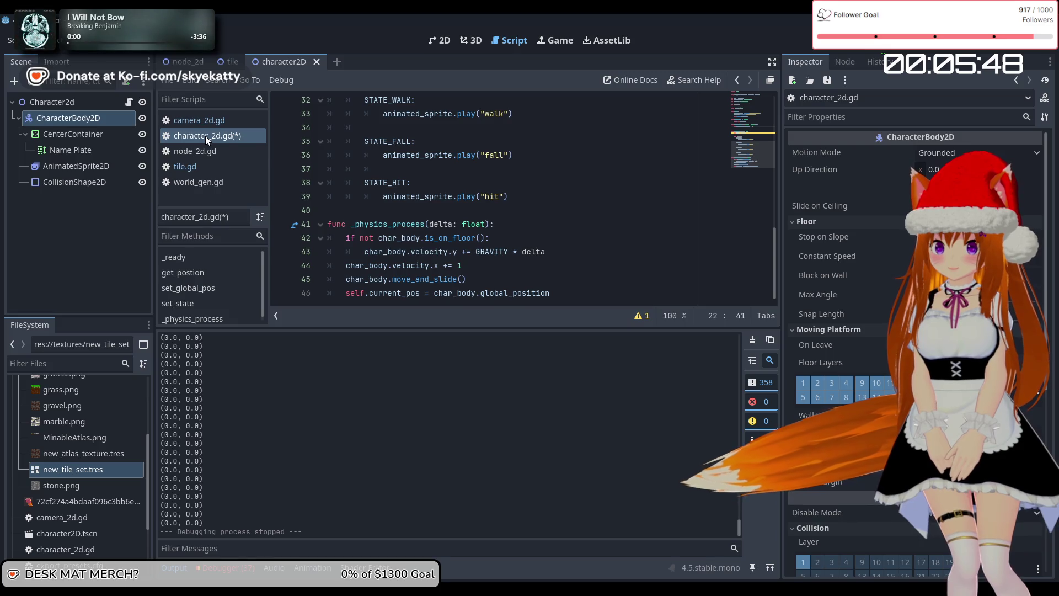
left_click(221, 122)
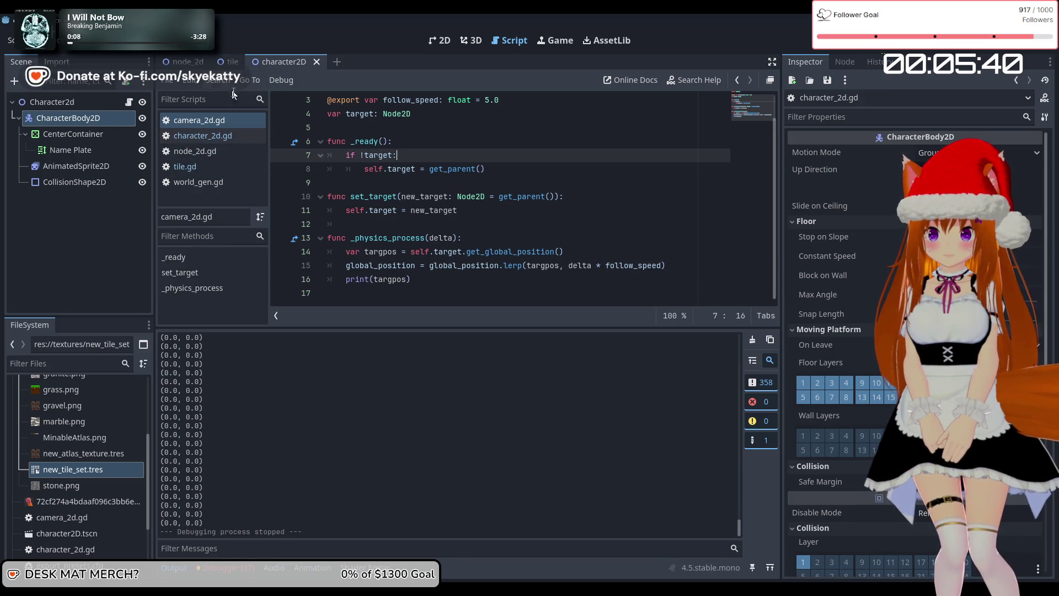
left_click(208, 139)
scroll(447, 217, "up", 4)
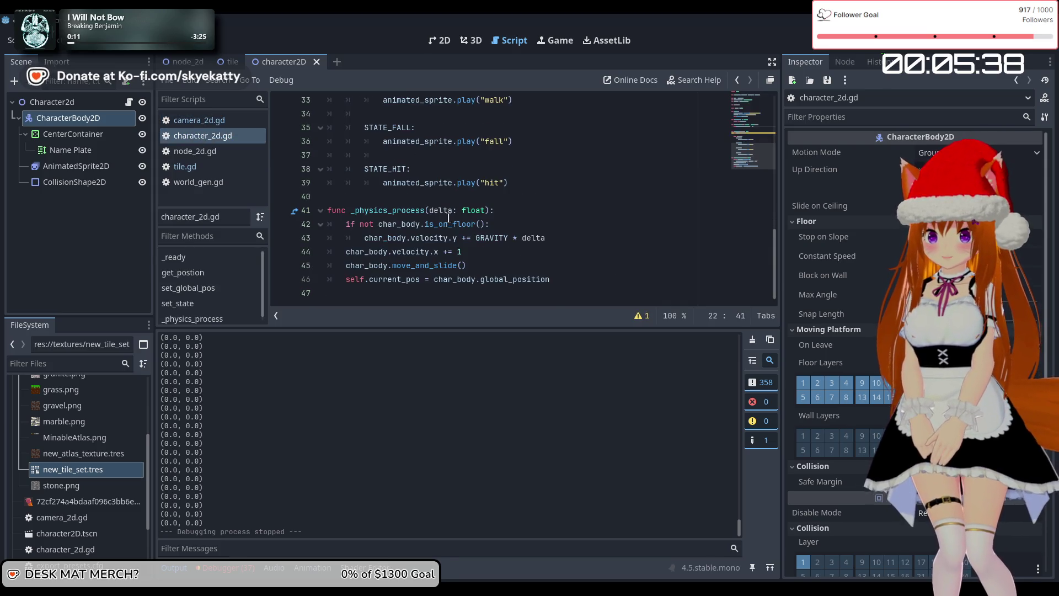
scroll(446, 216, "up", 2)
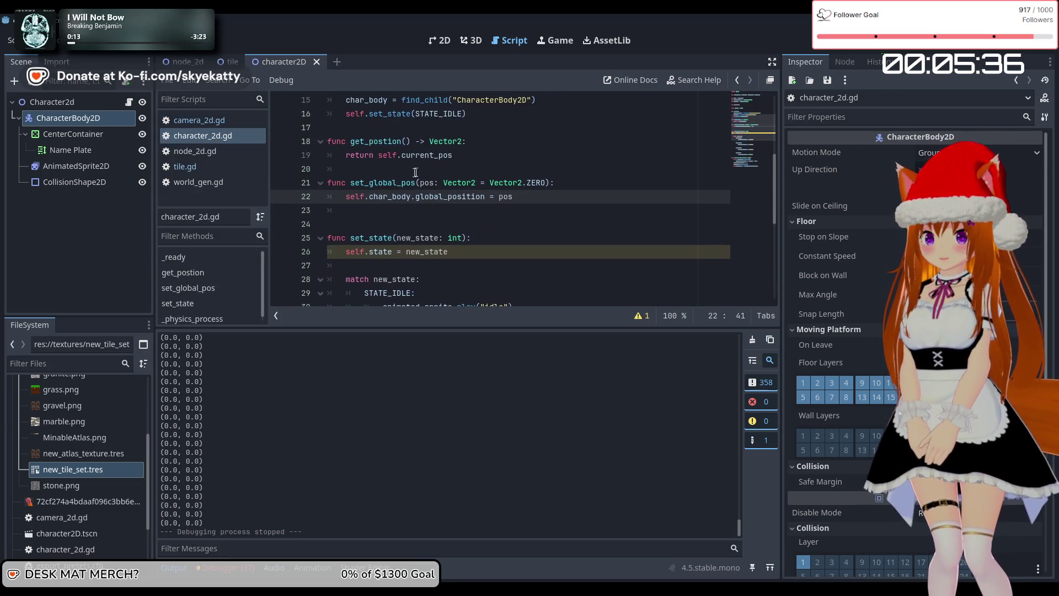
scroll(414, 173, "up", 1)
scroll(419, 235, "up", 2)
scroll(402, 237, "down", 2)
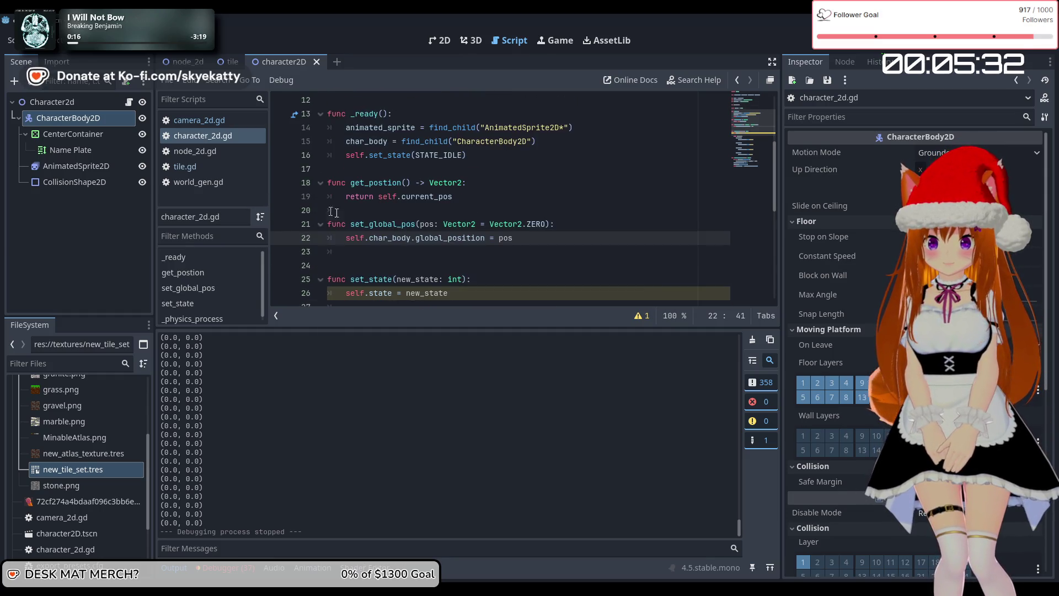
Step: Change get_global_position to get_position in camera_2d.gd, recheck get_postion, and run with F6
left_click(197, 120)
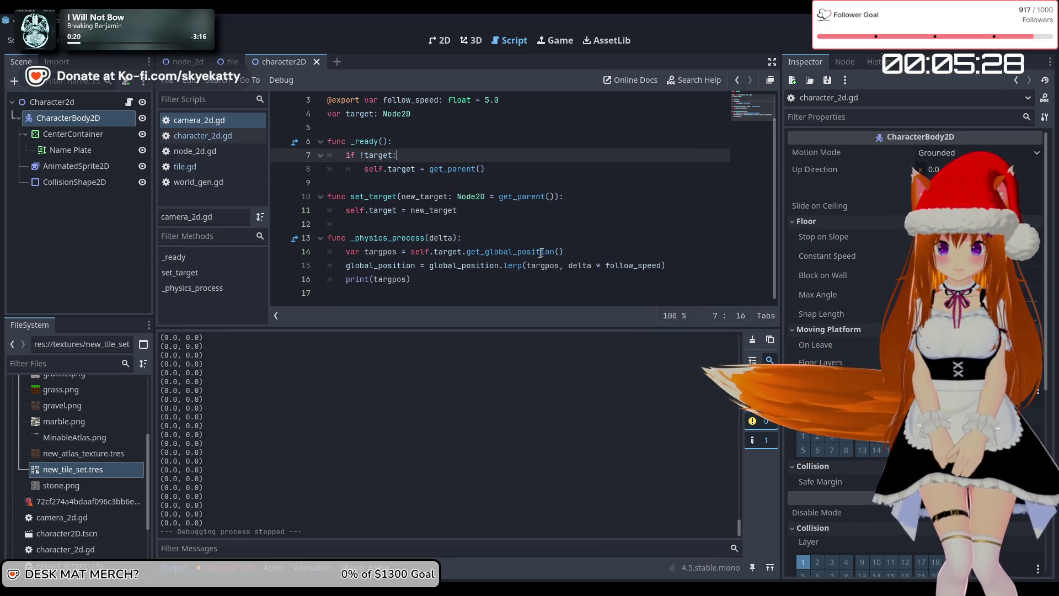
left_click_drag(517, 251, 486, 252)
key("BackSpace")
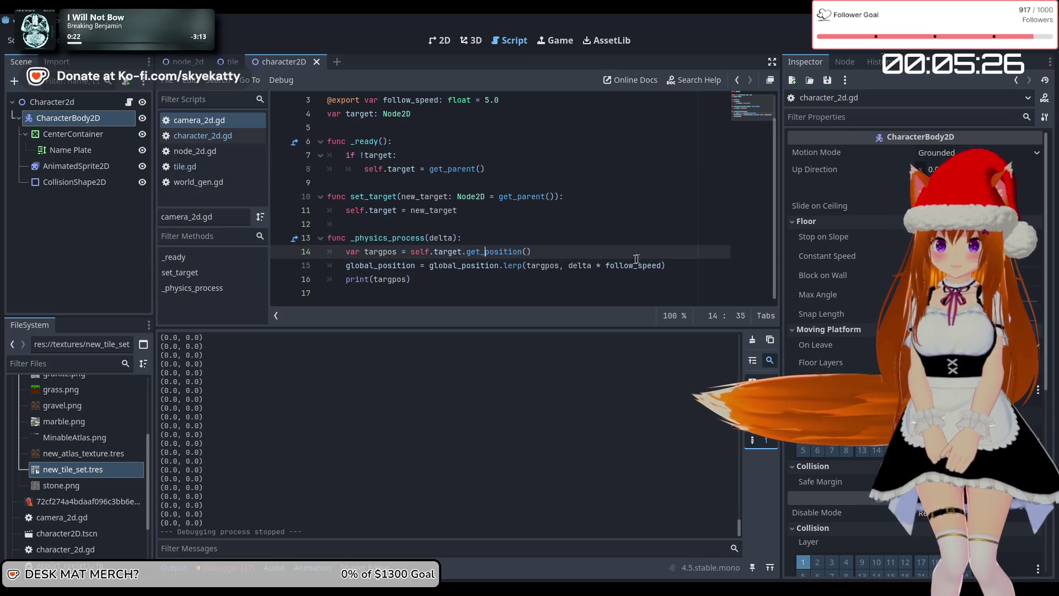
left_click(222, 64)
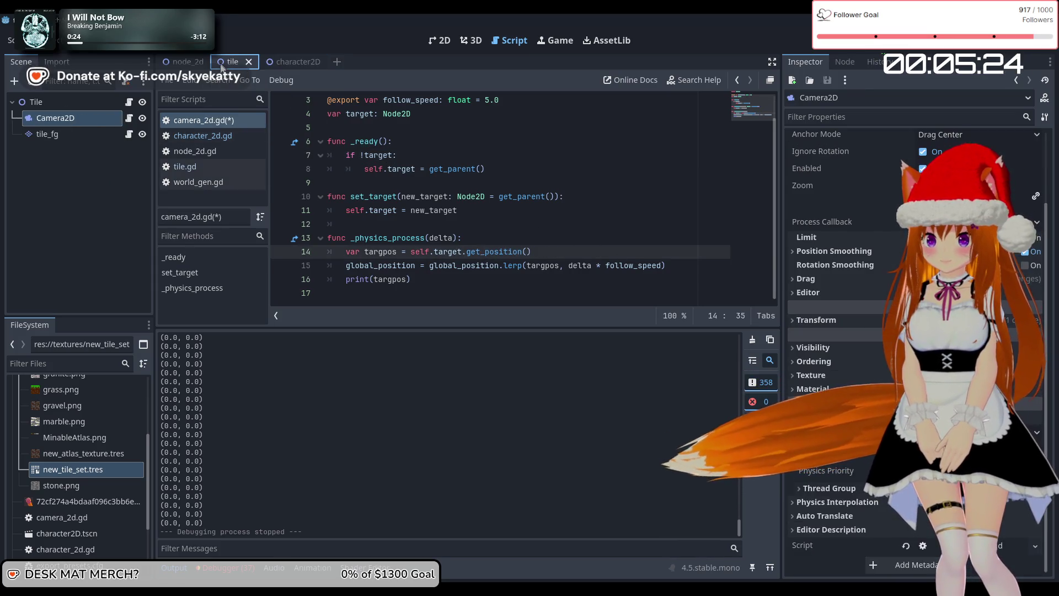
left_click(226, 138)
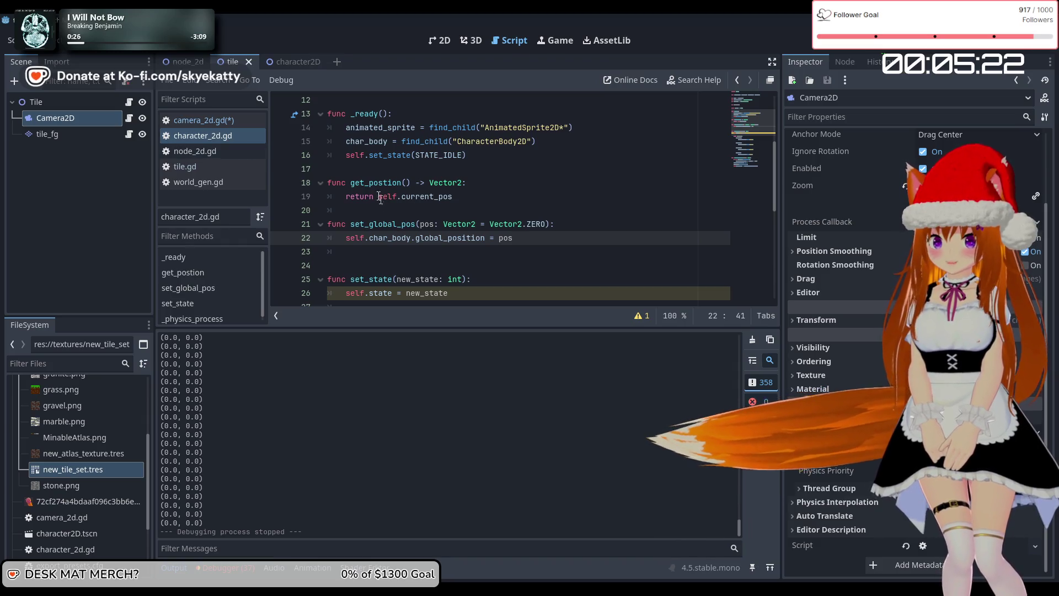
left_click(287, 61)
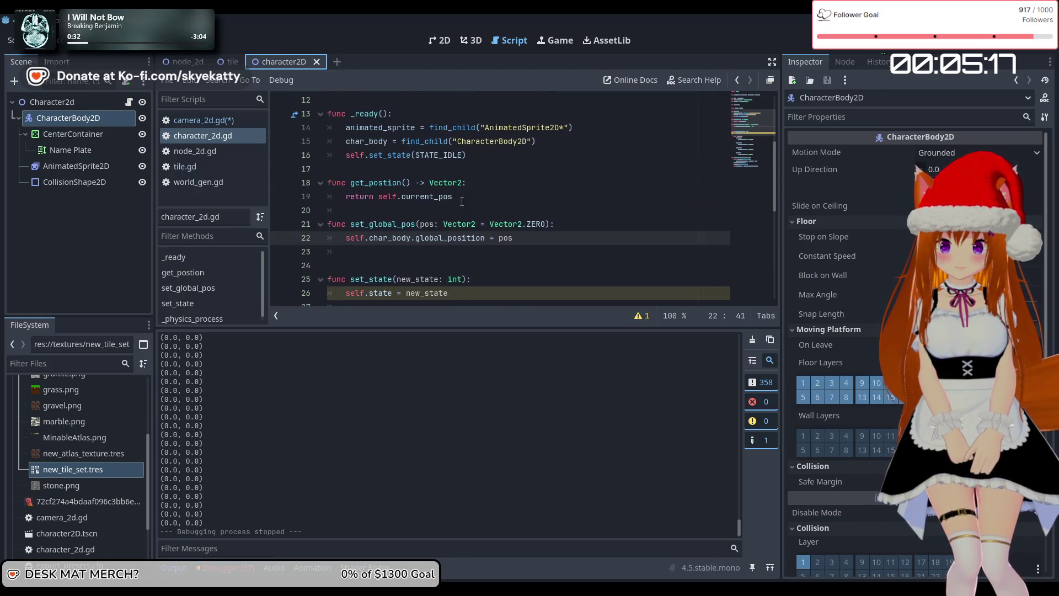
left_click(461, 201)
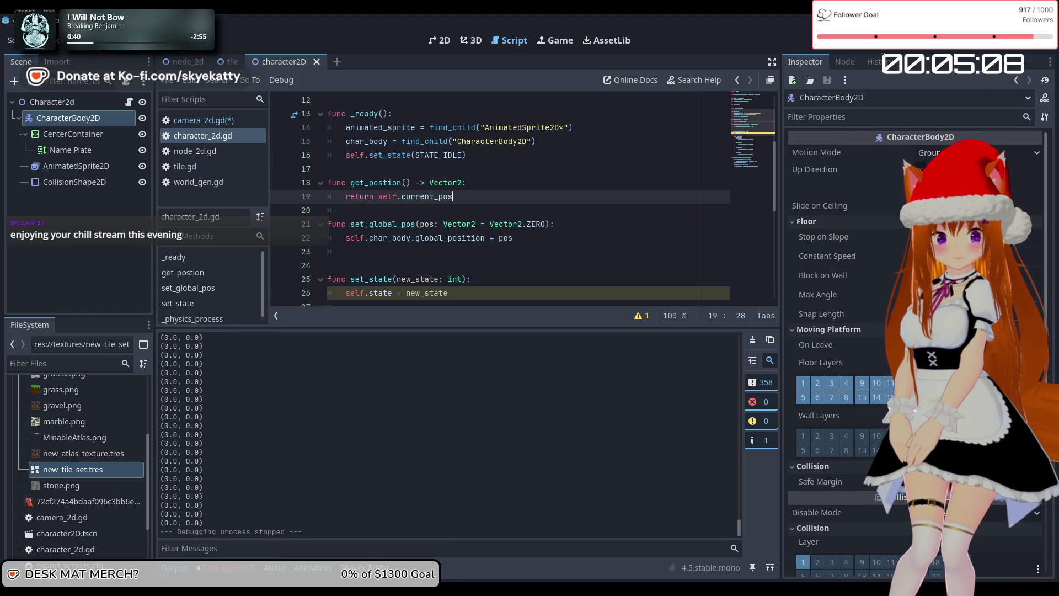
left_click(219, 121)
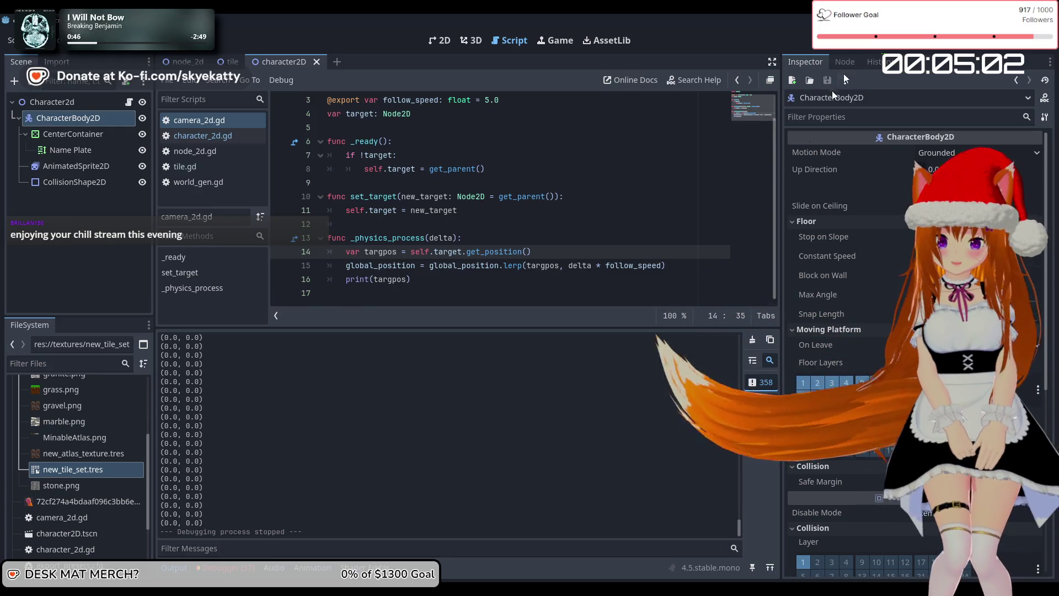
key("F6")
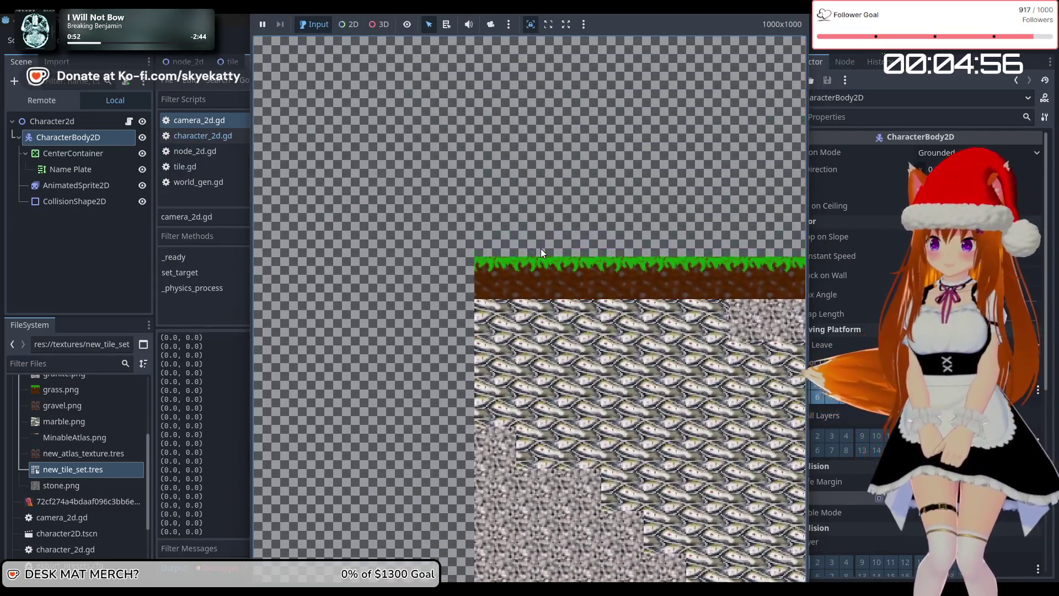
key("Right")
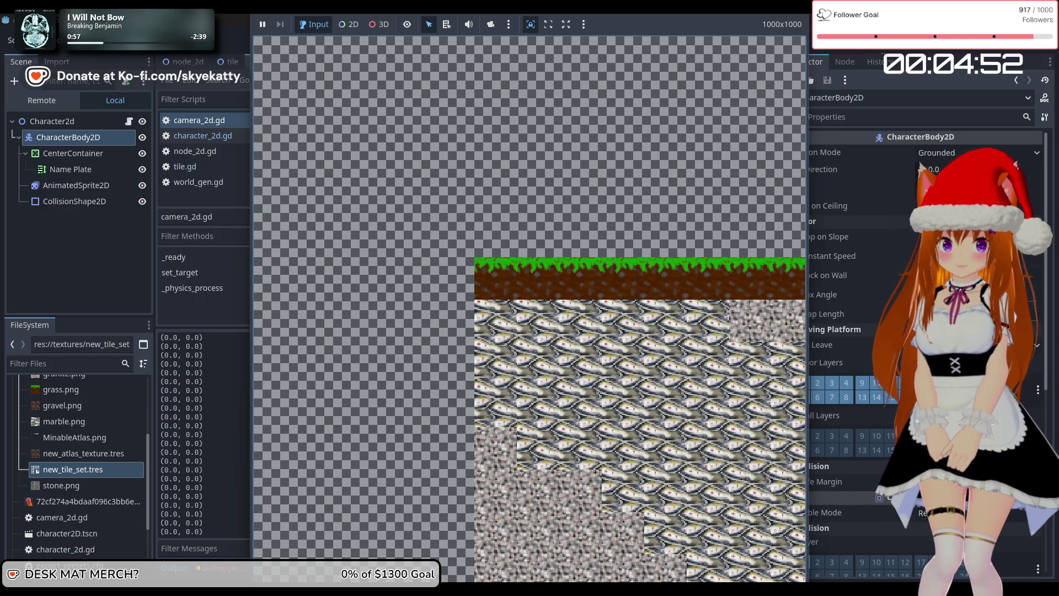
key("F8")
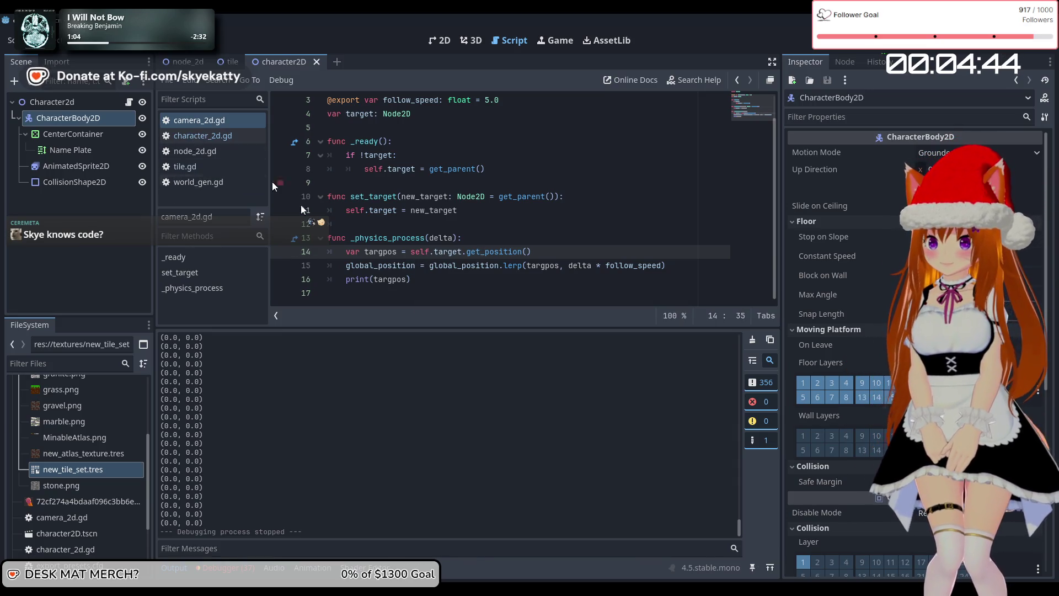
Step: Open character_2d.gd and scroll through it to the physics process
left_click(238, 138)
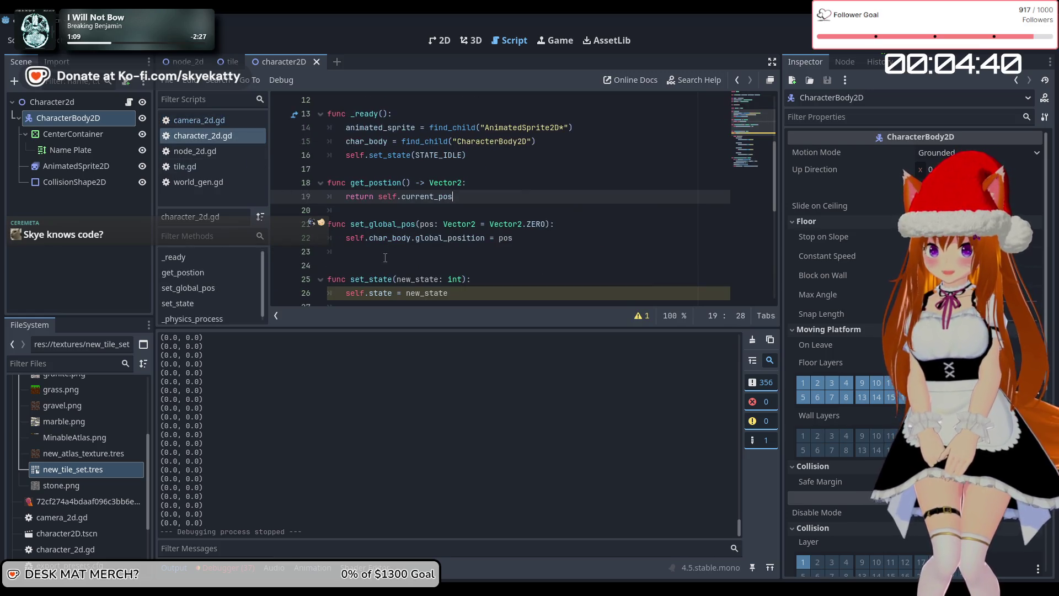
scroll(385, 257, "down", 4)
scroll(409, 242, "up", 5)
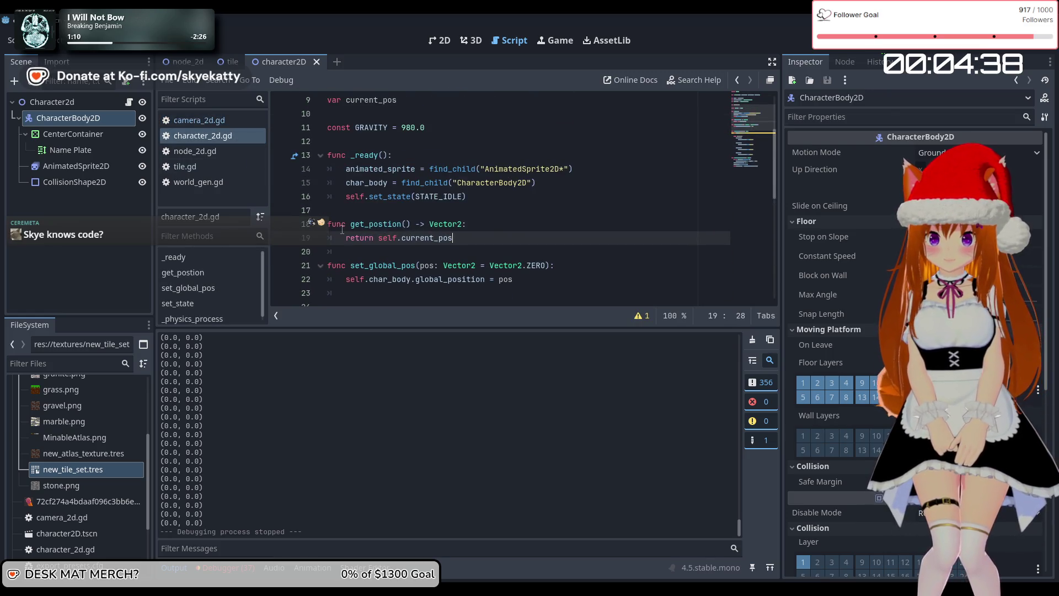
scroll(386, 251, "down", 8)
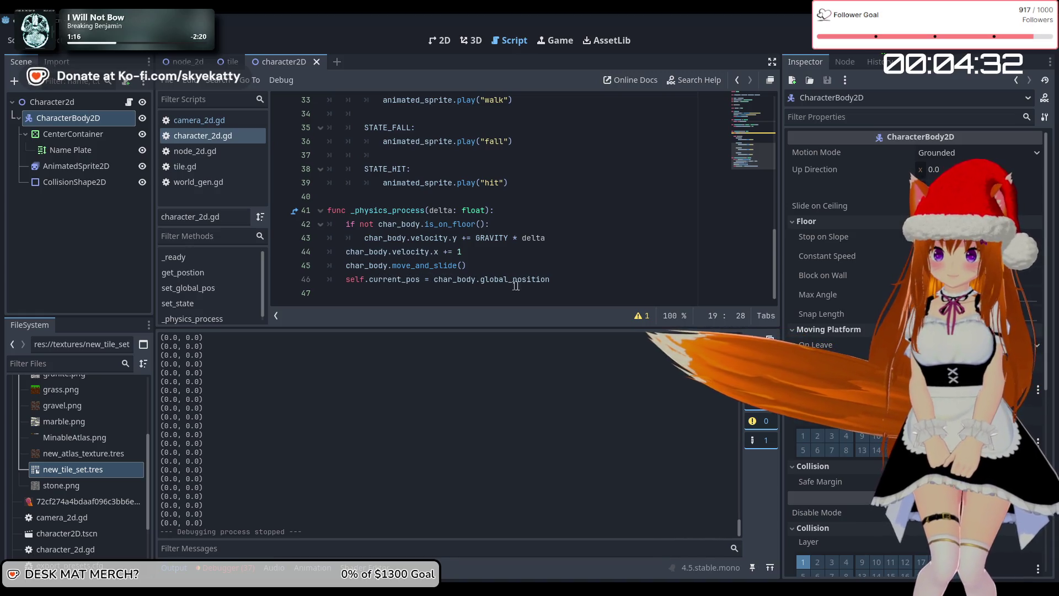
scroll(552, 277, "up", 1)
scroll(462, 204, "up", 5)
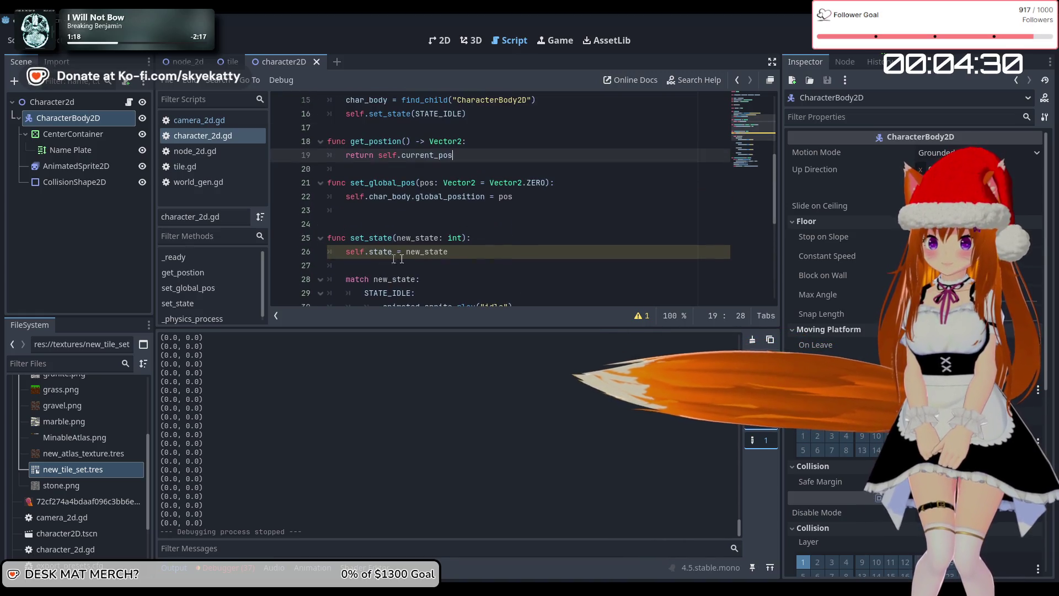
scroll(462, 204, "up", 5)
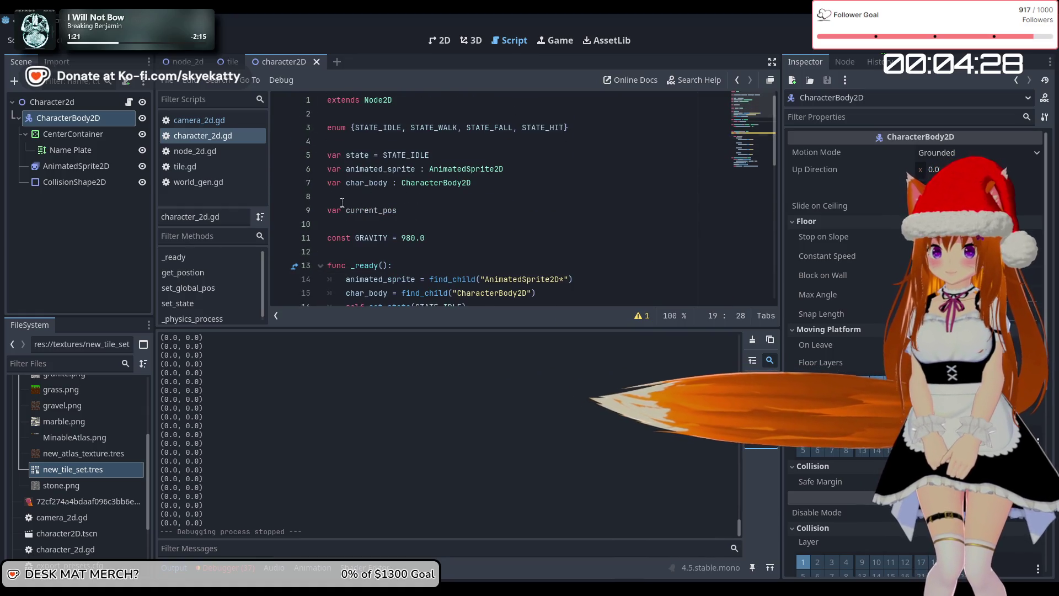
scroll(398, 212, "down", 3)
scroll(409, 179, "up", 2)
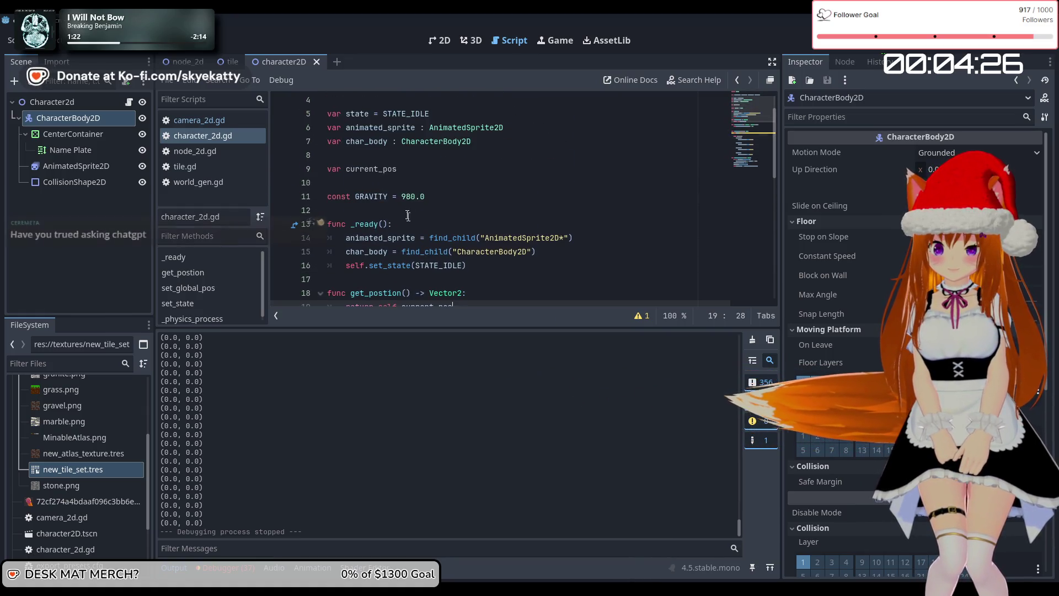
scroll(408, 179, "up", 1)
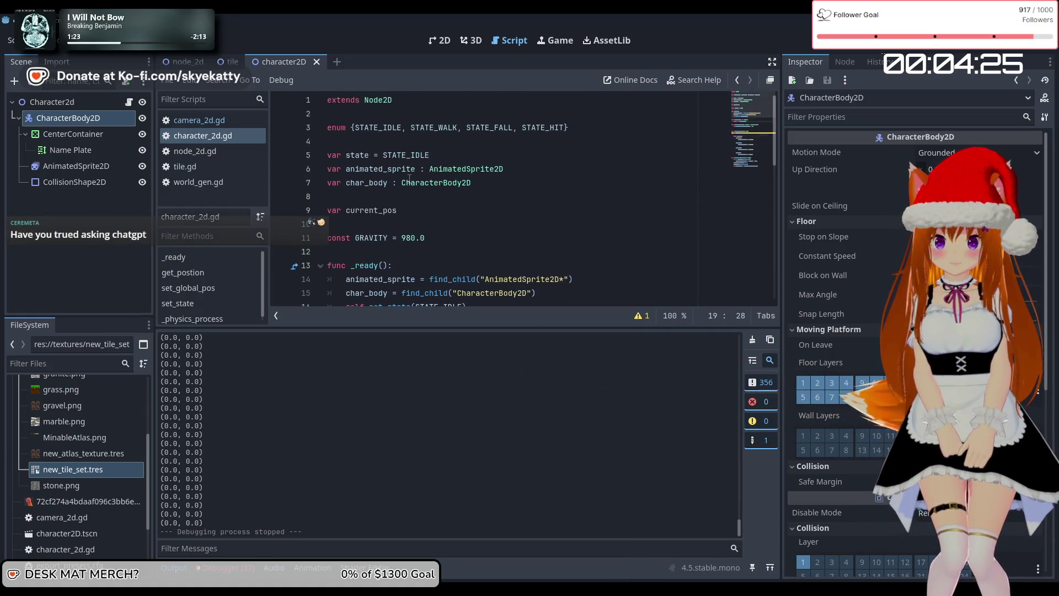
Step: Insert an empty line after move_and_slide() in _physics_process
left_click(409, 213)
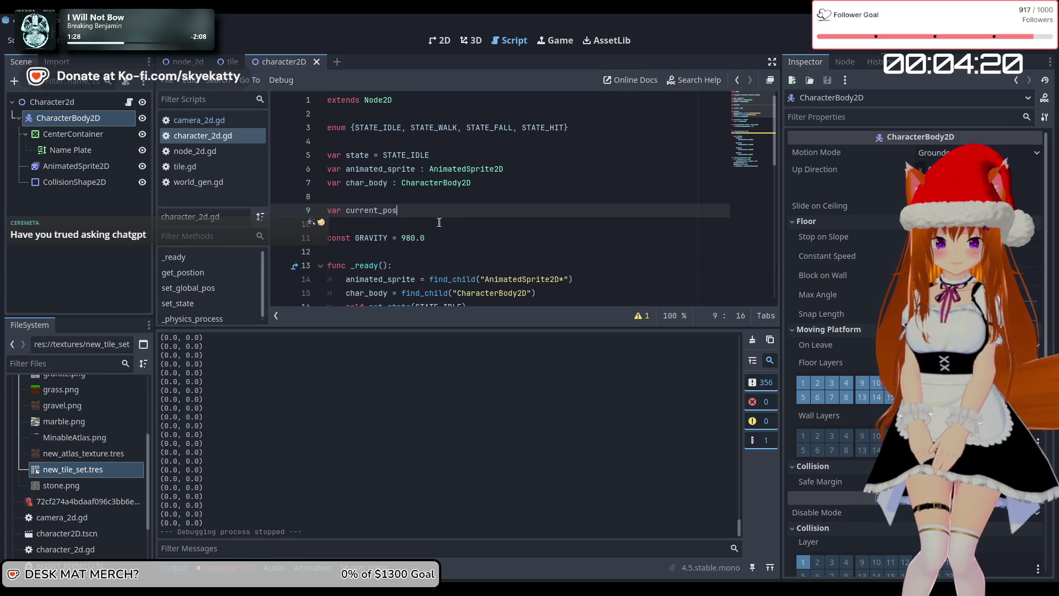
scroll(481, 195, "down", 7)
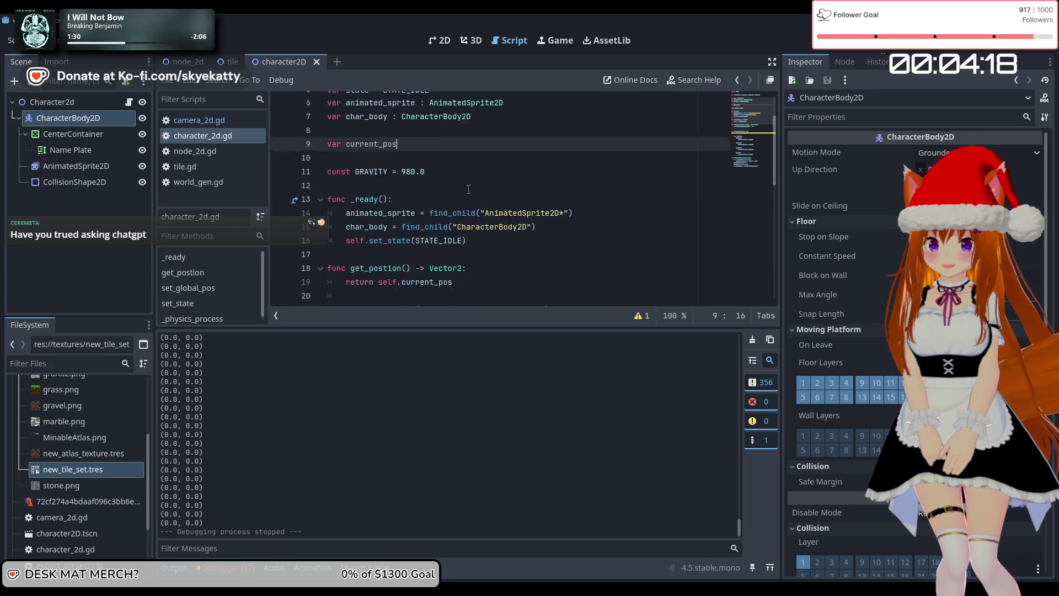
scroll(458, 185, "down", 4)
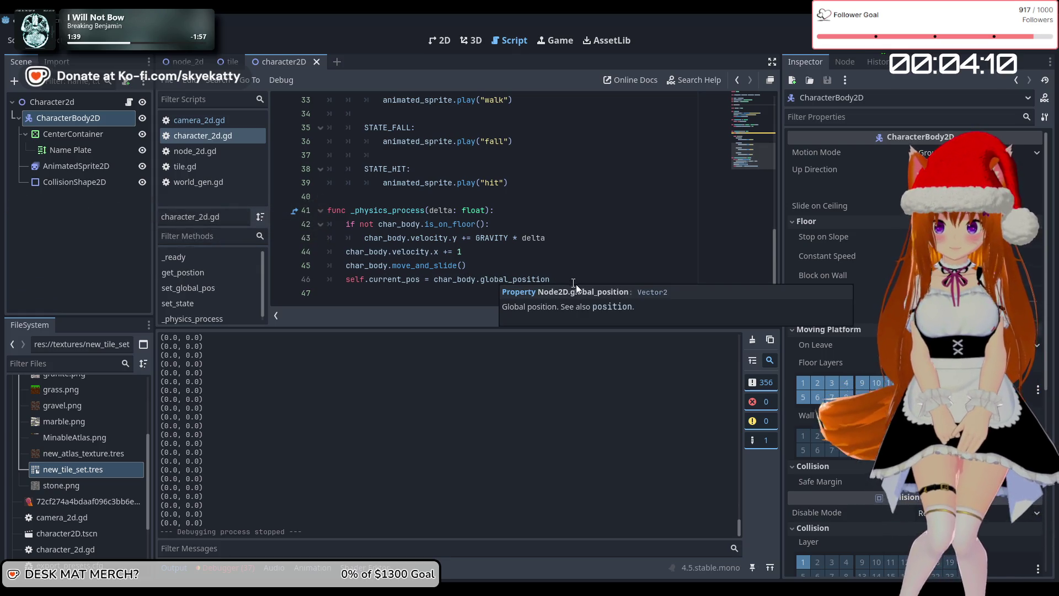
left_click(554, 279)
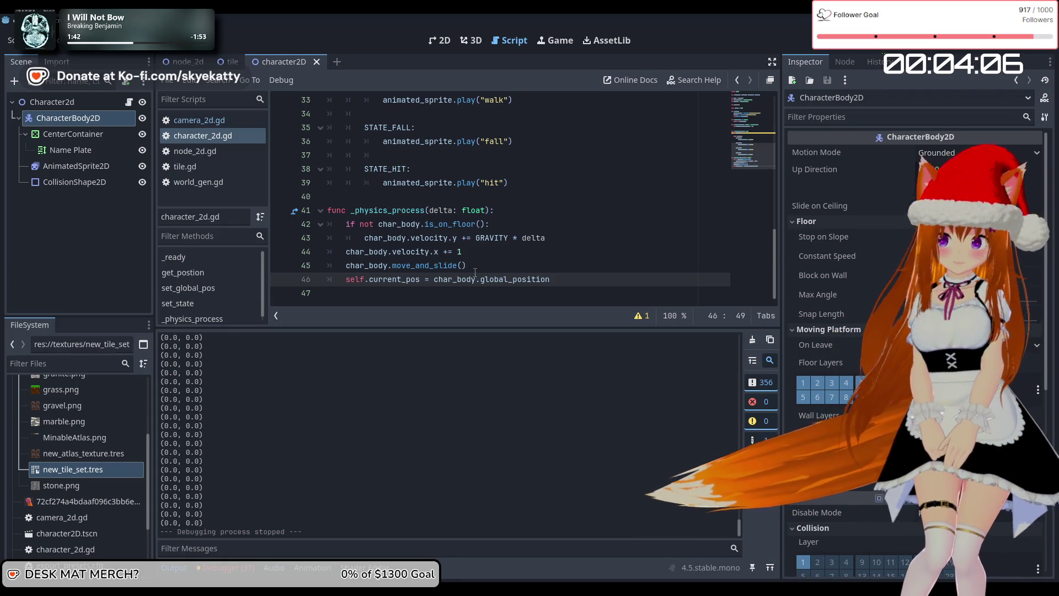
left_click(475, 271)
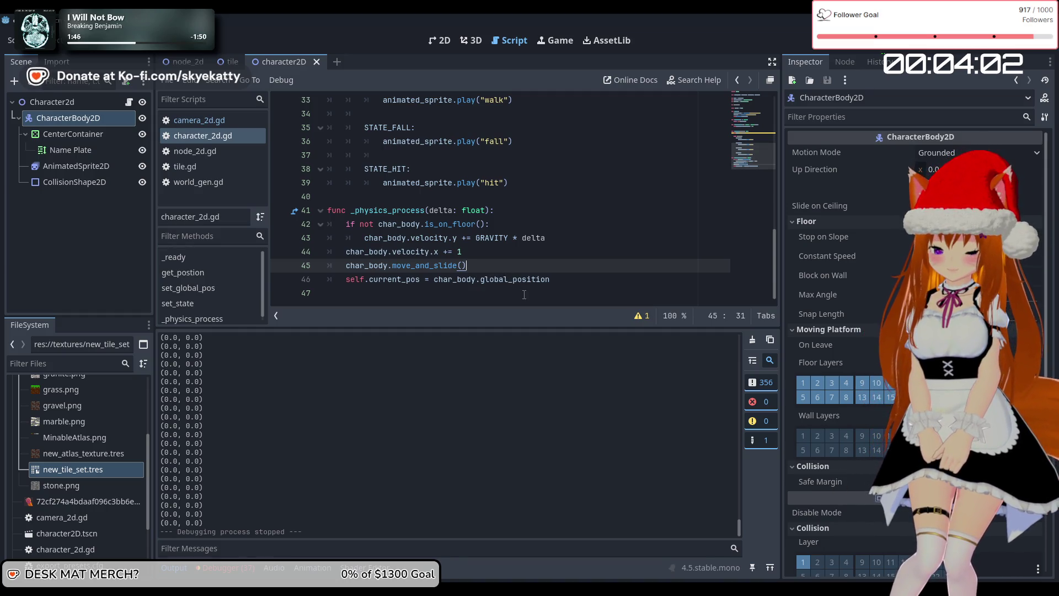
key("Return")
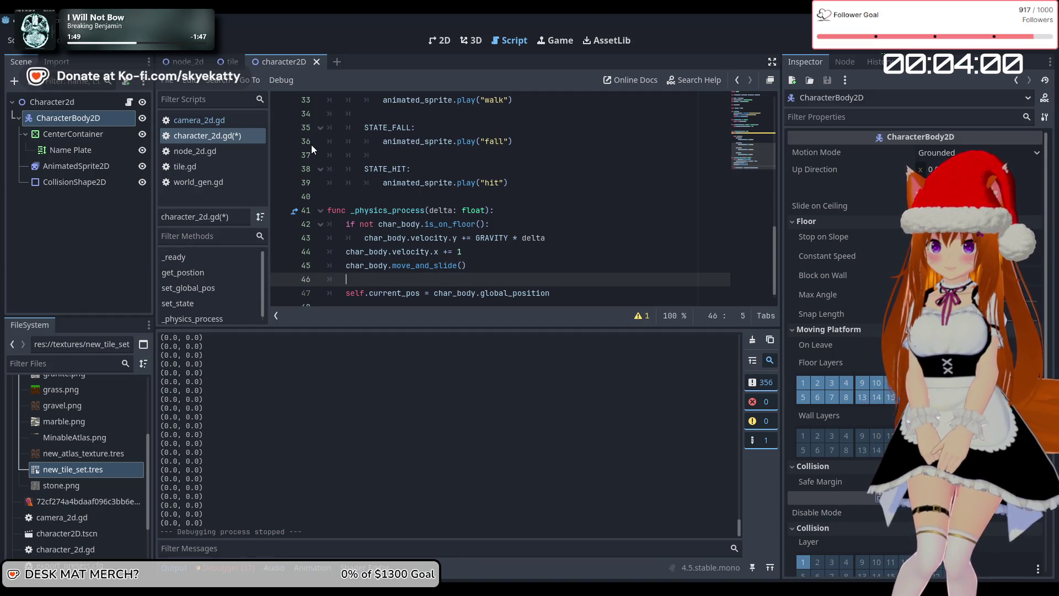
Step: Return to camera_2d.gd and review the targpos, print and target-check lines
left_click(217, 120)
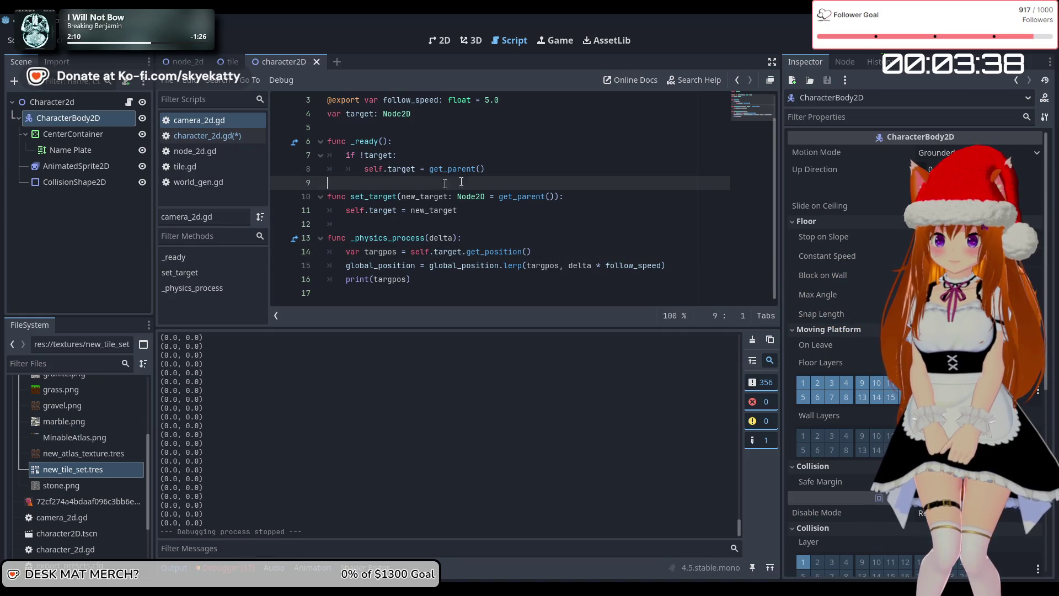
left_click(476, 265)
left_click(472, 285)
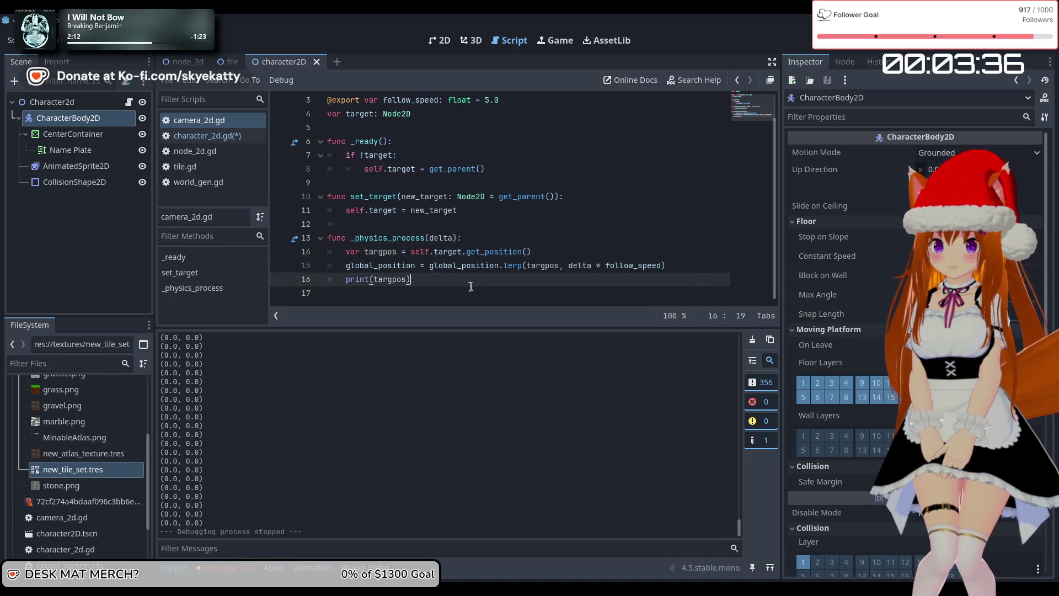
left_click(407, 155)
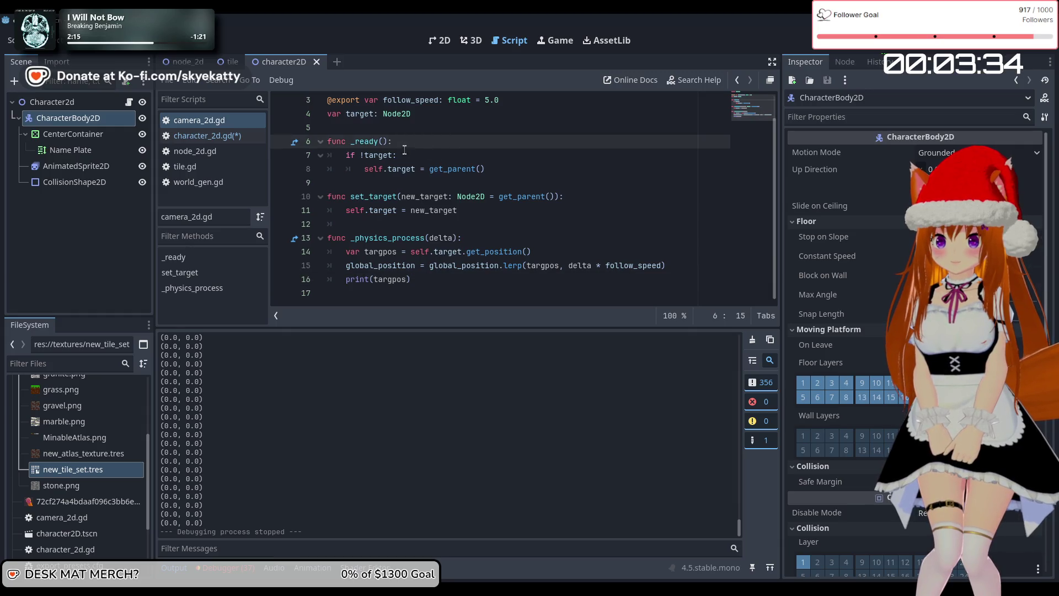
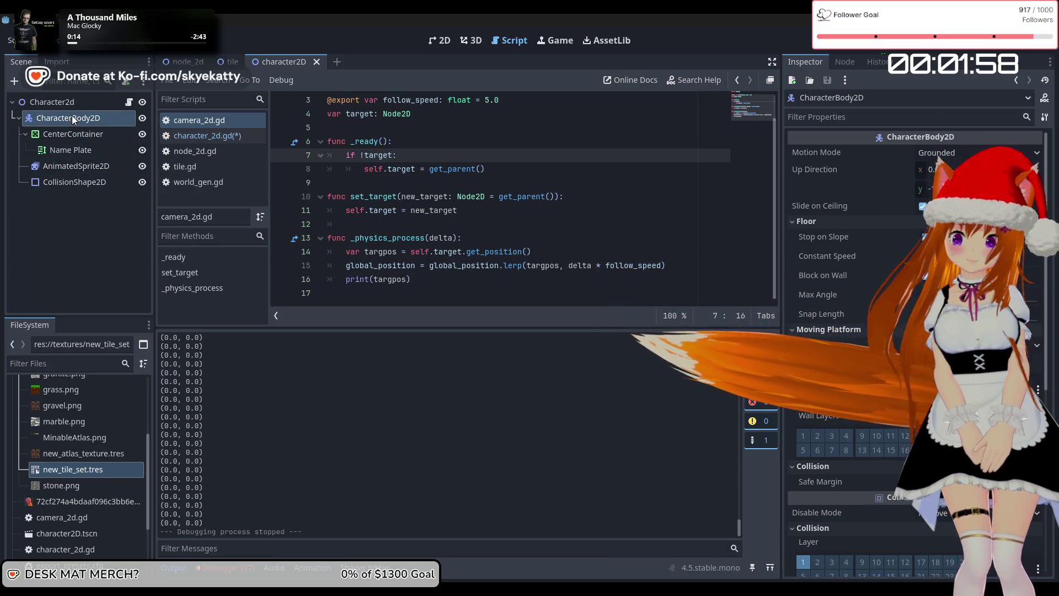
Step: Switch to the tile scene and open its tile.gd script
left_click(72, 114)
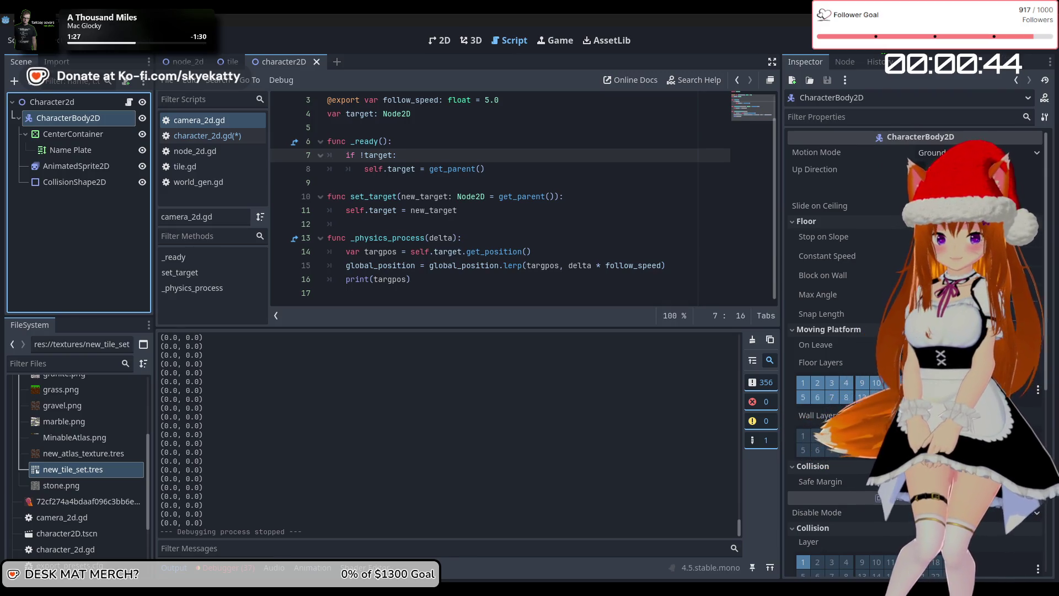
scroll(458, 185, "up", 1)
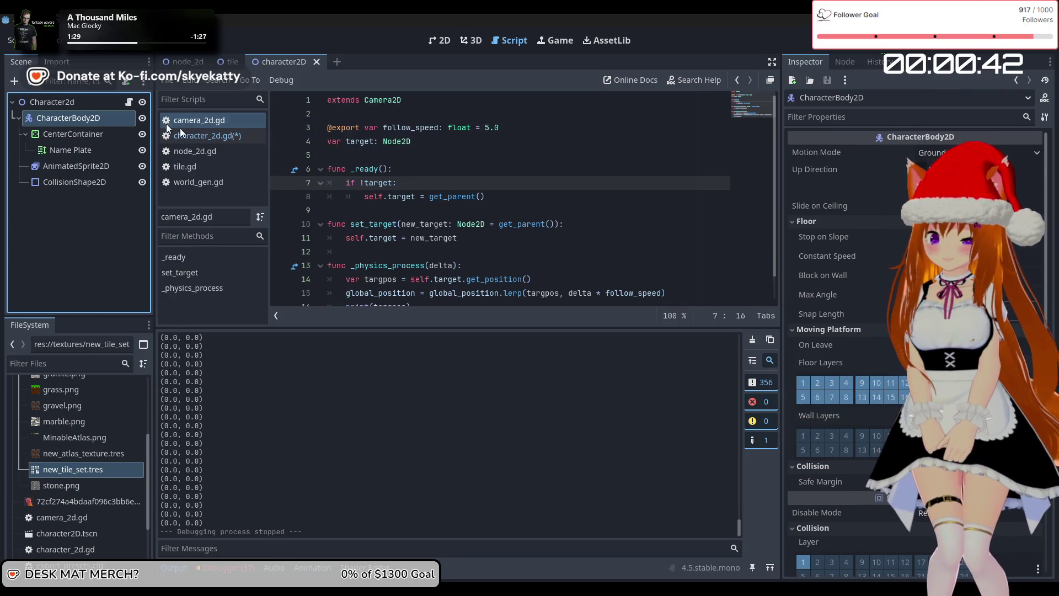
left_click(191, 63)
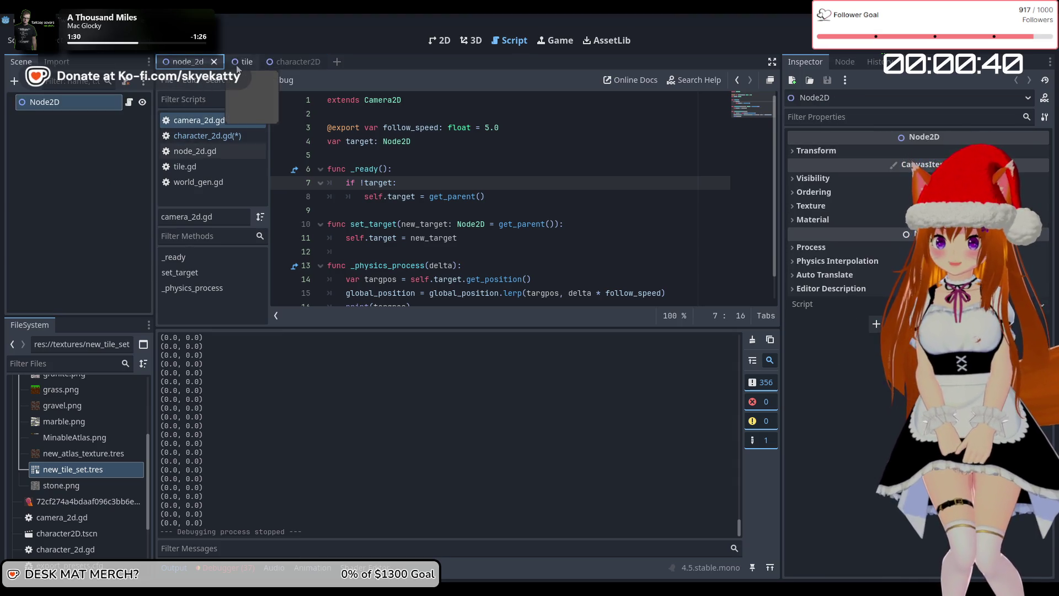
left_click(238, 66)
scroll(445, 228, "down", 1)
left_click(202, 136)
left_click(226, 123)
left_click(229, 138)
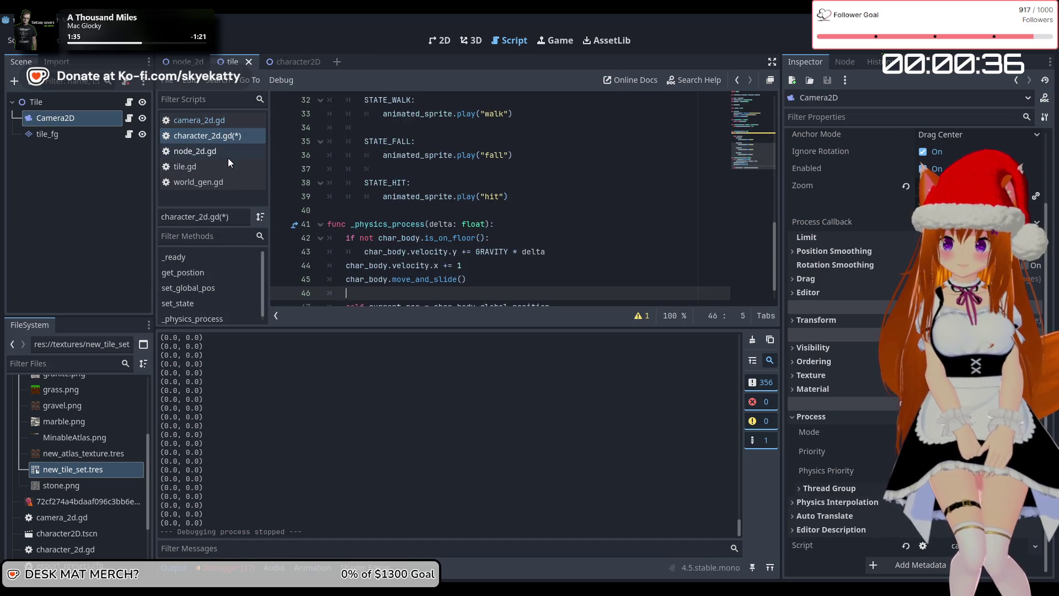
left_click(229, 161)
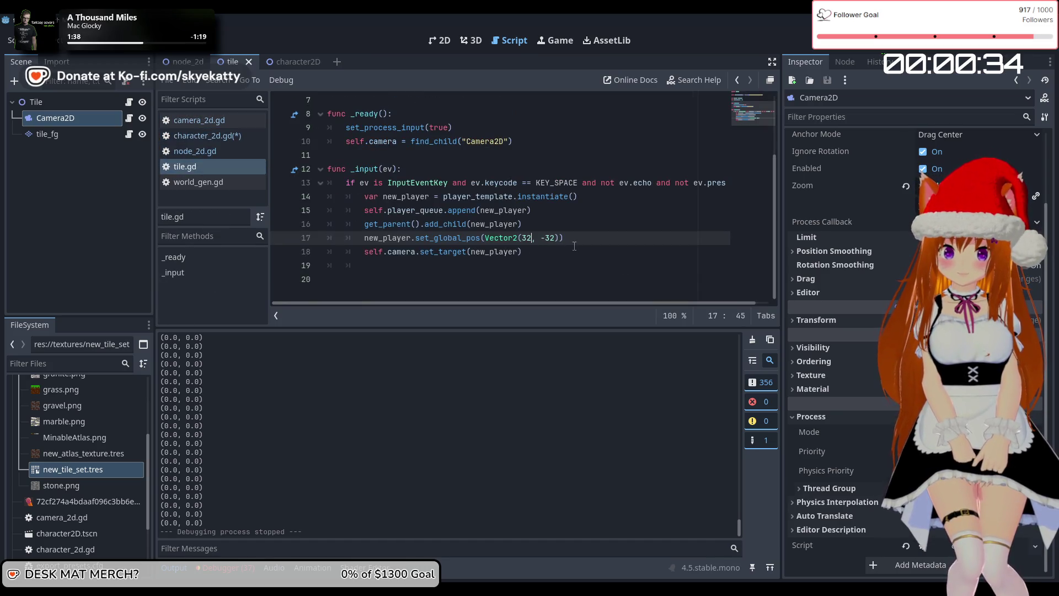
Step: Delete the set_global_pos(Vector2(32, -32)) line from _input and save all
left_click_drag(587, 242, 306, 238)
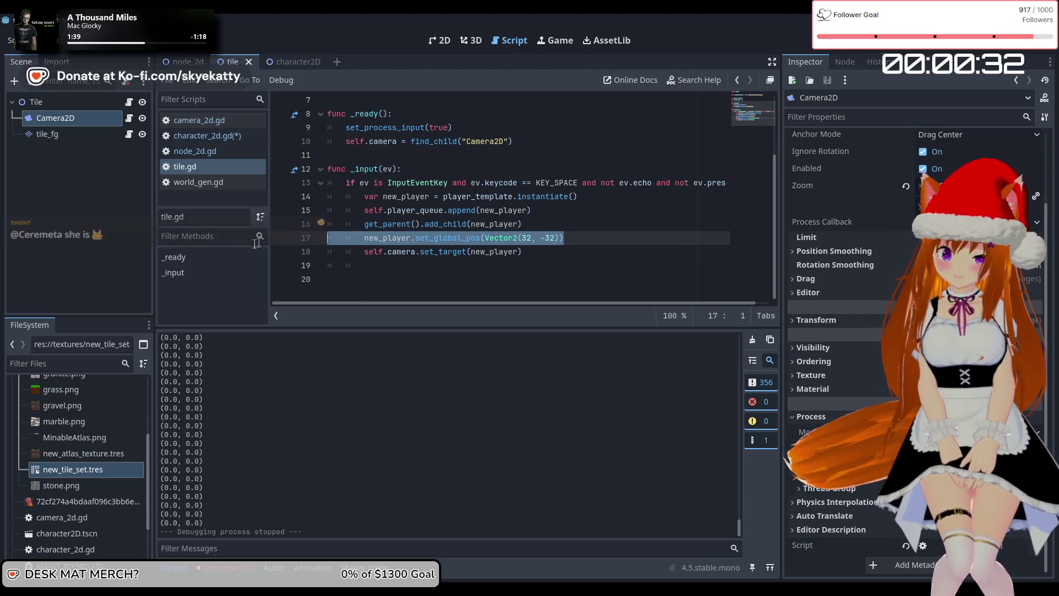
key("BackSpace")
key("BackSpace")
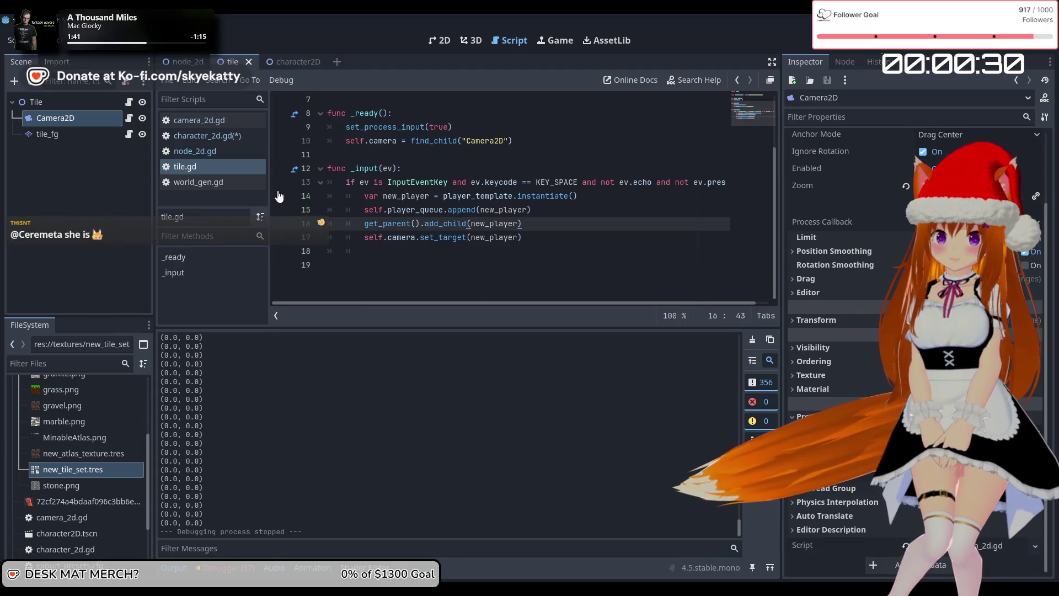
left_click(88, 158)
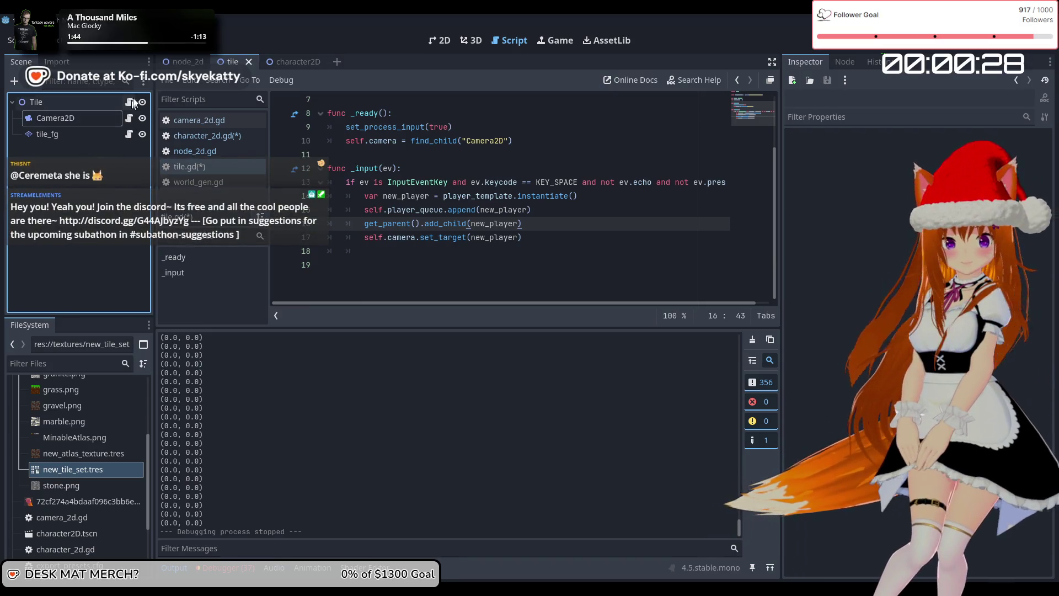
key("ctrl+s")
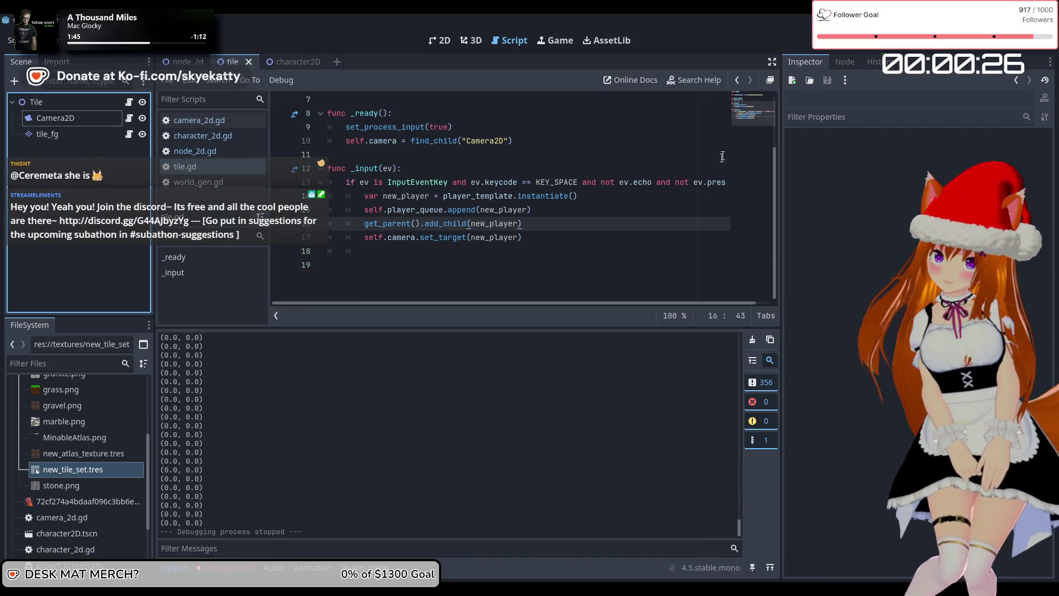
key("F5")
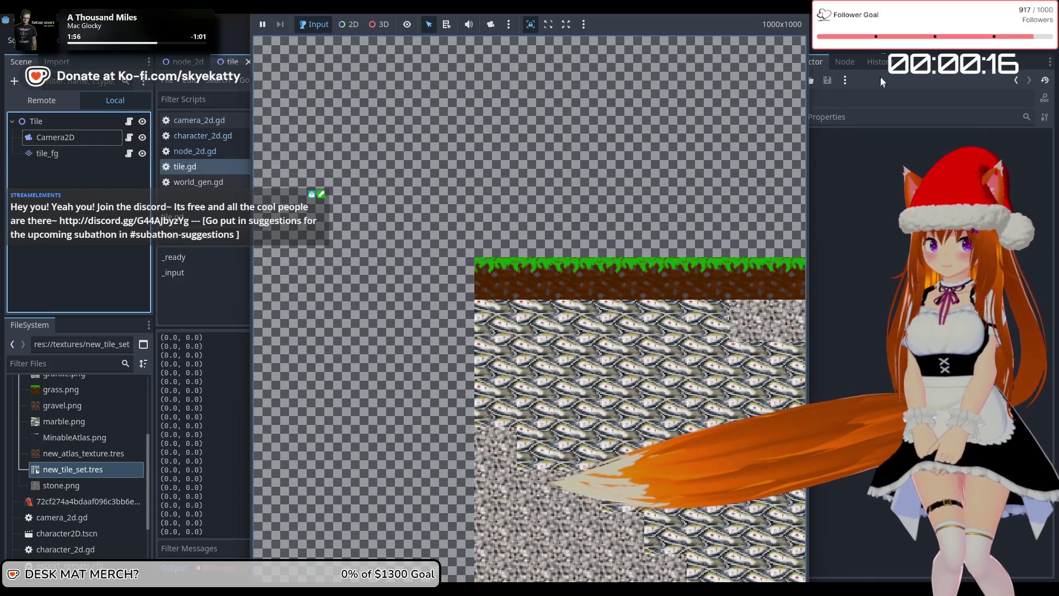
key("F8")
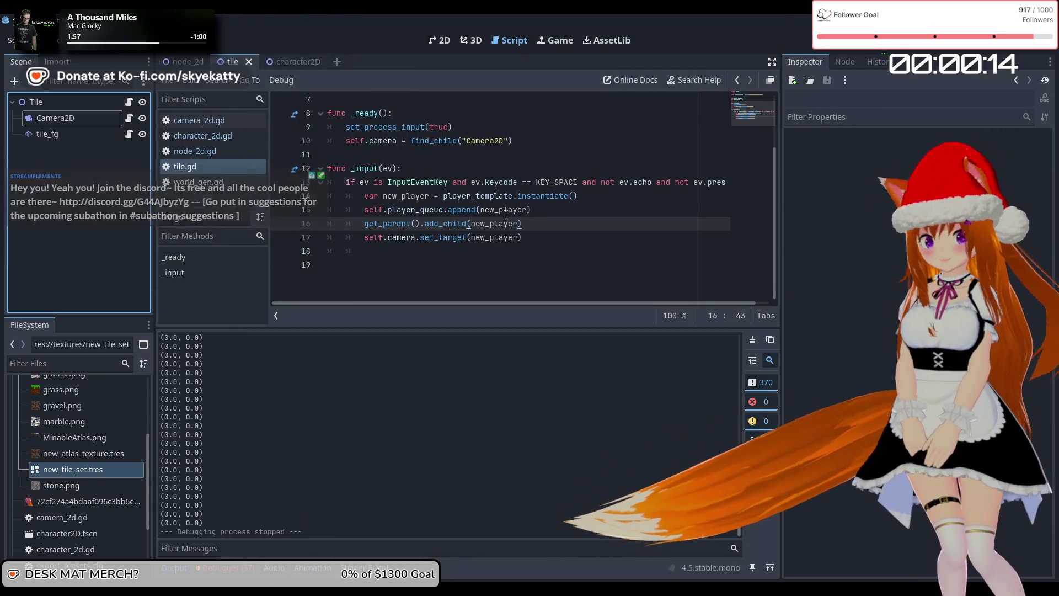
scroll(519, 224, "up", 2)
scroll(496, 218, "down", 2)
mouse_move(478, 210)
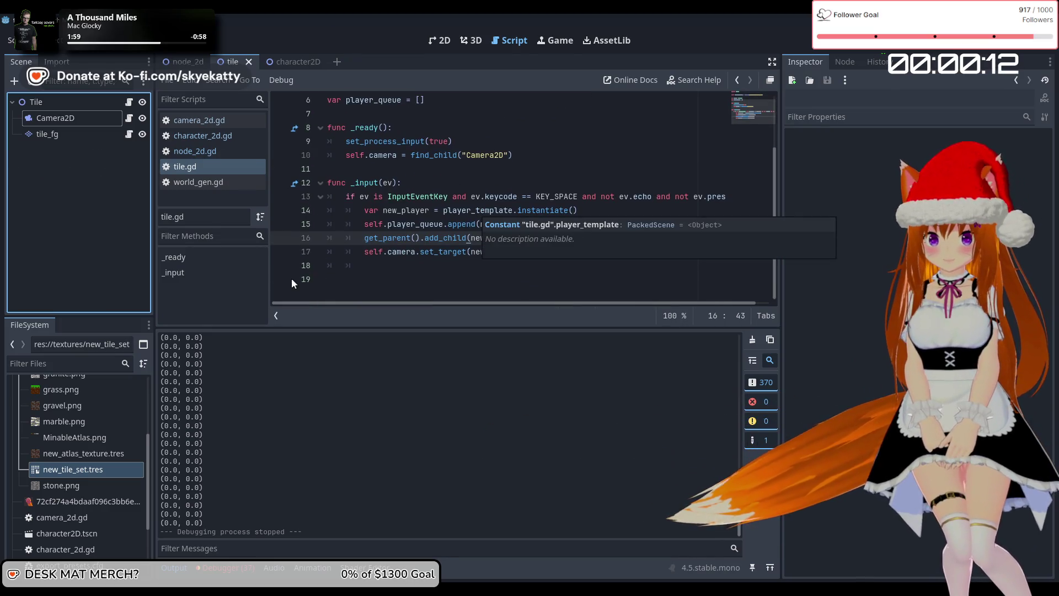
Step: Open character_2d.gd and inspect the current_pos global_position line in _physics_process
scroll(549, 217, "up", 2)
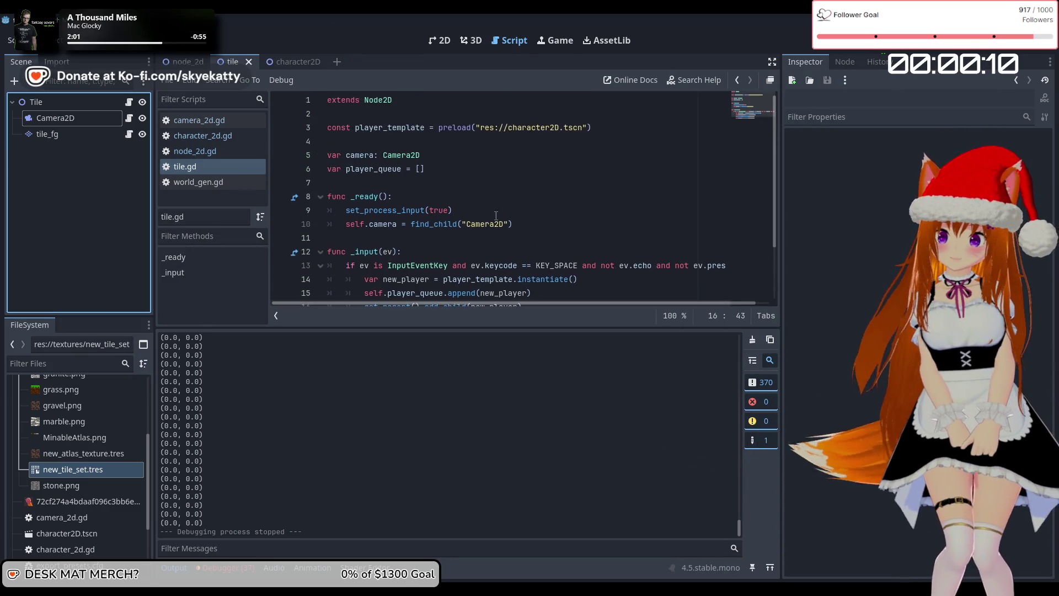
scroll(356, 171, "down", 2)
left_click(209, 137)
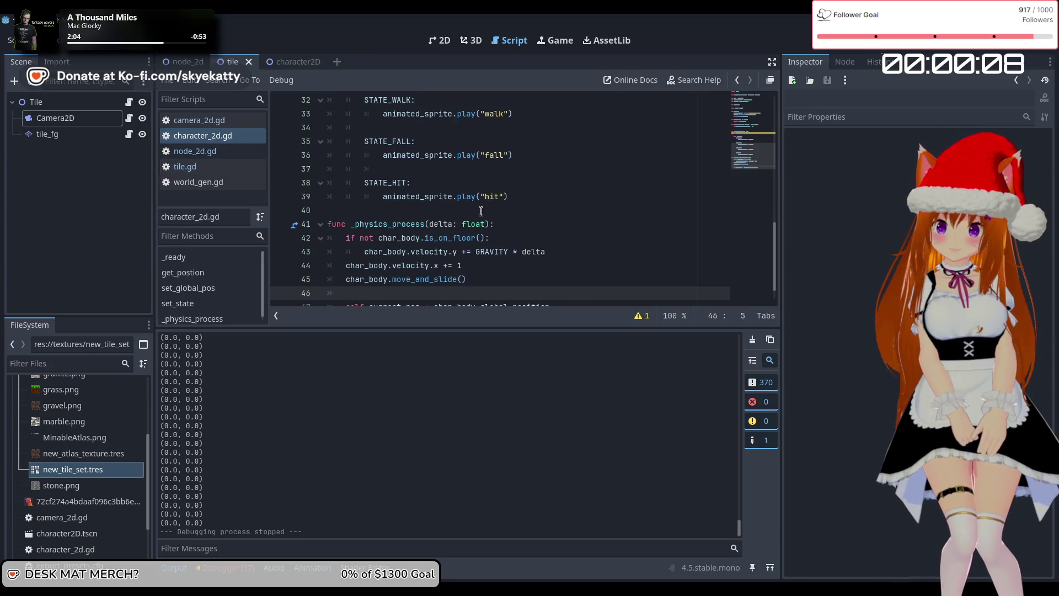
scroll(480, 209, "down", 1)
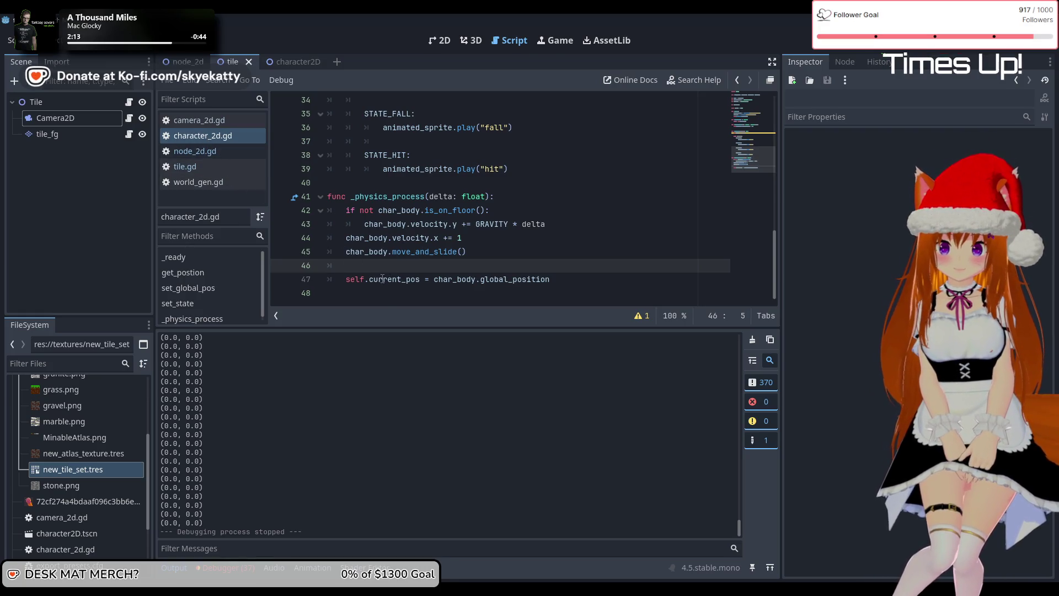
mouse_move(380, 277)
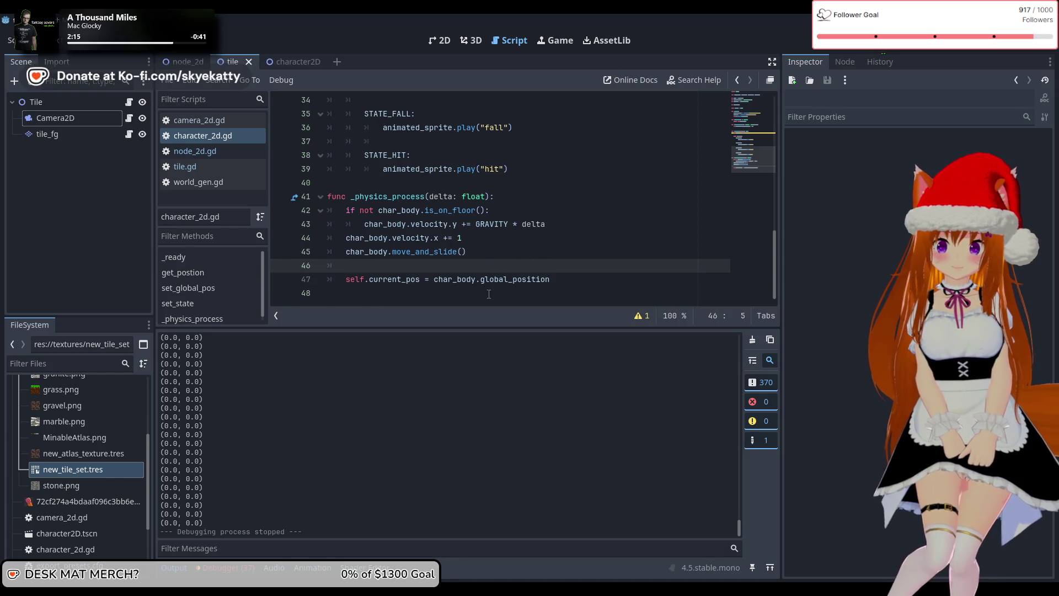
left_click(572, 282)
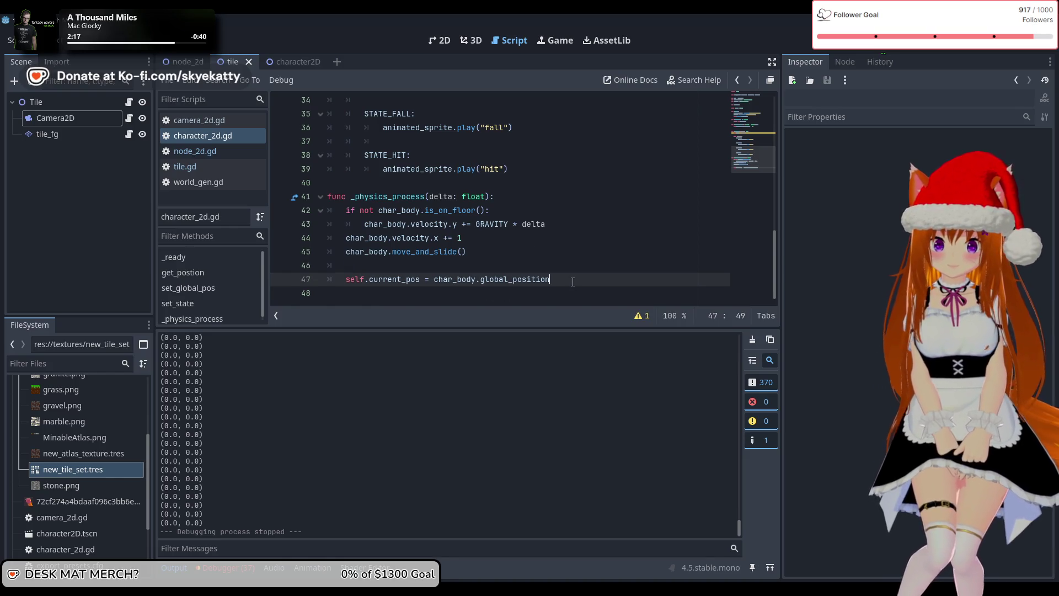
mouse_move(521, 291)
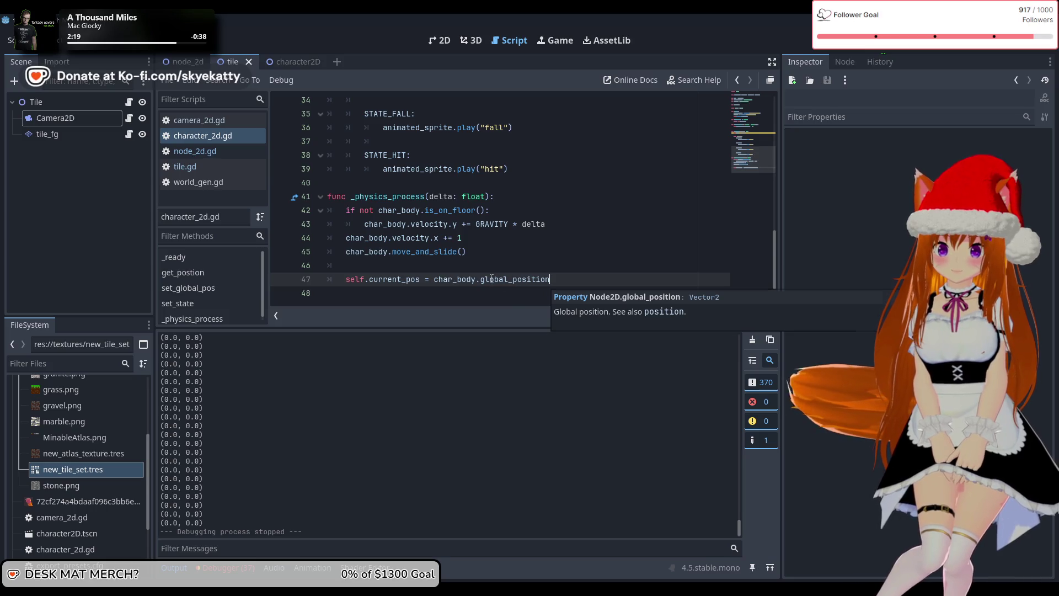
left_click(440, 280)
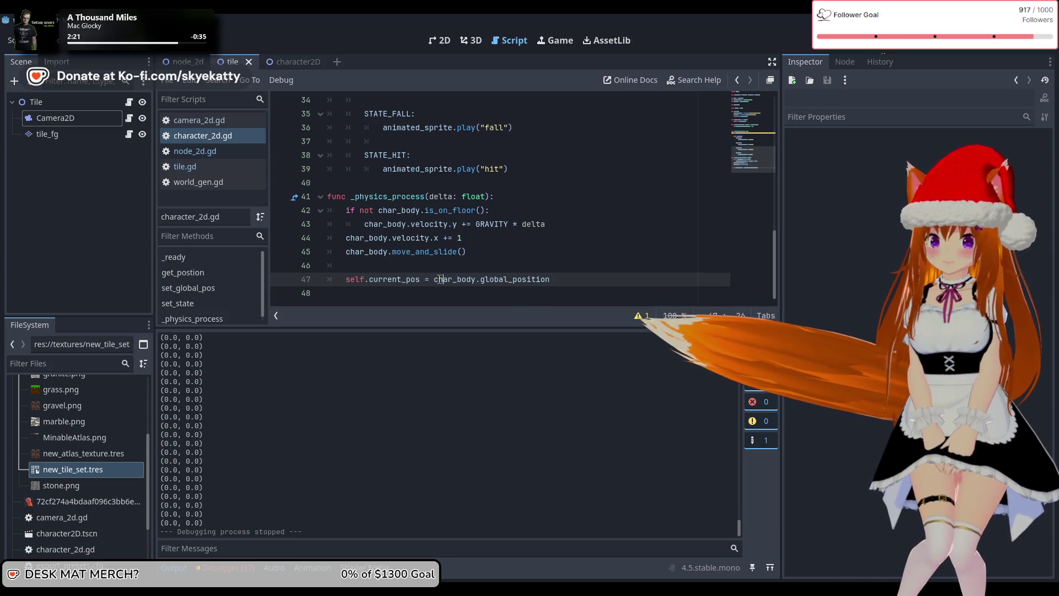
Step: Scroll back up to the variable declarations and the animated_sprite assignment line
scroll(475, 226, "up", 2)
scroll(477, 223, "down", 2)
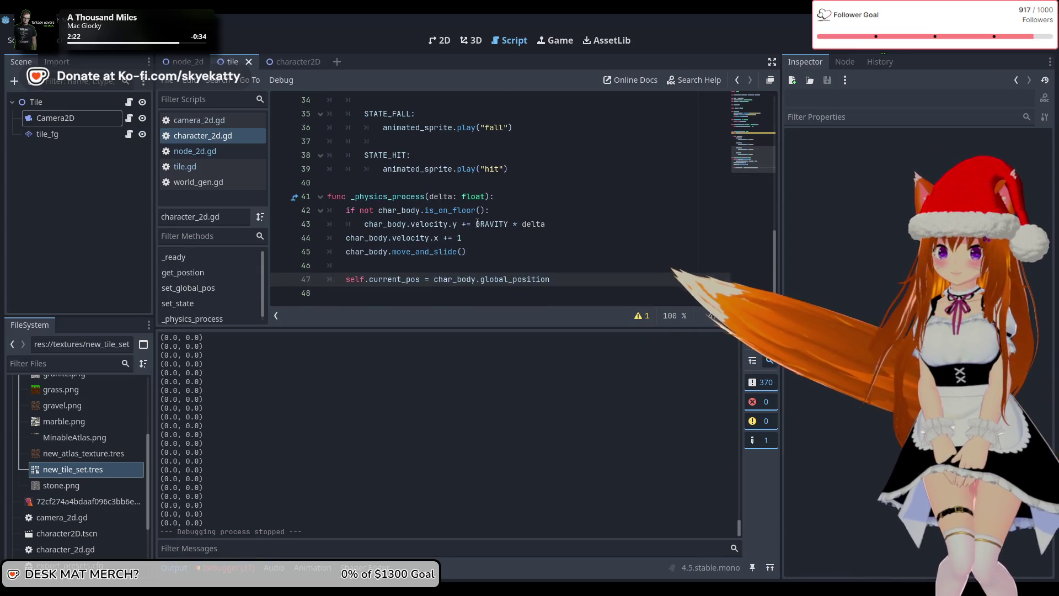
scroll(477, 223, "up", 10)
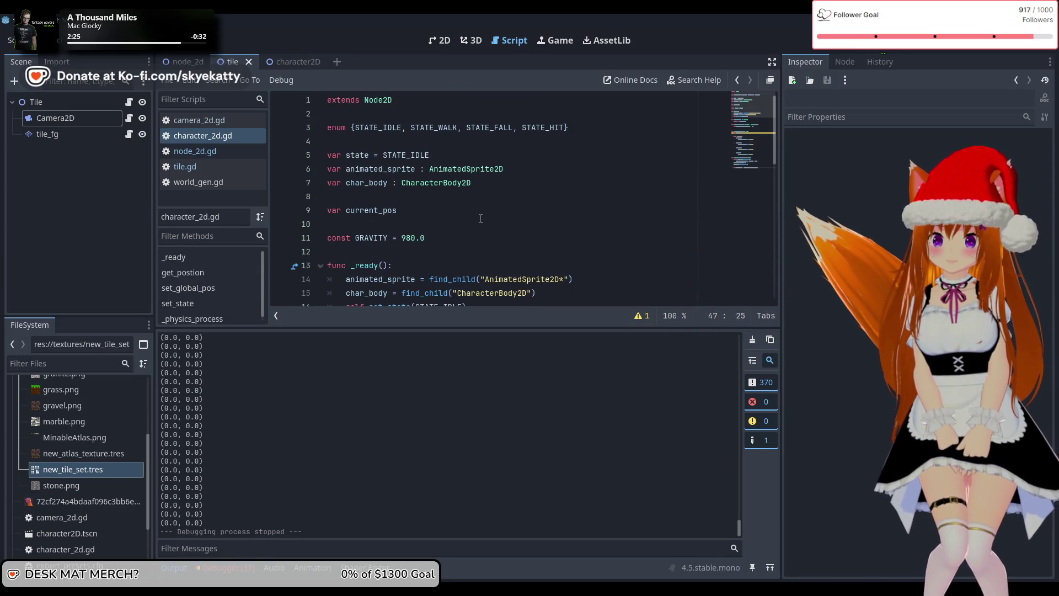
scroll(480, 218, "down", 3)
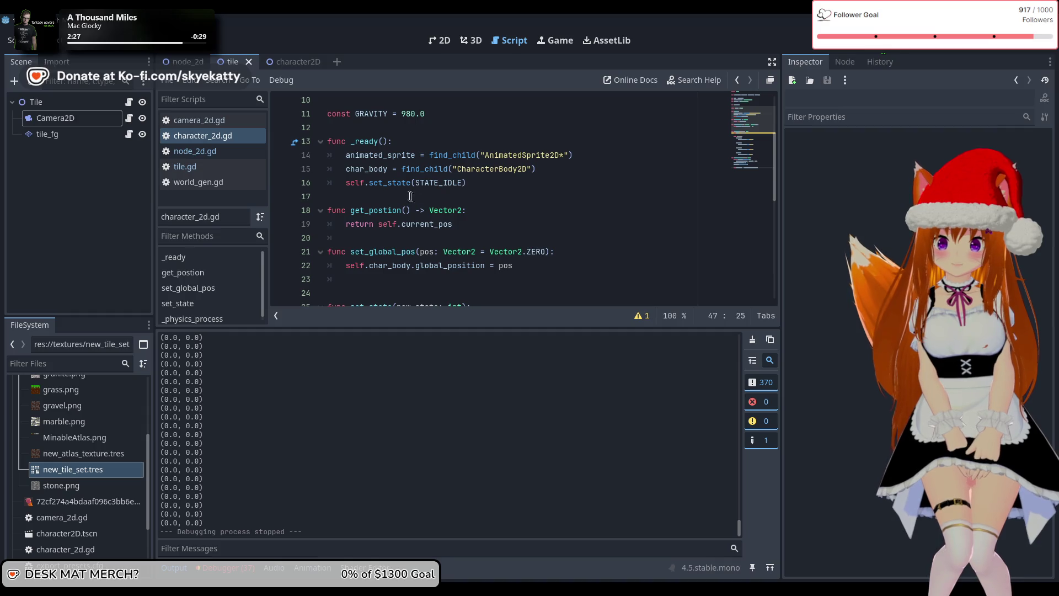
scroll(366, 186, "up", 2)
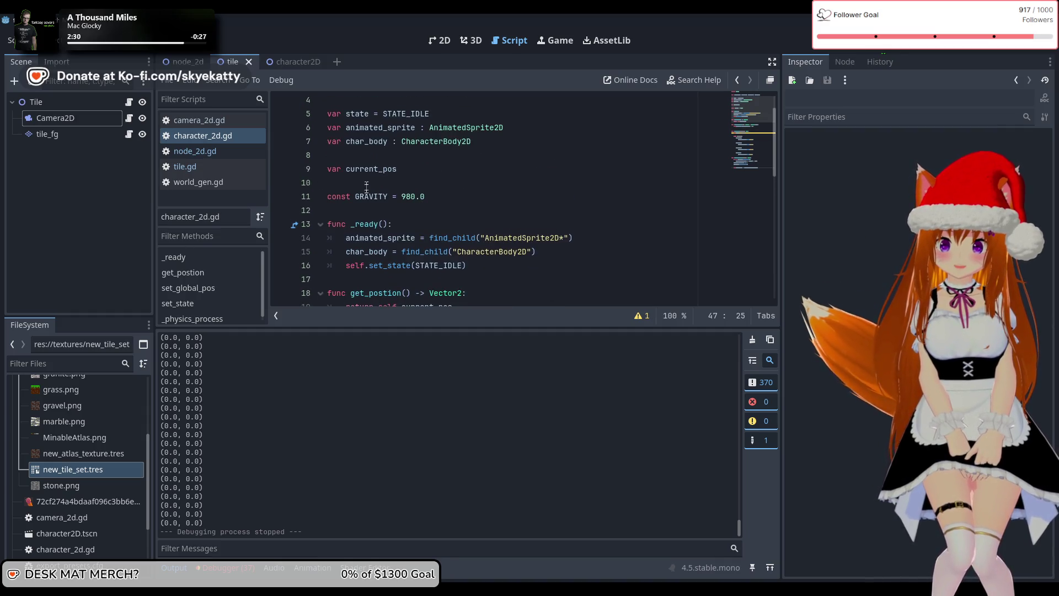
left_click(347, 239)
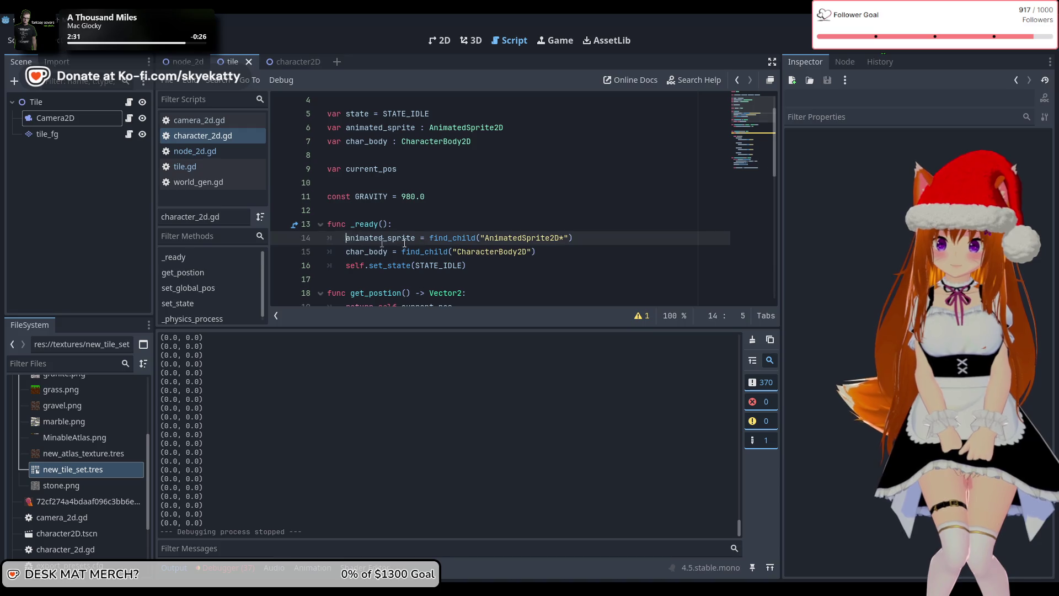
Step: Prefix the animated_sprite assignment with self
mouse_move(520, 255)
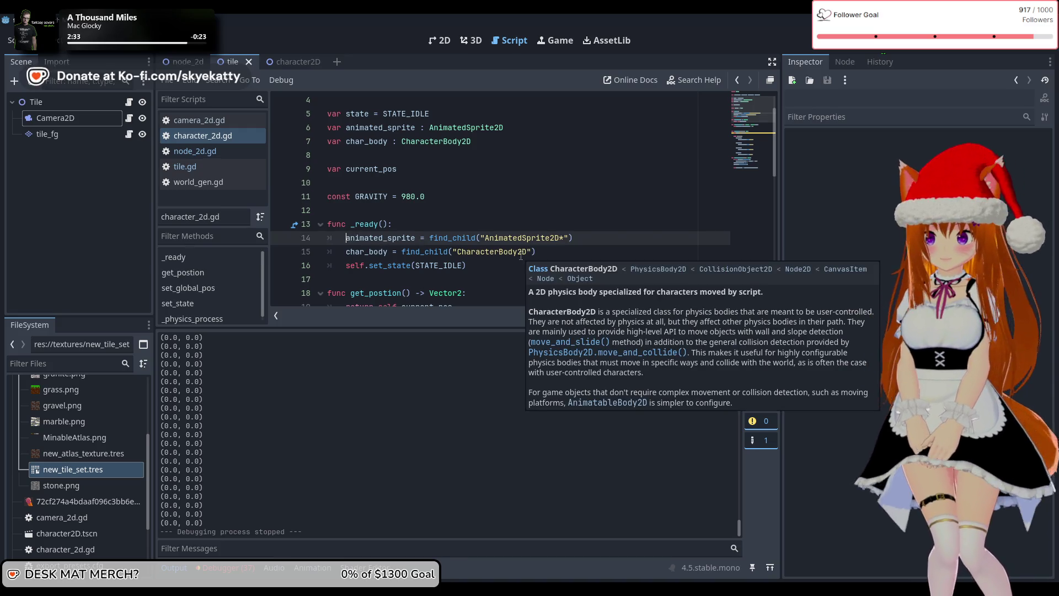
type("self.")
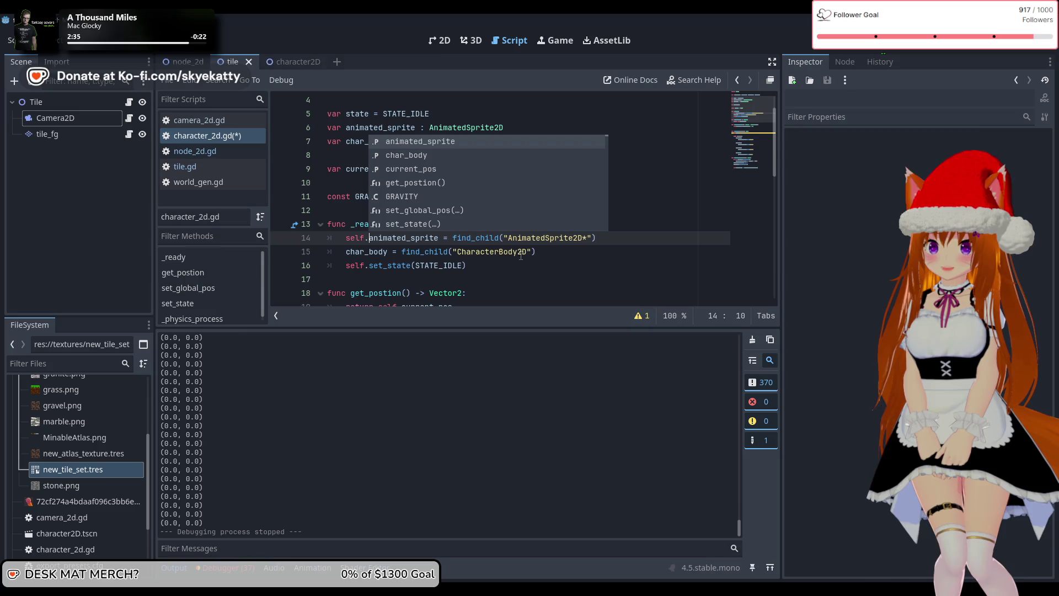
left_click(353, 257)
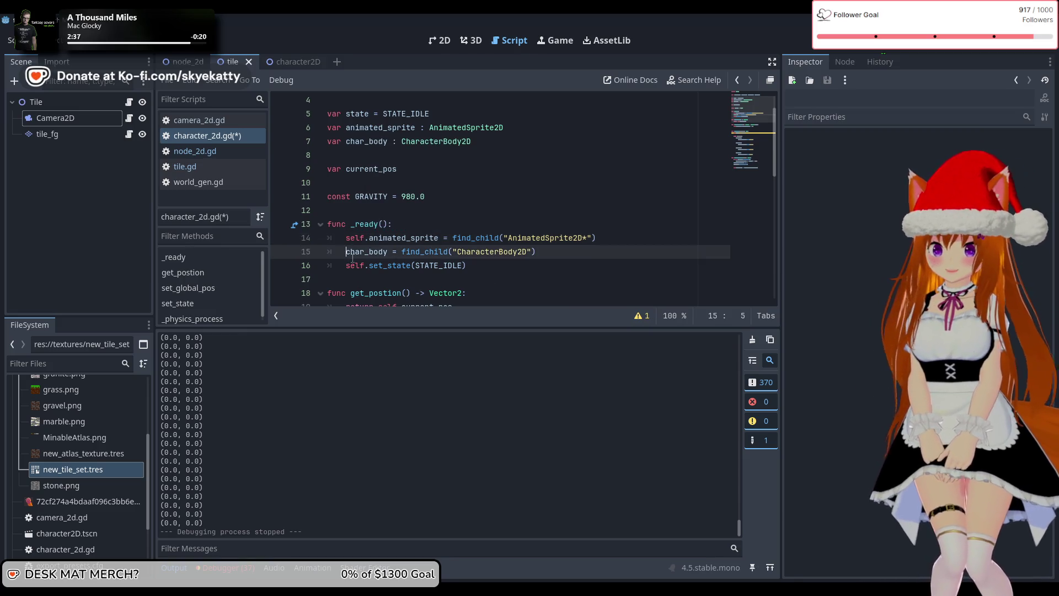
type("self.")
left_click(350, 238)
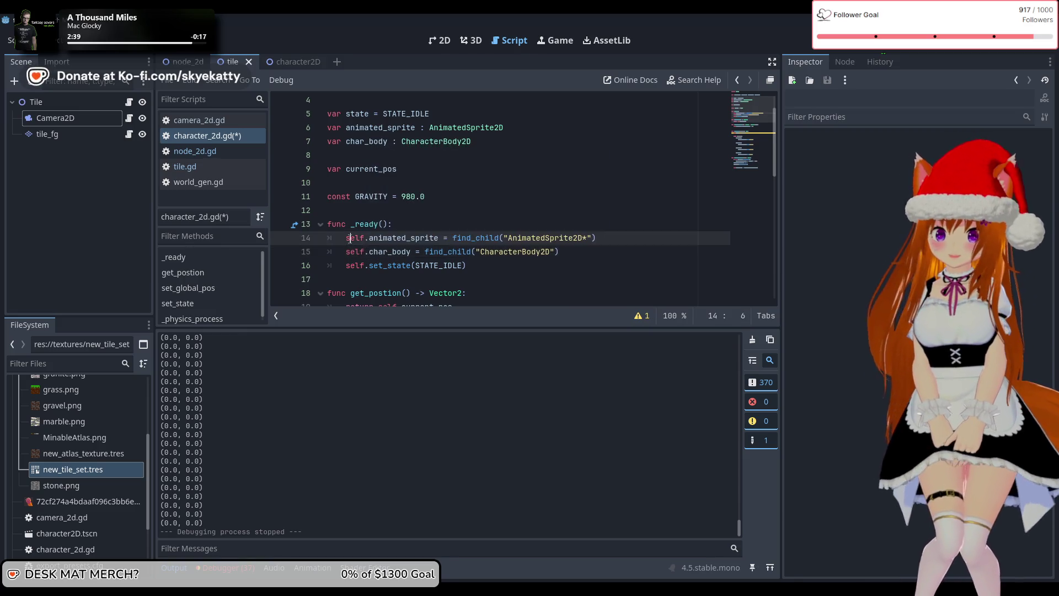
scroll(350, 238, "down", 2)
scroll(350, 238, "down", 1)
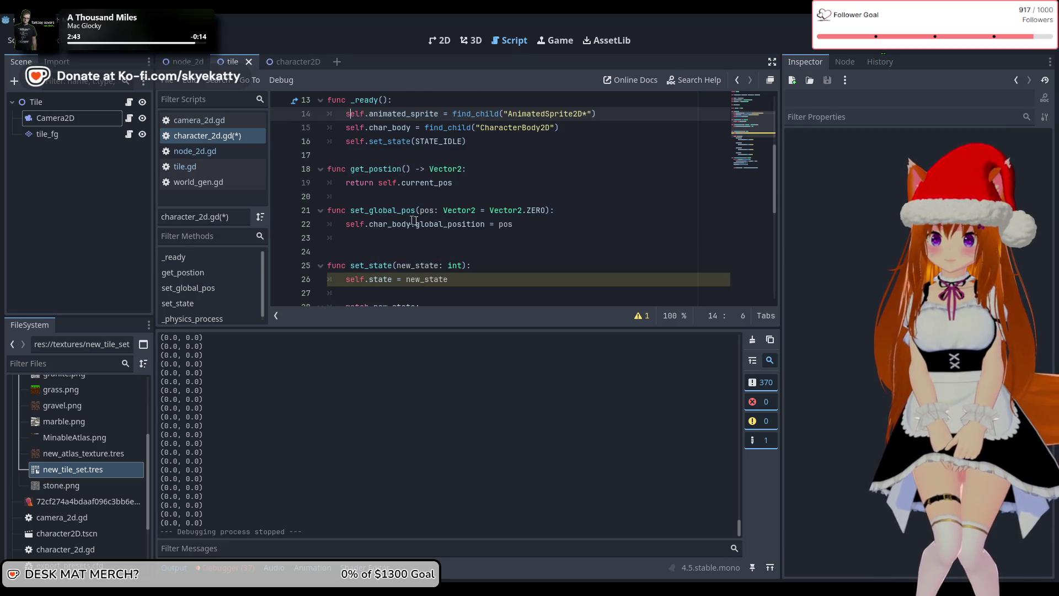
scroll(410, 219, "down", 2)
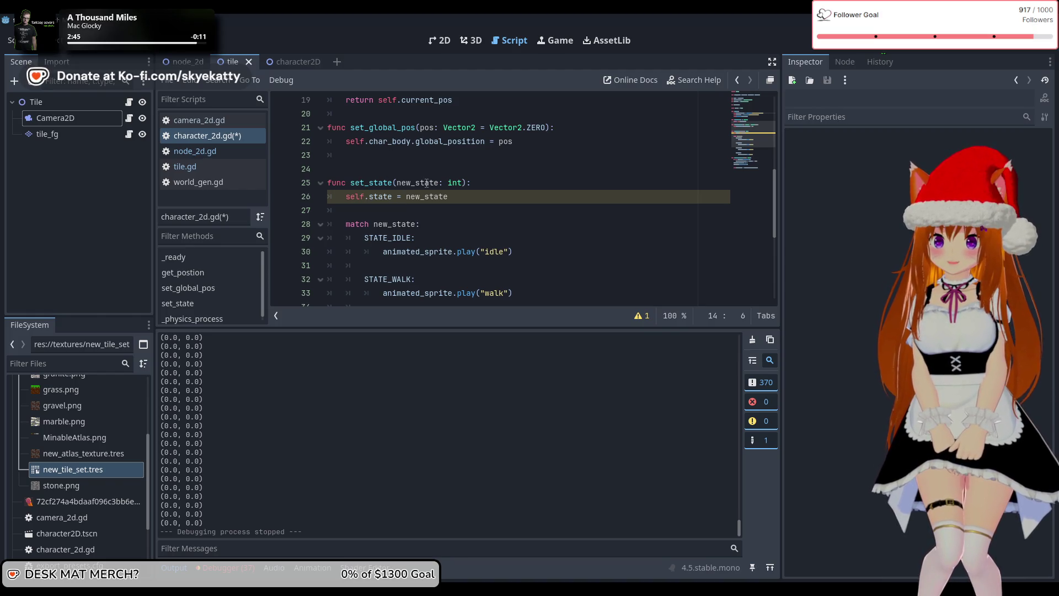
scroll(427, 184, "down", 5)
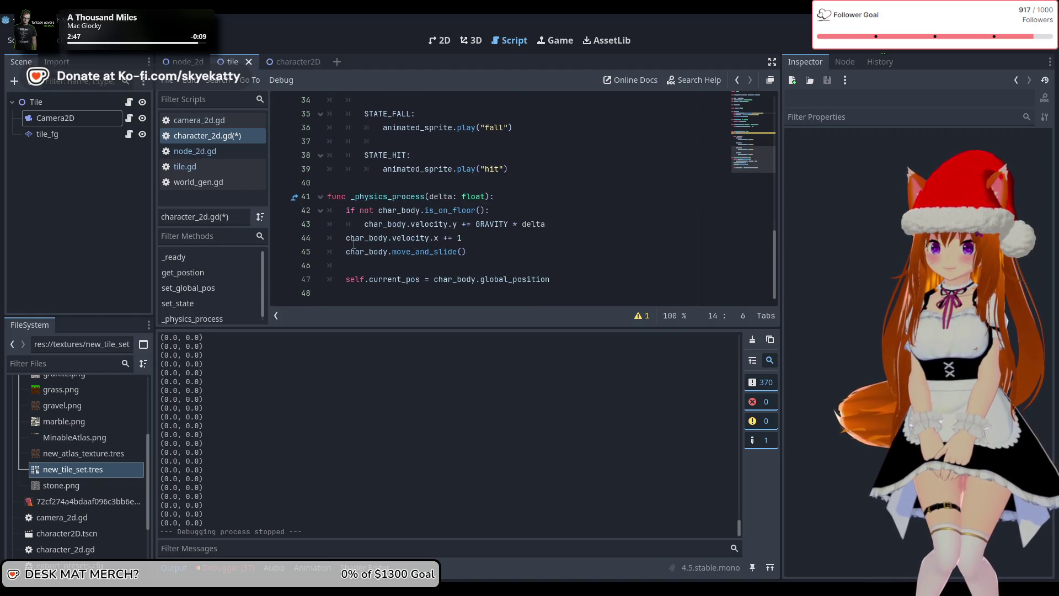
Step: Add self. before char_body on lines 42–45, including the is_on_floor check
left_click(347, 238)
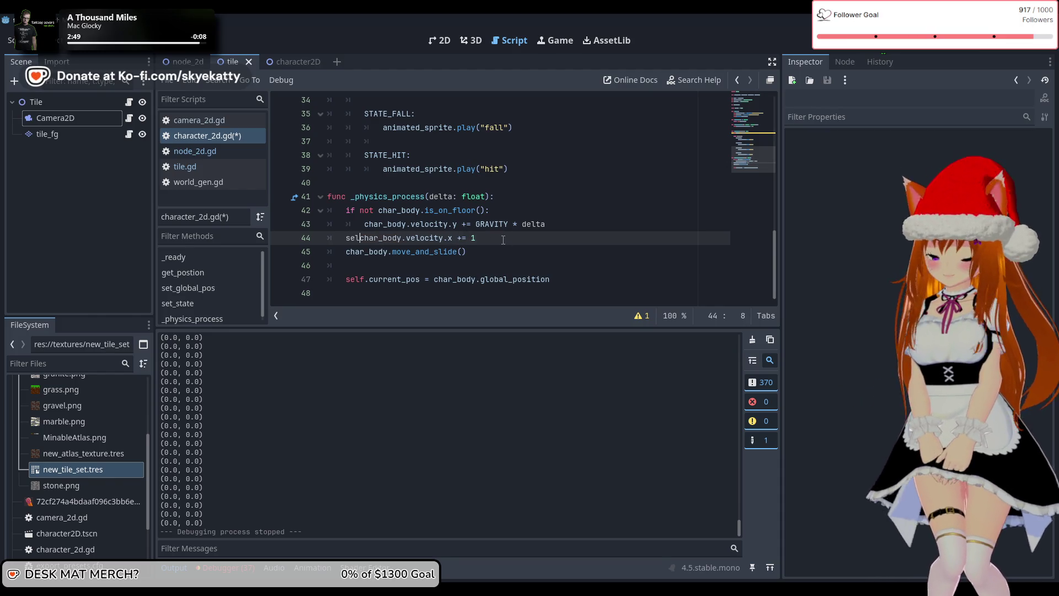
type("f.")
left_click(347, 252)
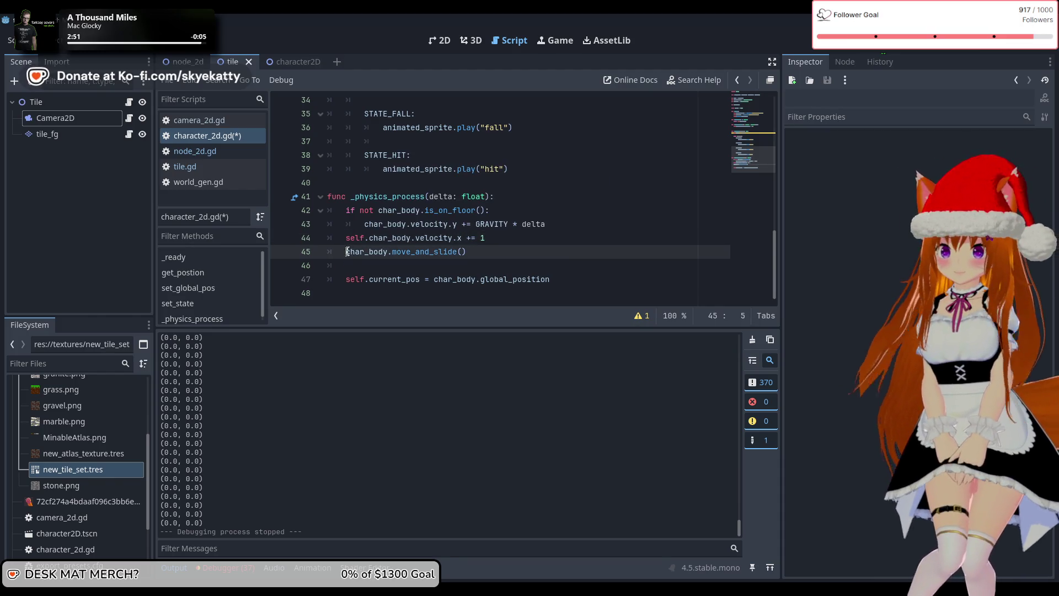
left_click(385, 260)
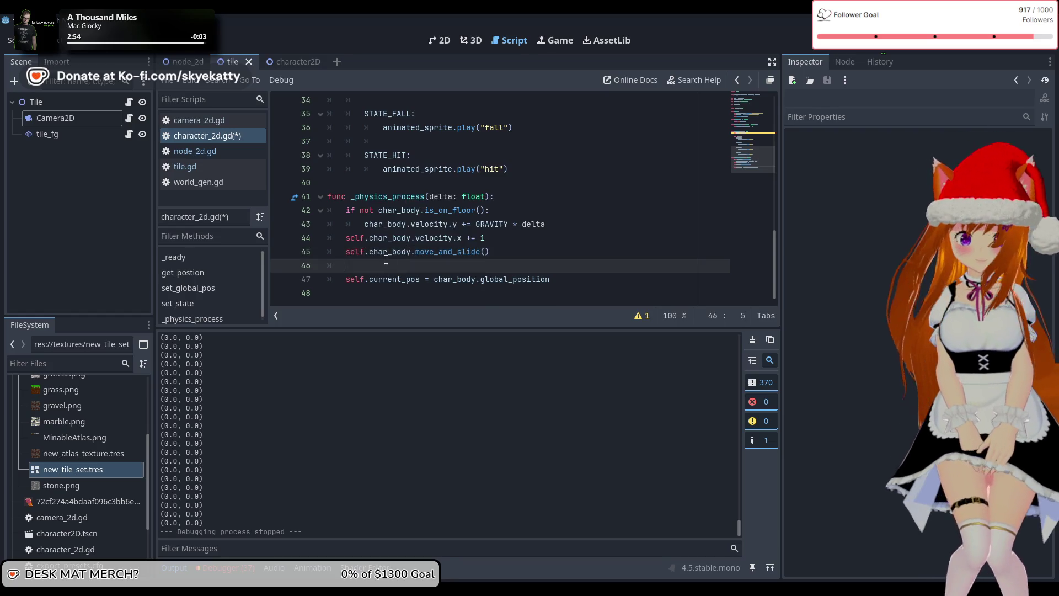
left_click(364, 223)
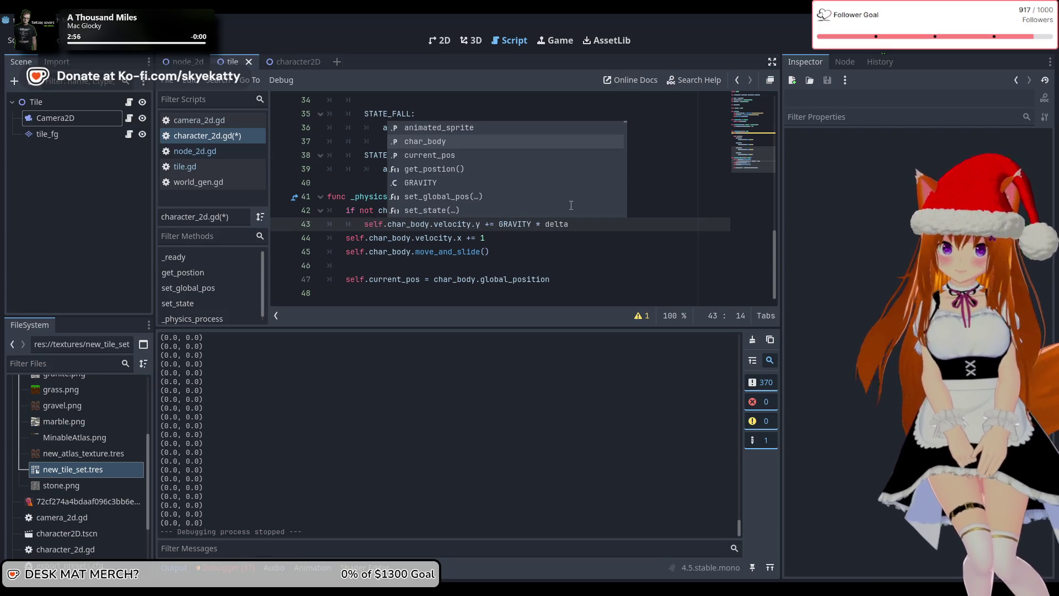
key("Escape")
left_click(380, 211)
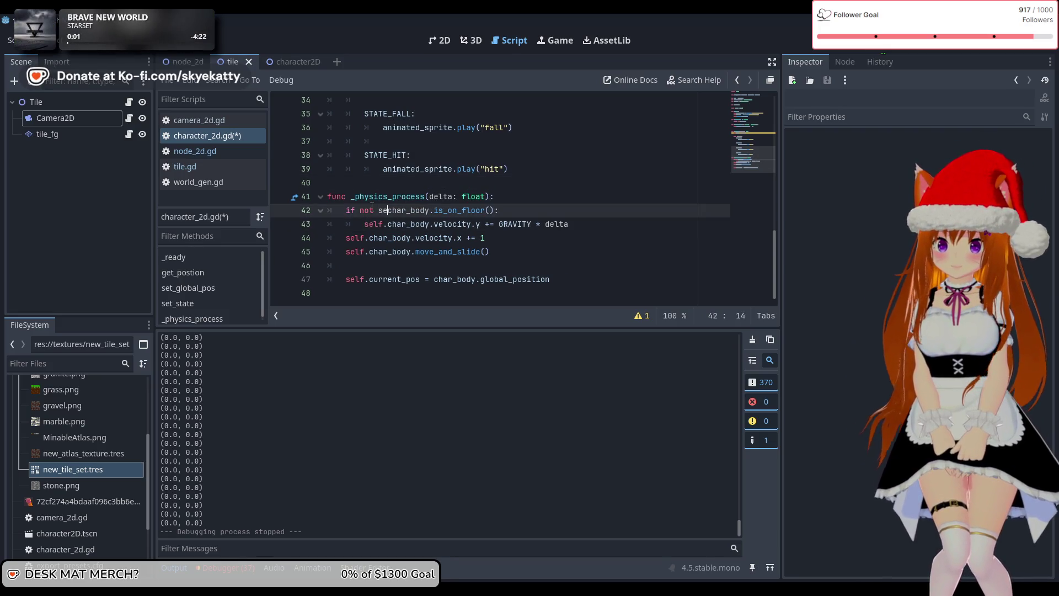
key("Escape")
Step: Prefix char_body in the line 47 current_pos assignment with self., then save and run
left_click(392, 279)
key("End")
left_click(435, 280)
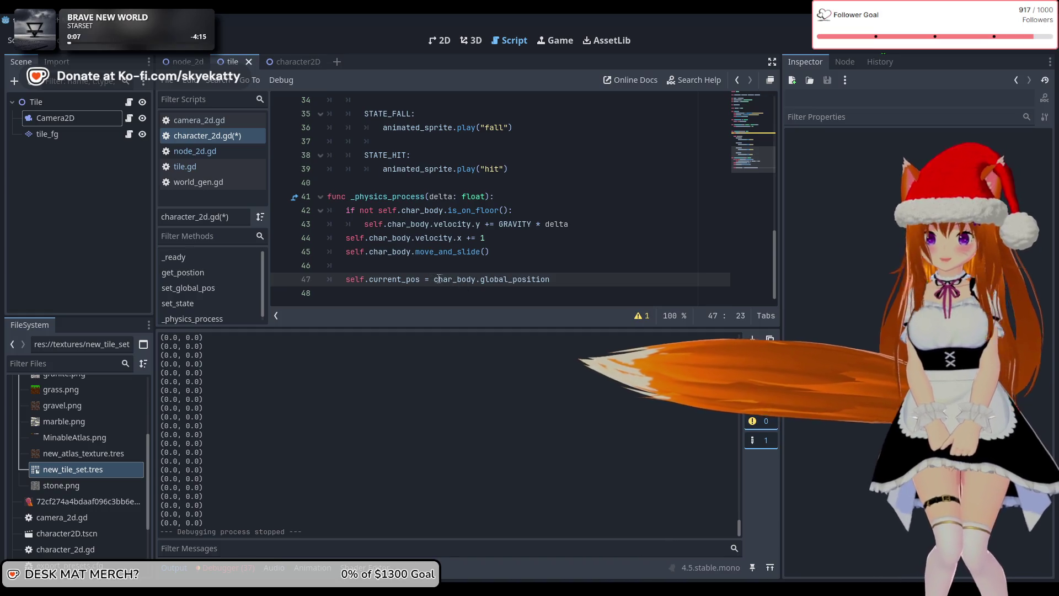
type("self.")
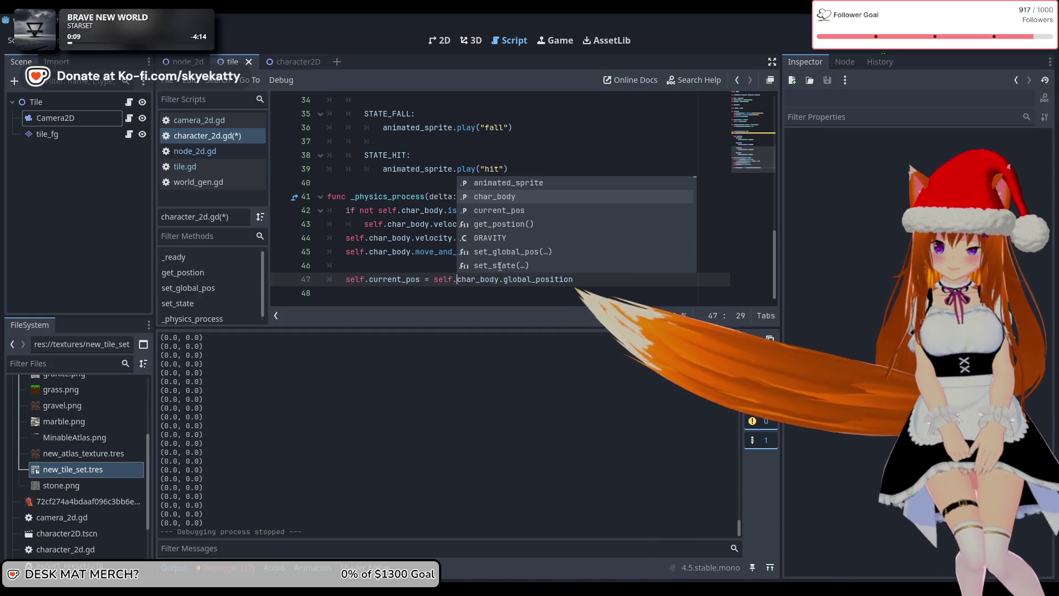
left_click(379, 214)
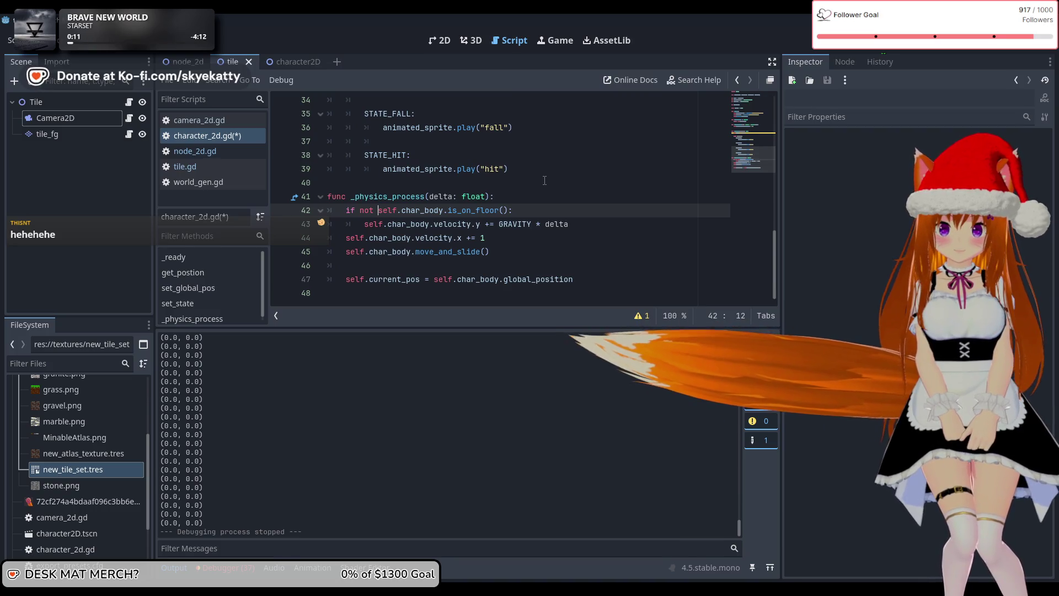
left_click(868, 41)
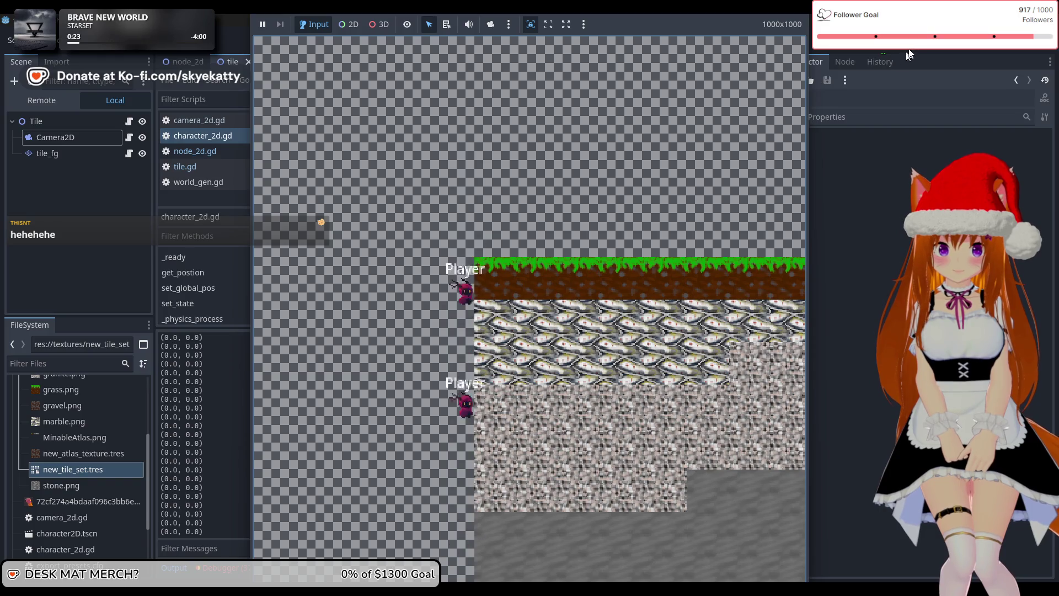
Step: Stop the game and check the Camera2D node's Zoom in the Inspector
key("F8")
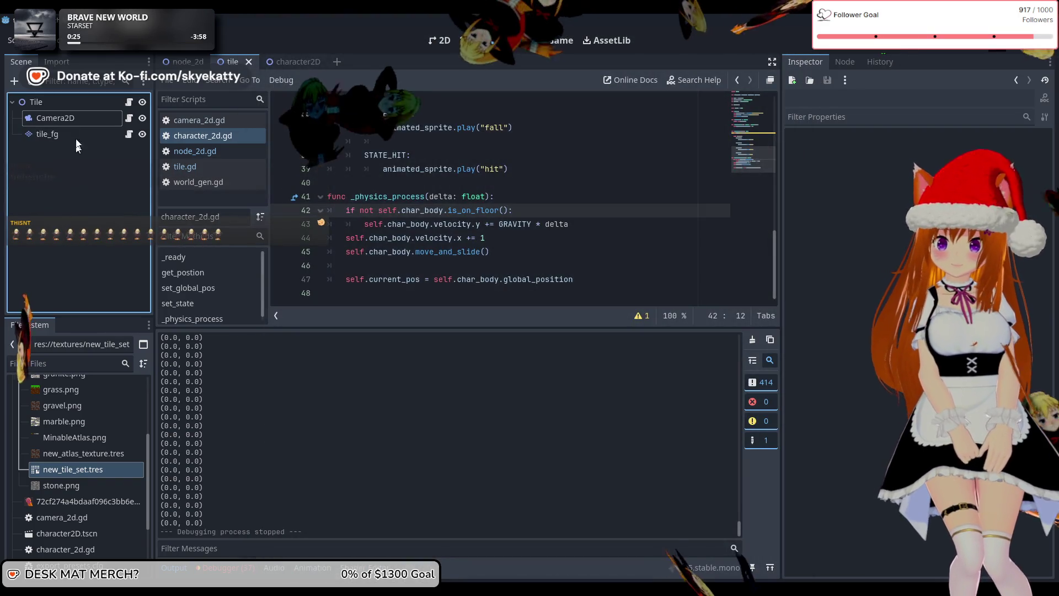
left_click(87, 115)
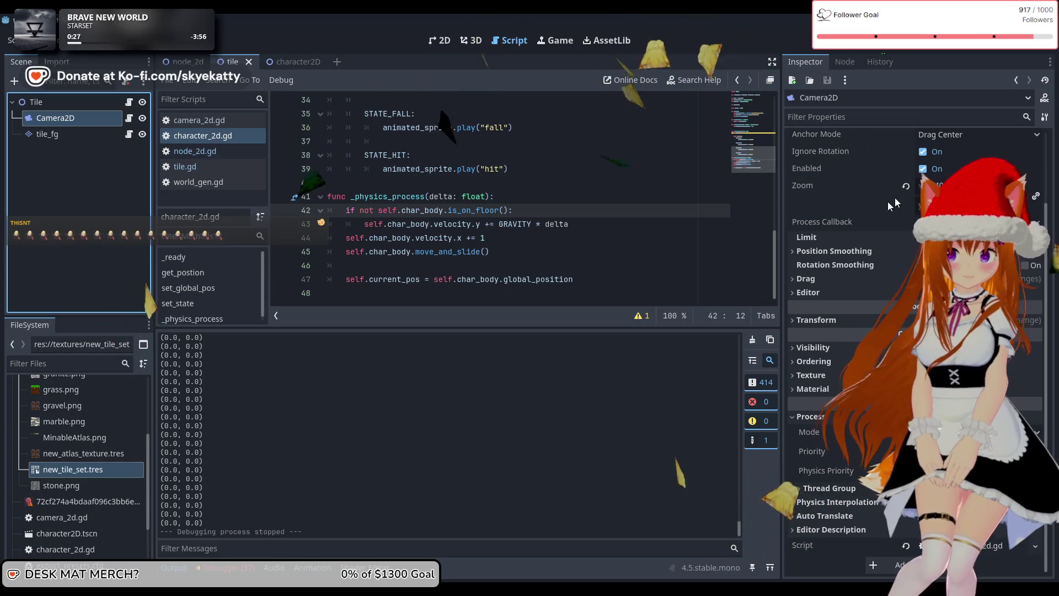
mouse_move(885, 197)
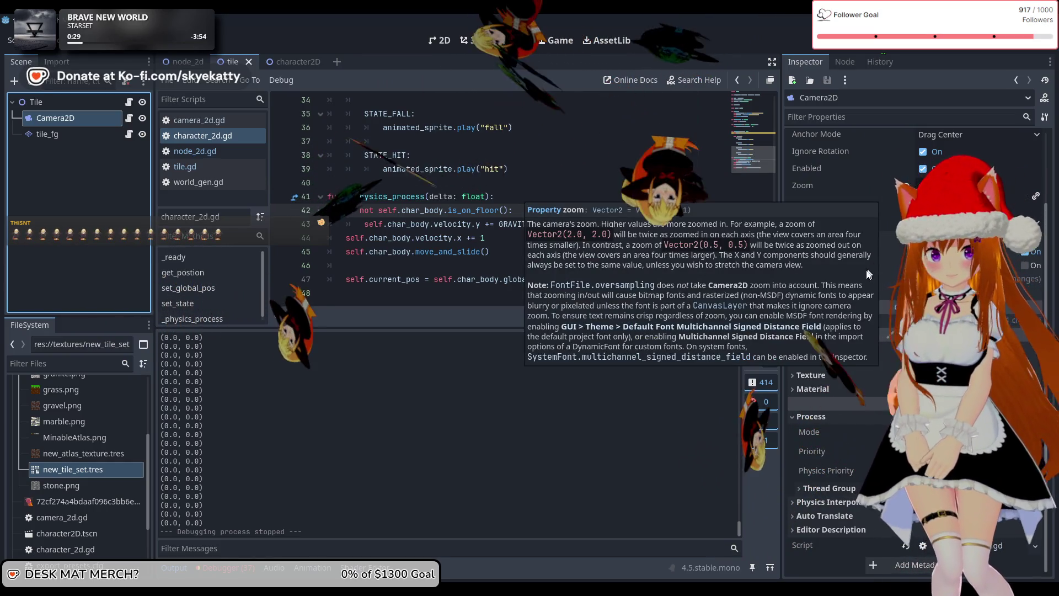
Step: Run the project again to see the spawned Player at the terrain's edge, then stop it
key("F5")
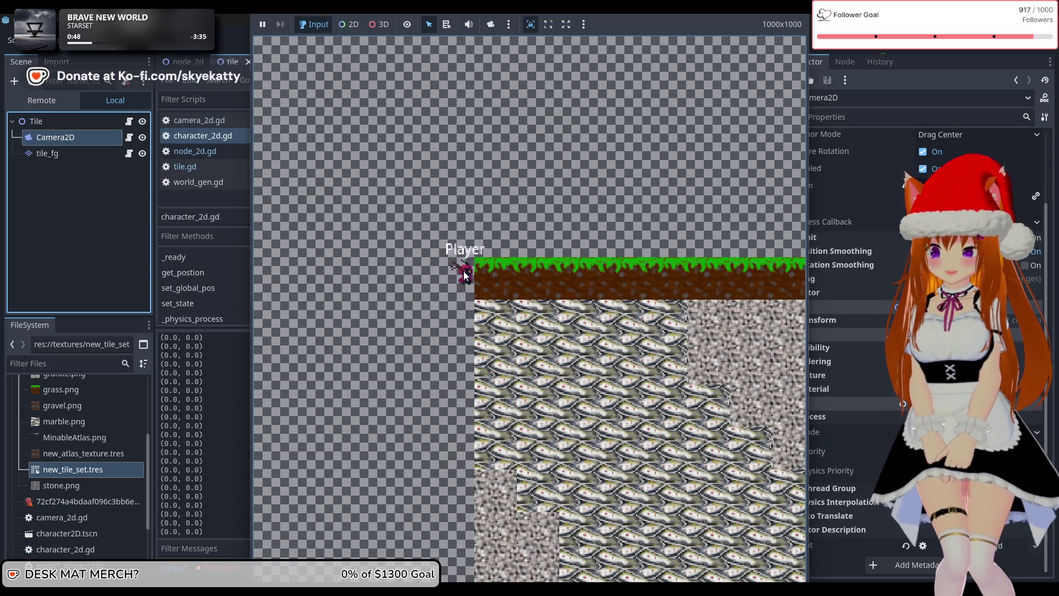
key("F8")
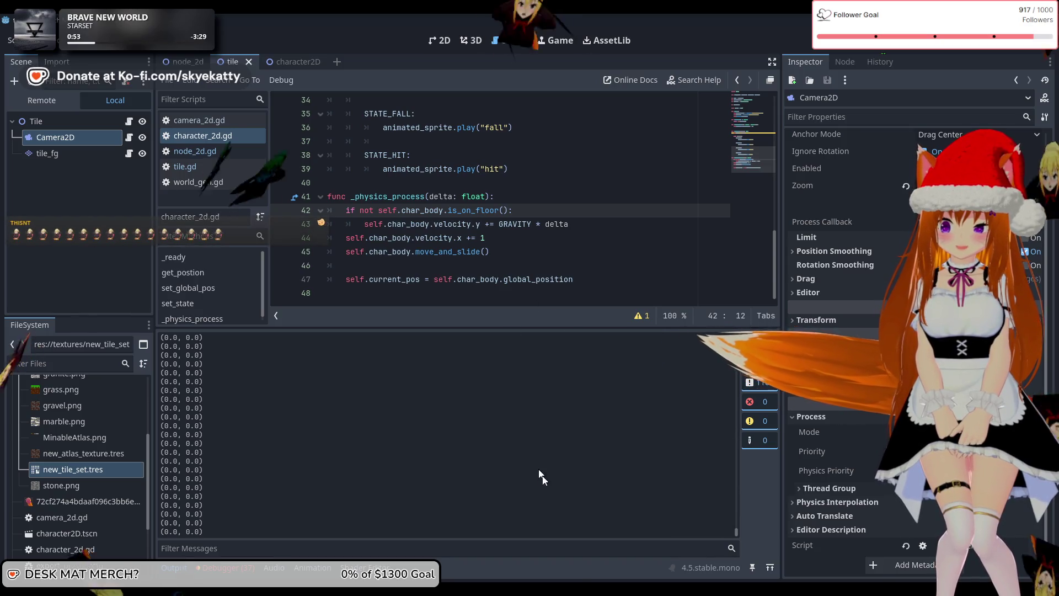
mouse_move(590, 547)
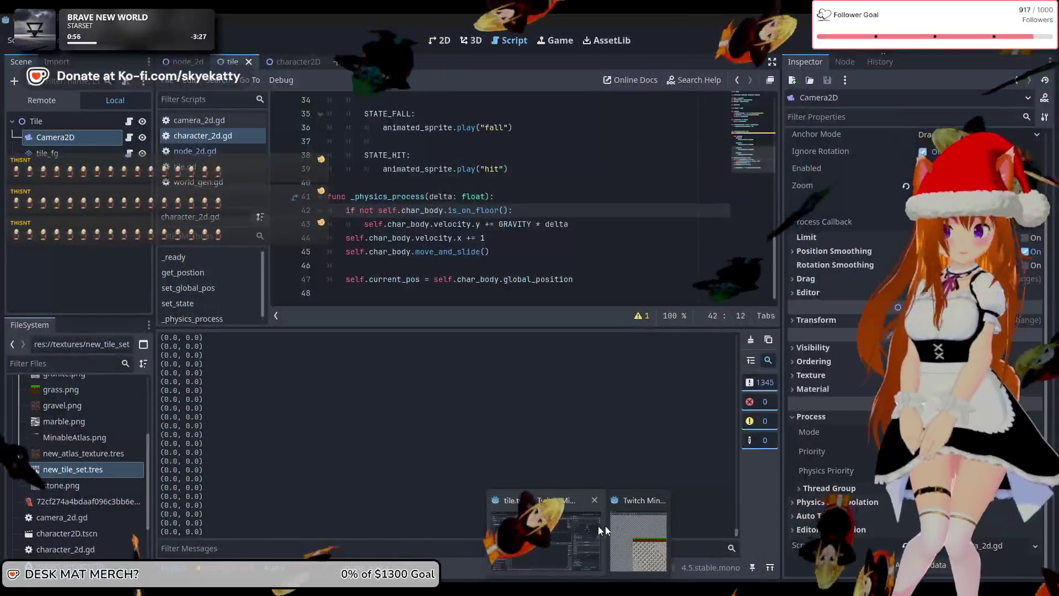
left_click(639, 538)
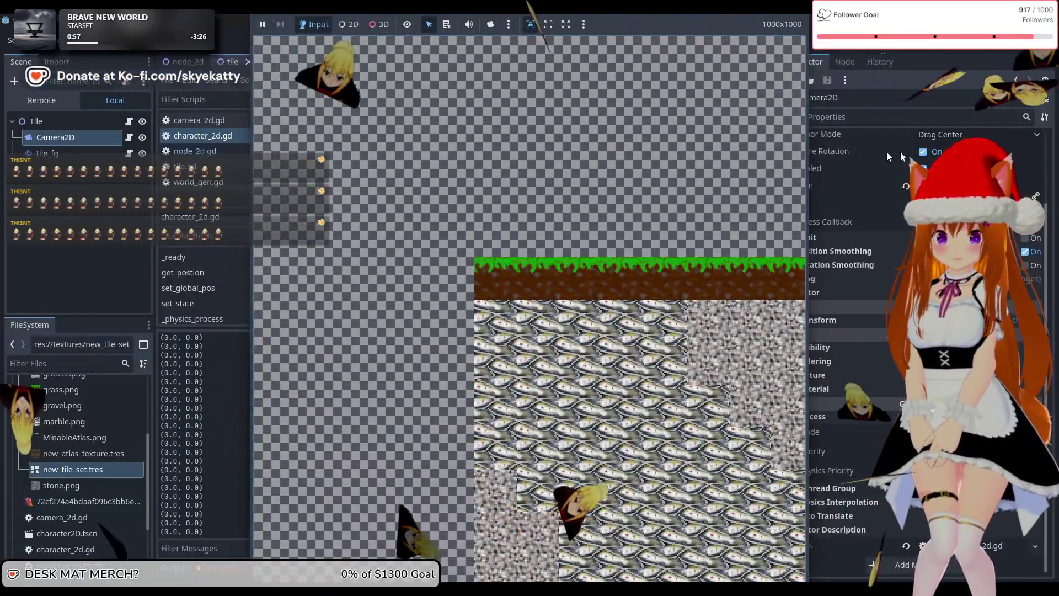
left_click(929, 50)
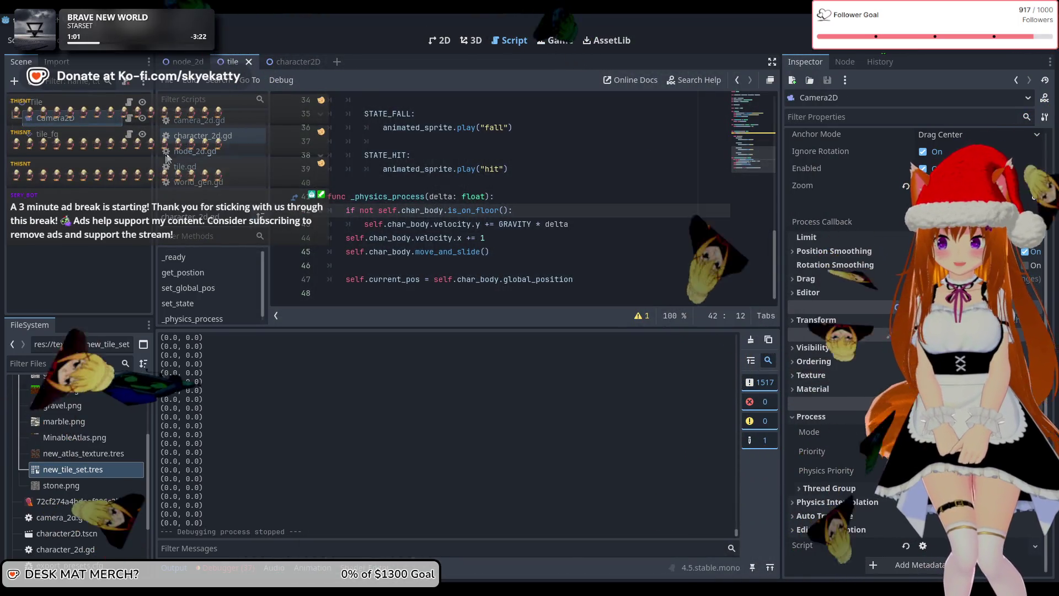
left_click(198, 120)
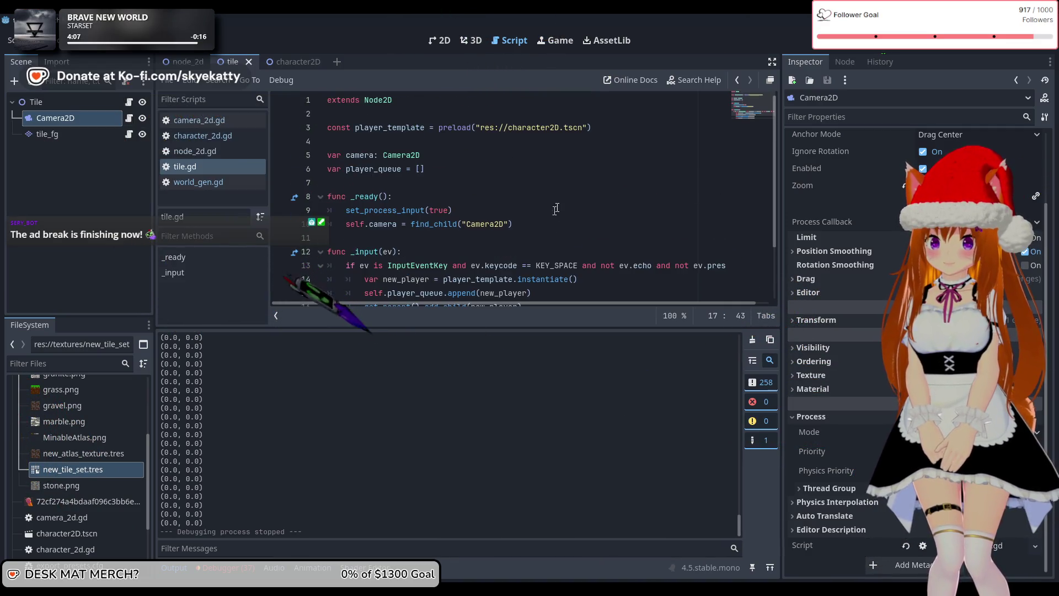
Step: Highlight every new_player occurrence in tile.gd's _input on lines 14–17
scroll(468, 173, "down", 2)
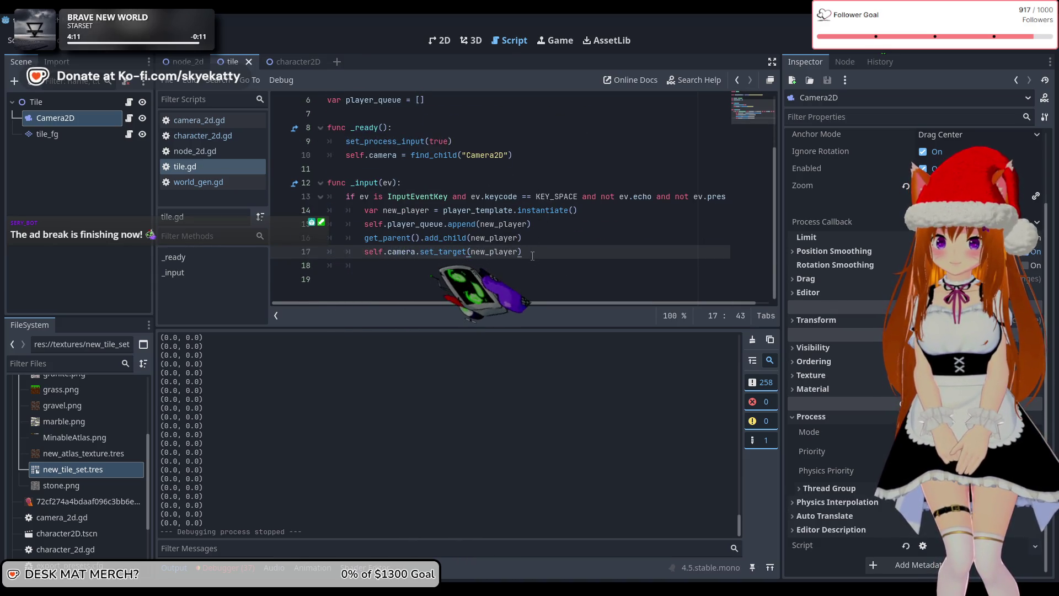
double_click(452, 252)
left_click(478, 252)
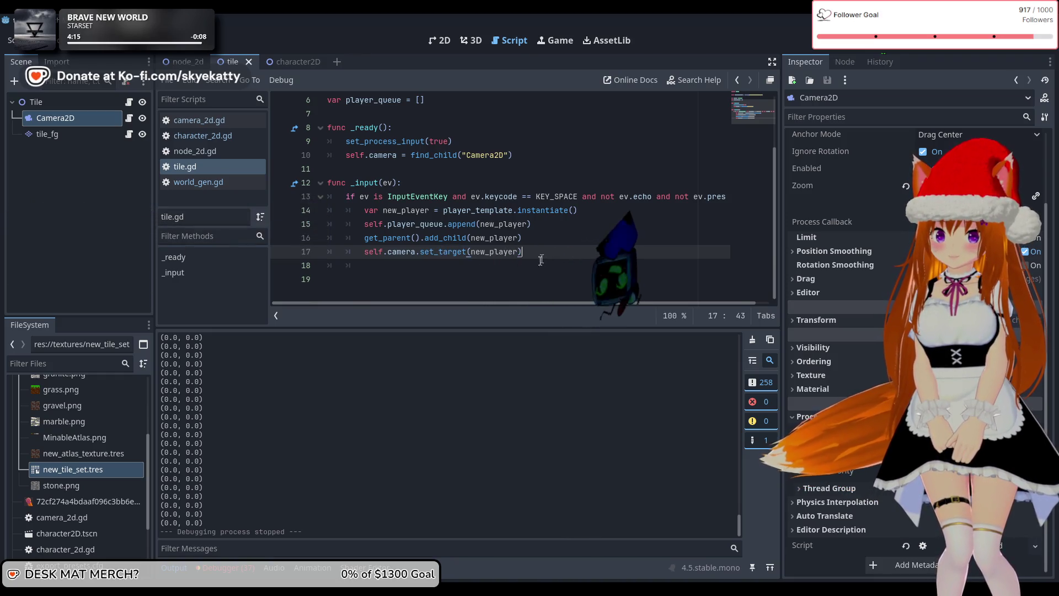
double_click(478, 253)
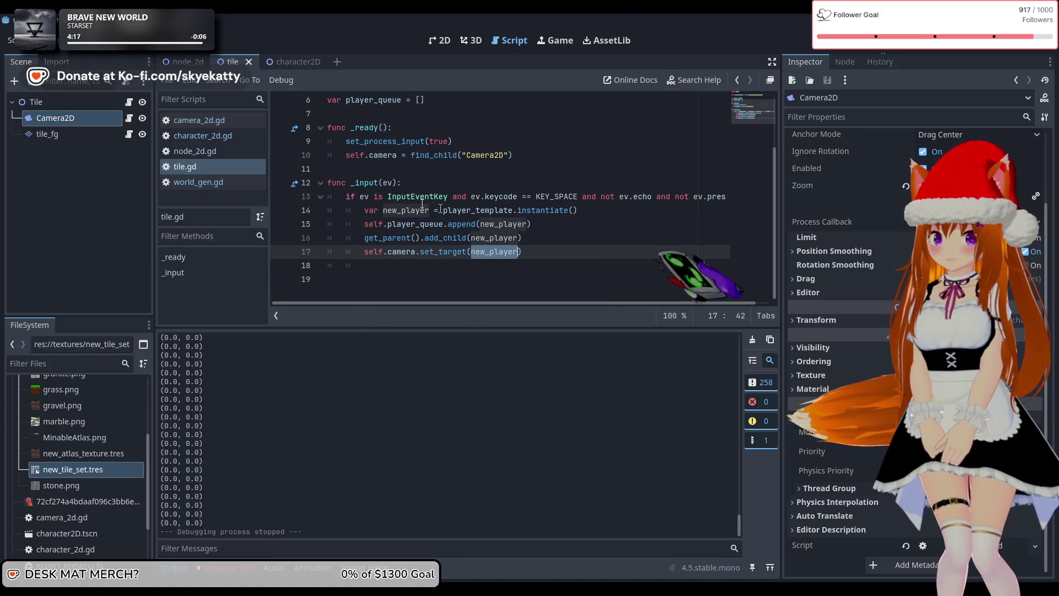
left_click(416, 211)
double_click(416, 210)
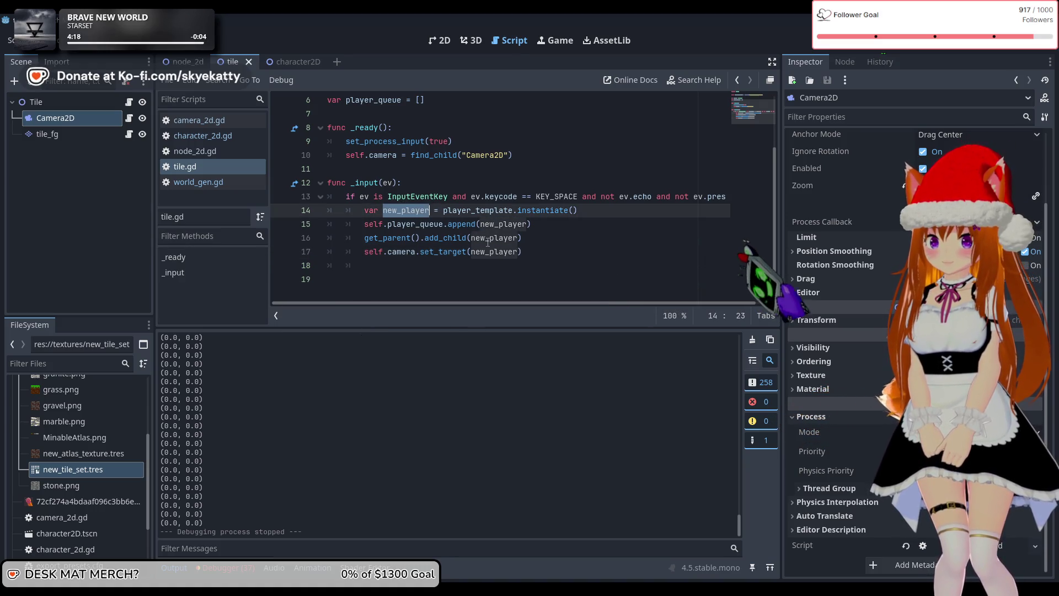
left_click(528, 224)
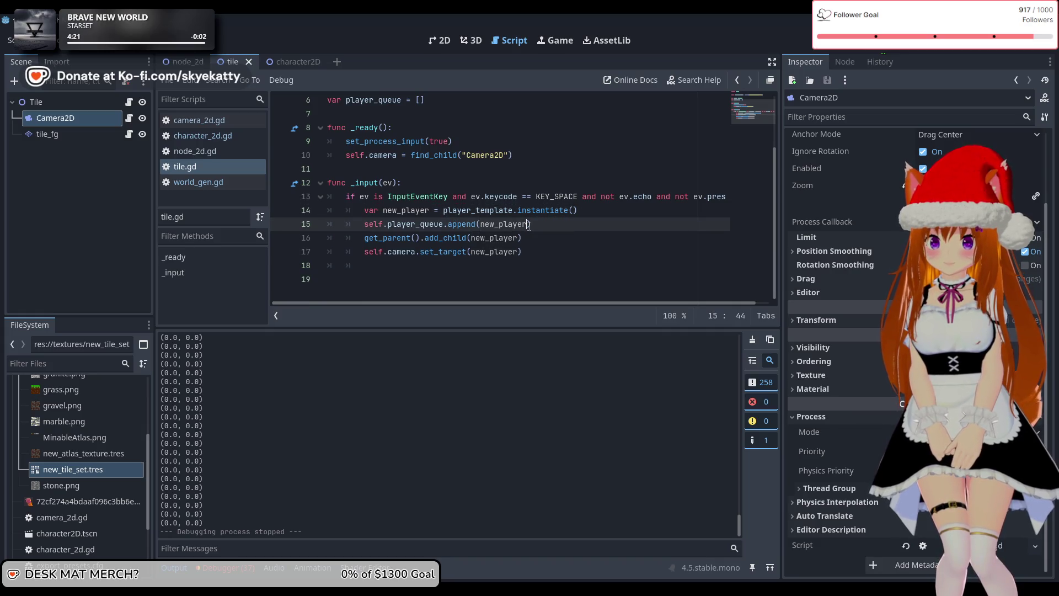
double_click(517, 225)
Step: Select the new_player declaration on line 14
scroll(611, 234, "up", 1)
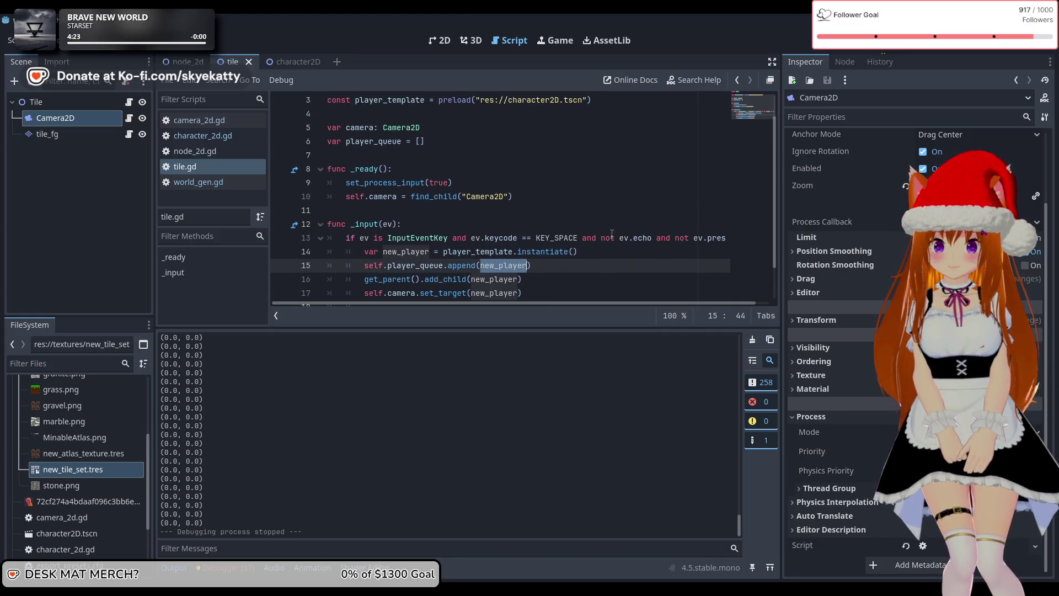
scroll(611, 234, "down", 1)
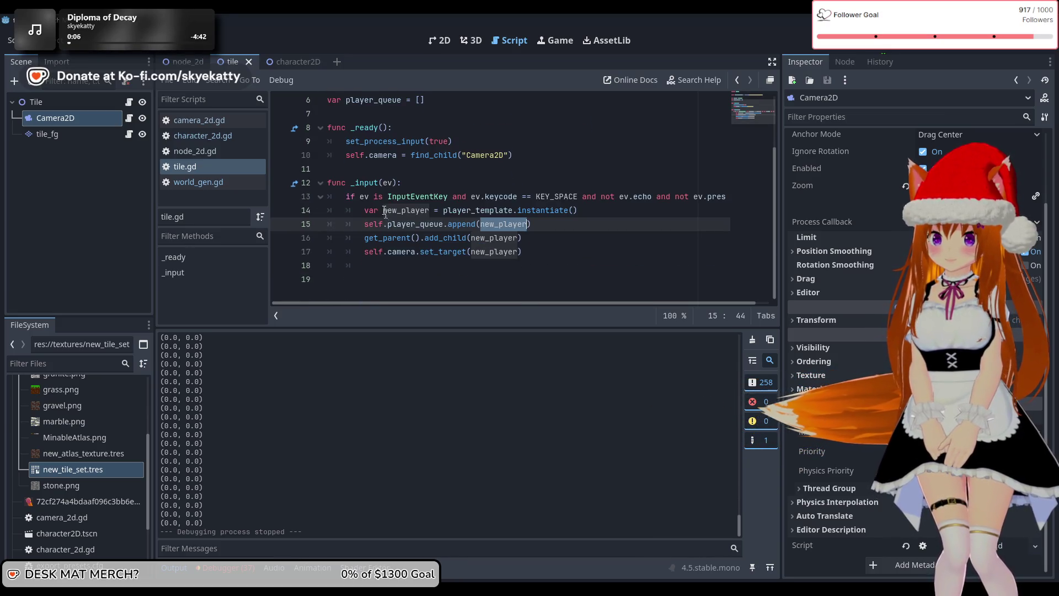
scroll(386, 215, "up", 2)
scroll(385, 211, "down", 2)
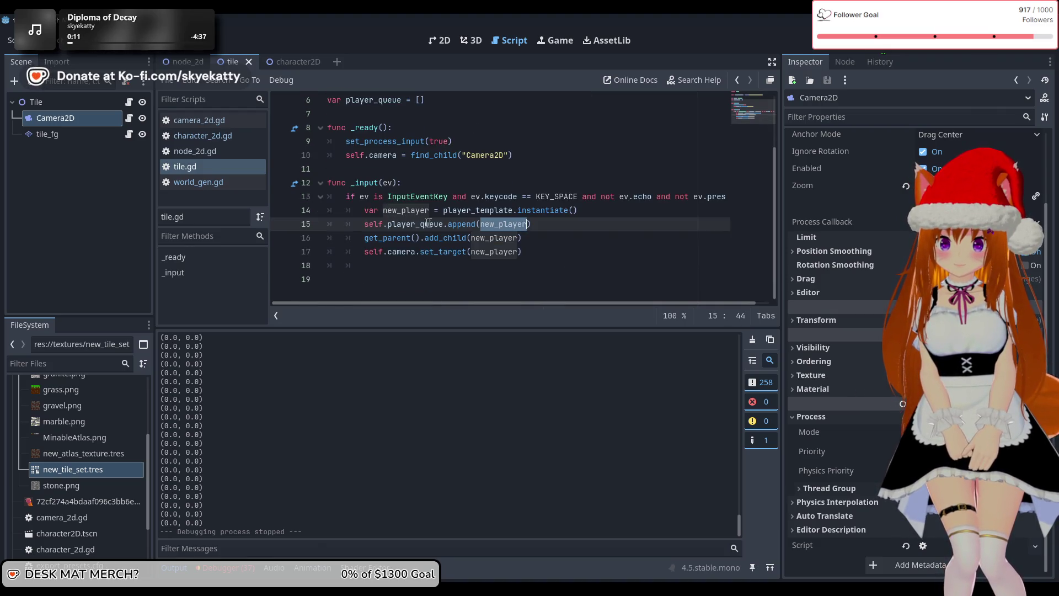
left_click_drag(441, 215, 361, 218)
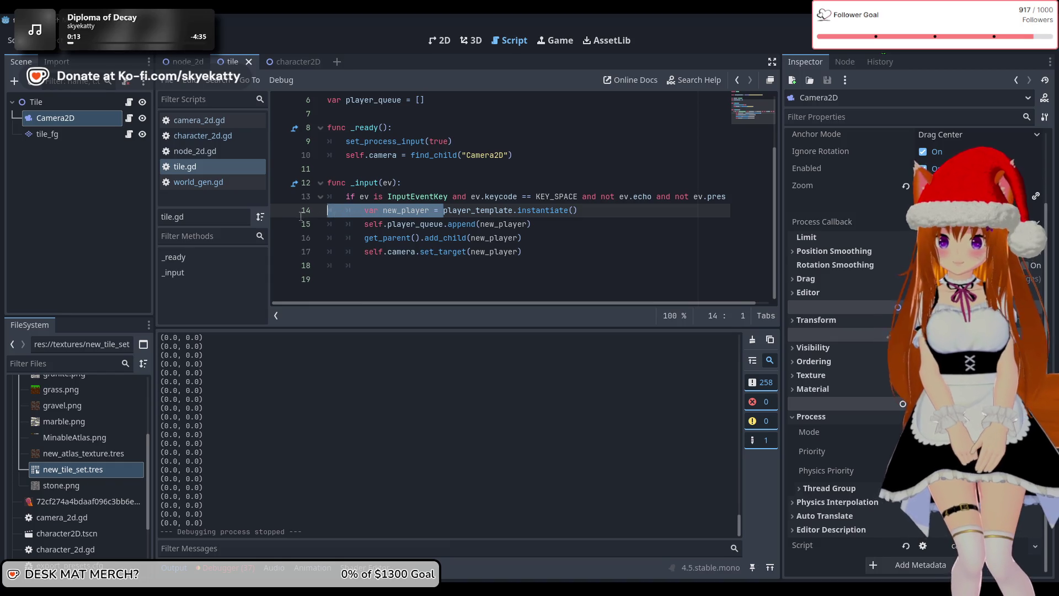
Step: Remove the new_player variable and append player_template.instantiate() directly to player_queue
key("BackSpace")
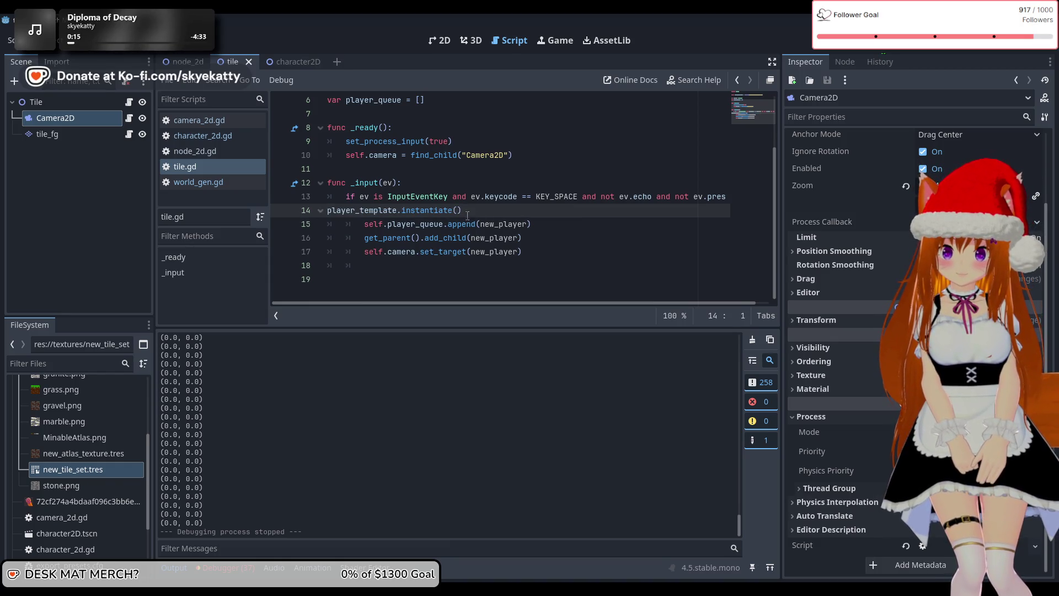
left_click_drag(470, 208, 327, 214)
key("BackSpace")
key("BackSpace")
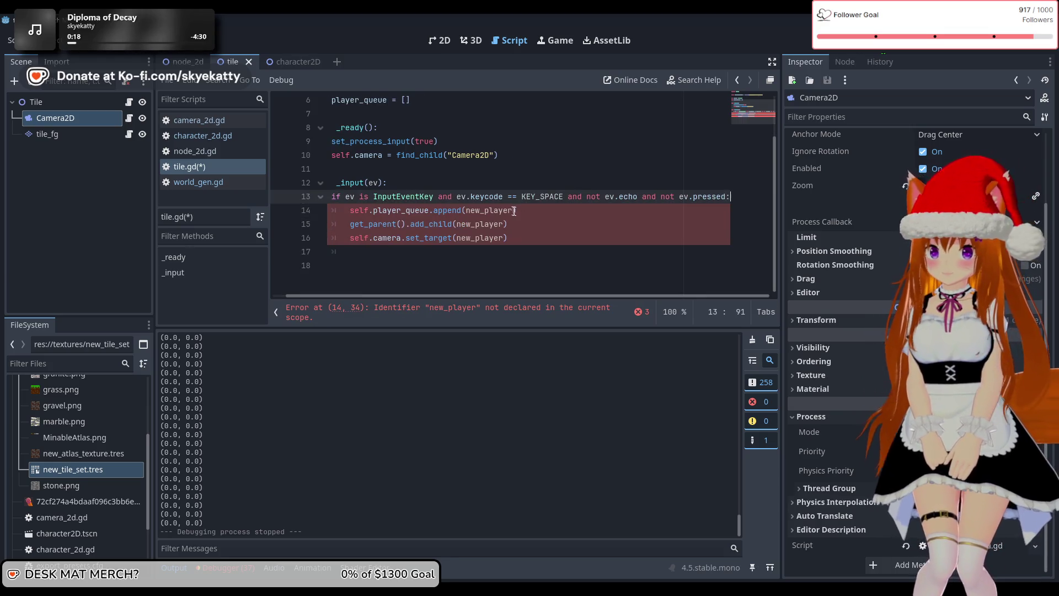
left_click_drag(514, 210, 469, 214)
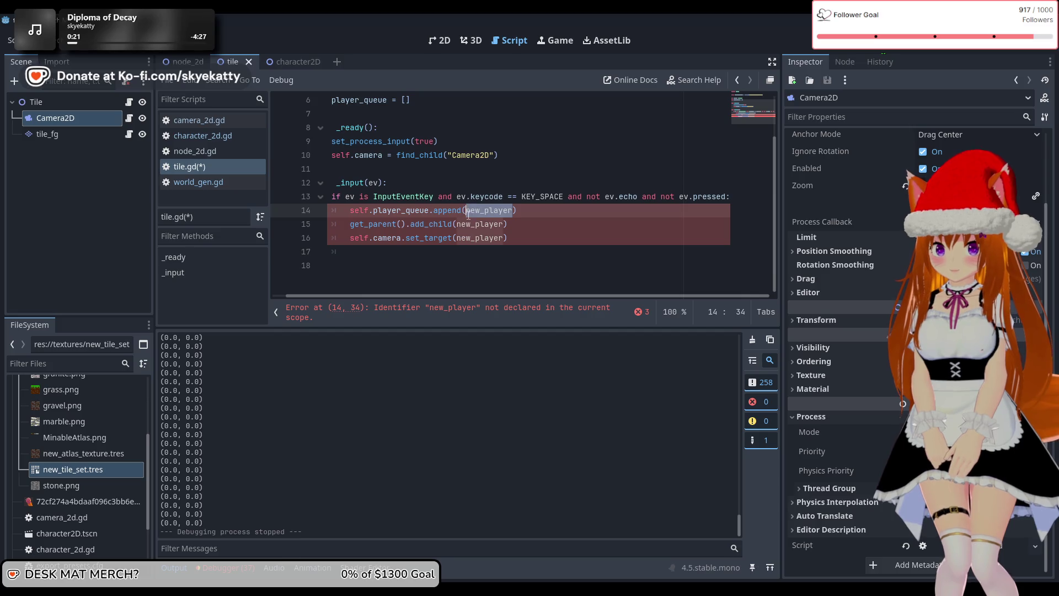
type("player_template.instantiate()")
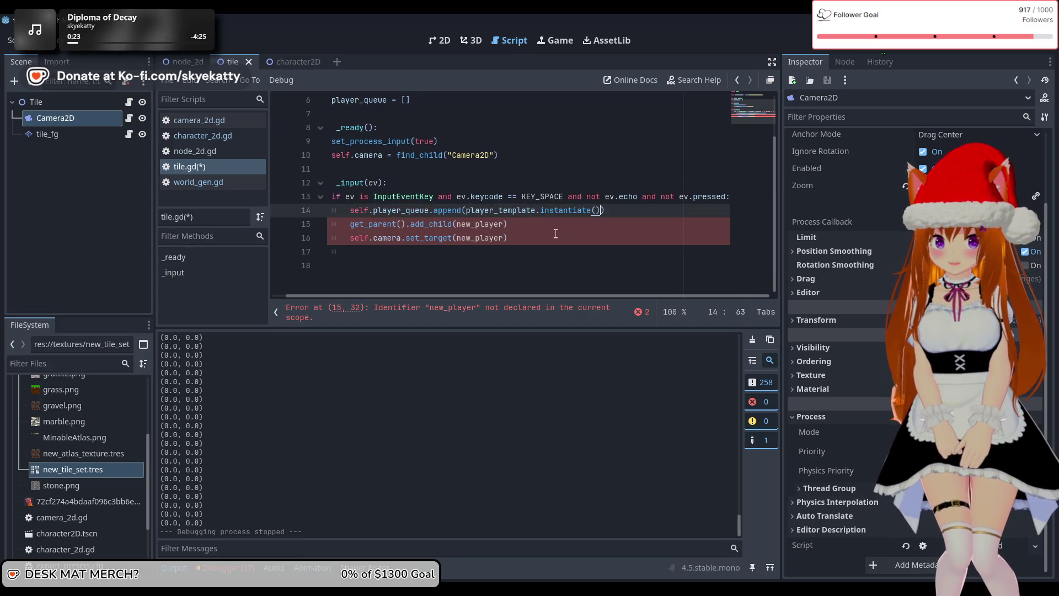
Step: Change the add_child argument to player_queue[-1]
left_click(539, 231)
left_click(505, 224)
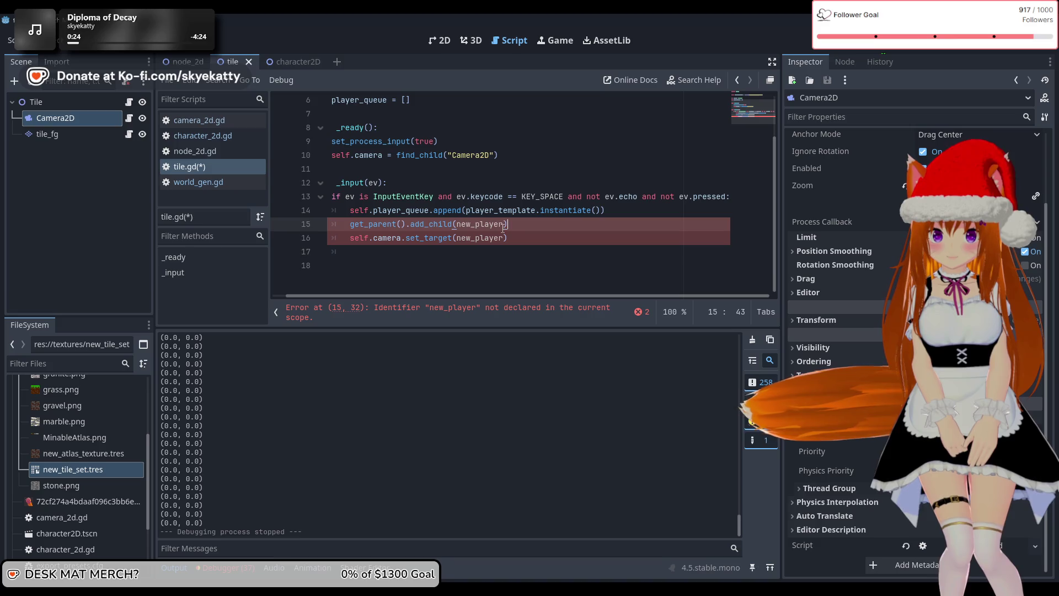
key("ctrl+shift+Left")
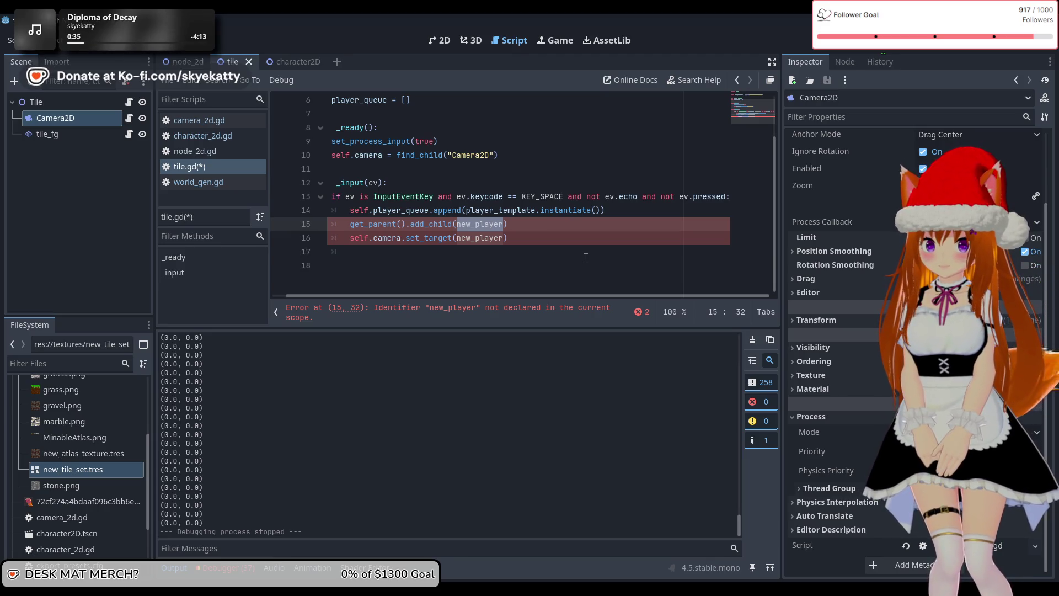
type("player_")
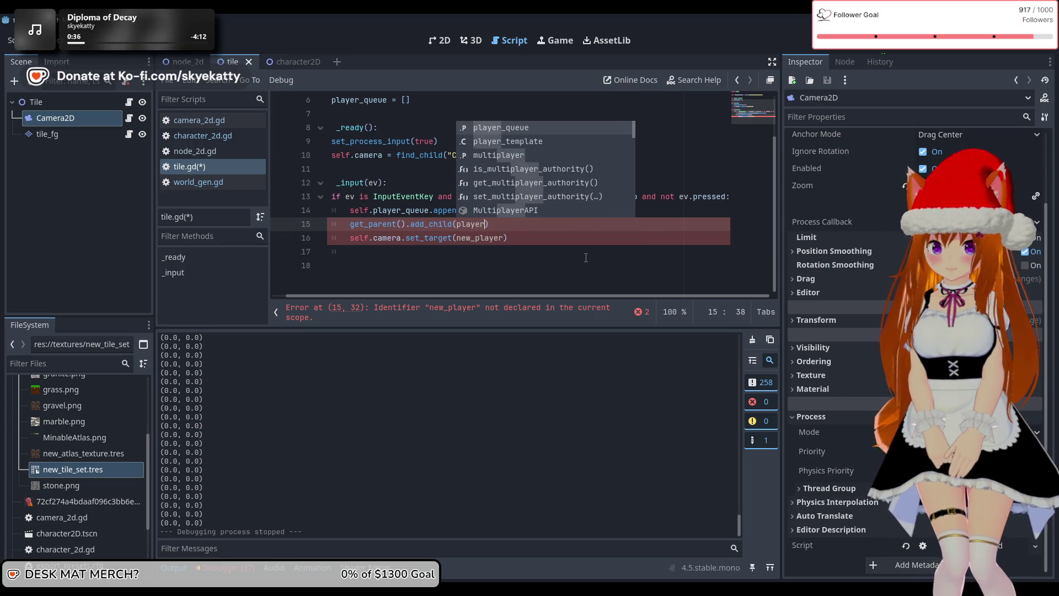
type("queue[]")
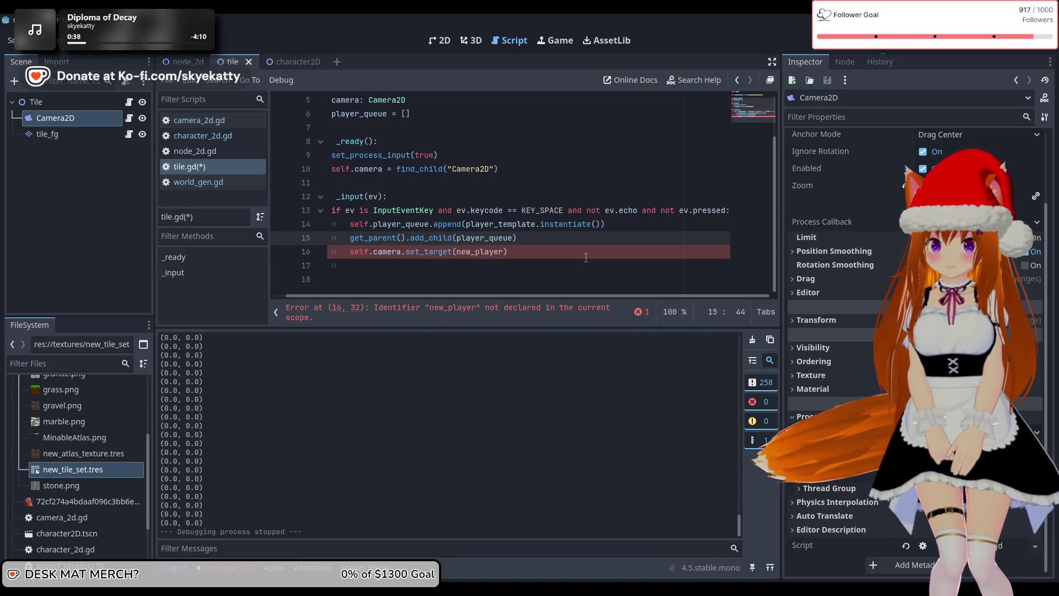
key("Left")
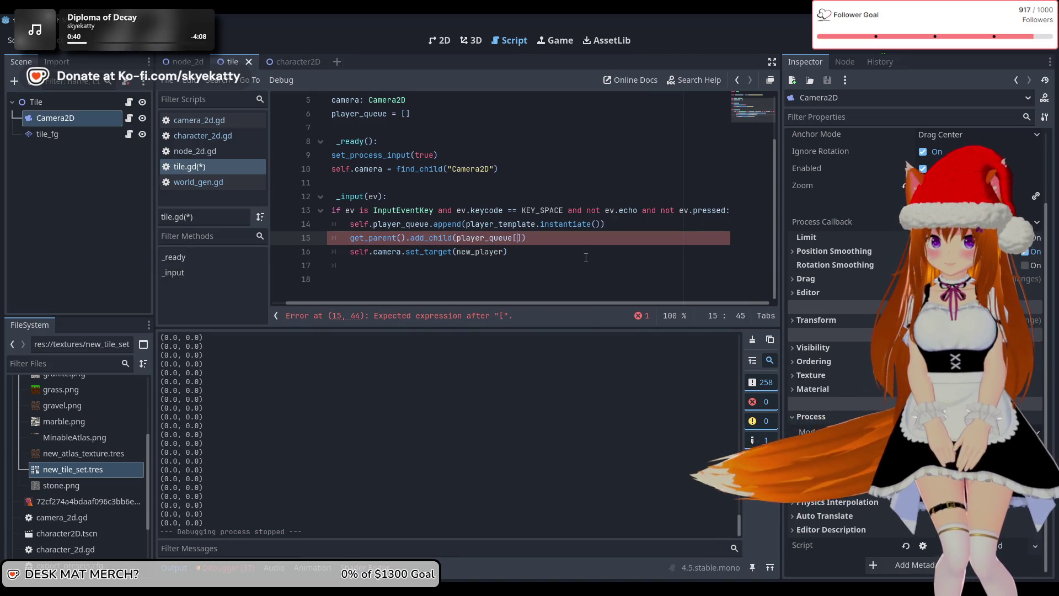
type("-1")
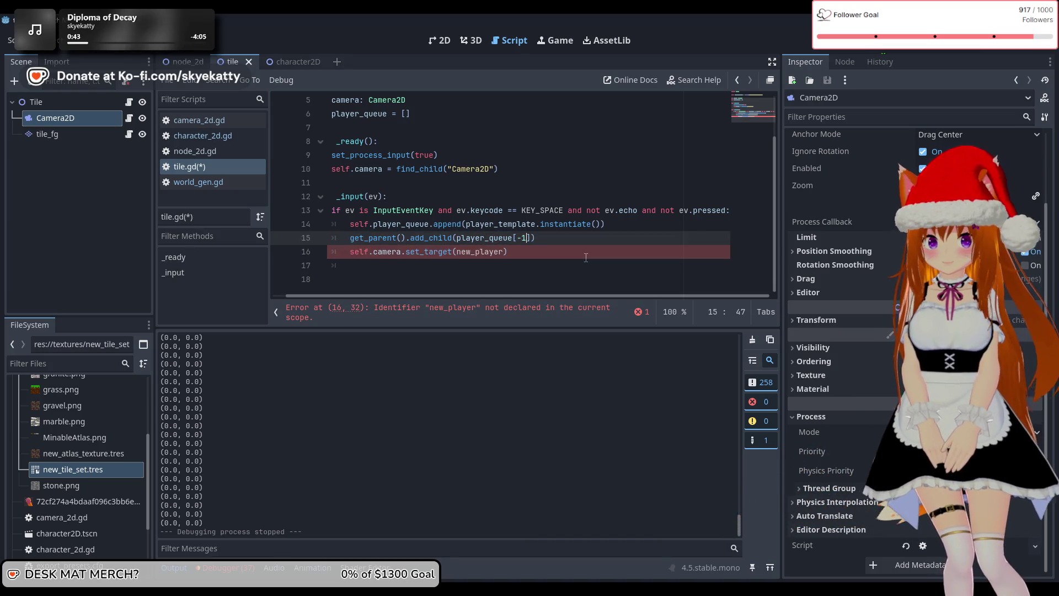
Step: Pass player_queue[-1] to the camera's set_target call
left_click(585, 257)
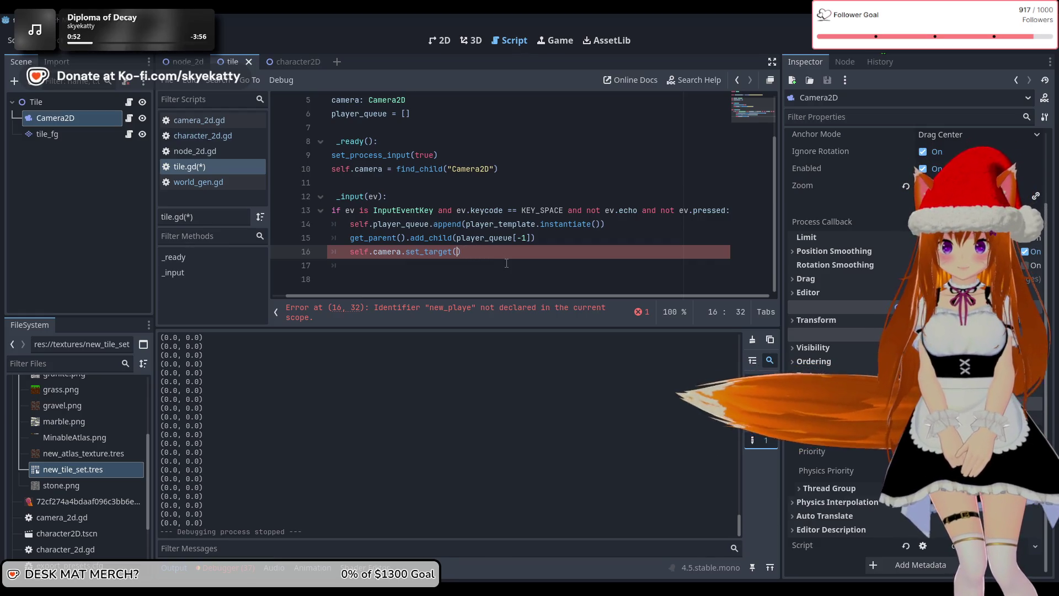
key("ctrl+BackSpace")
type("player")
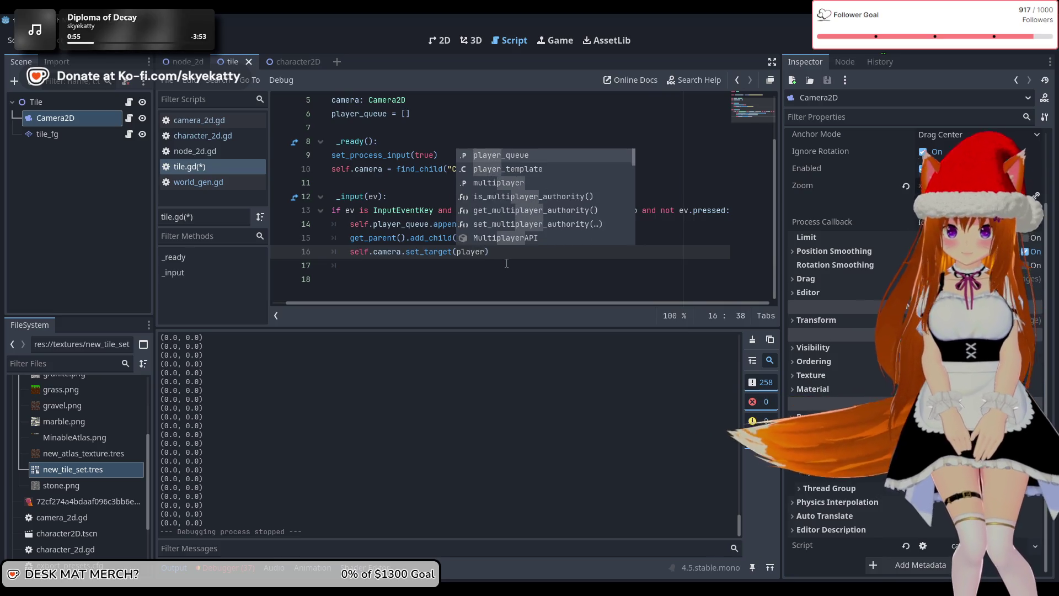
type("_")
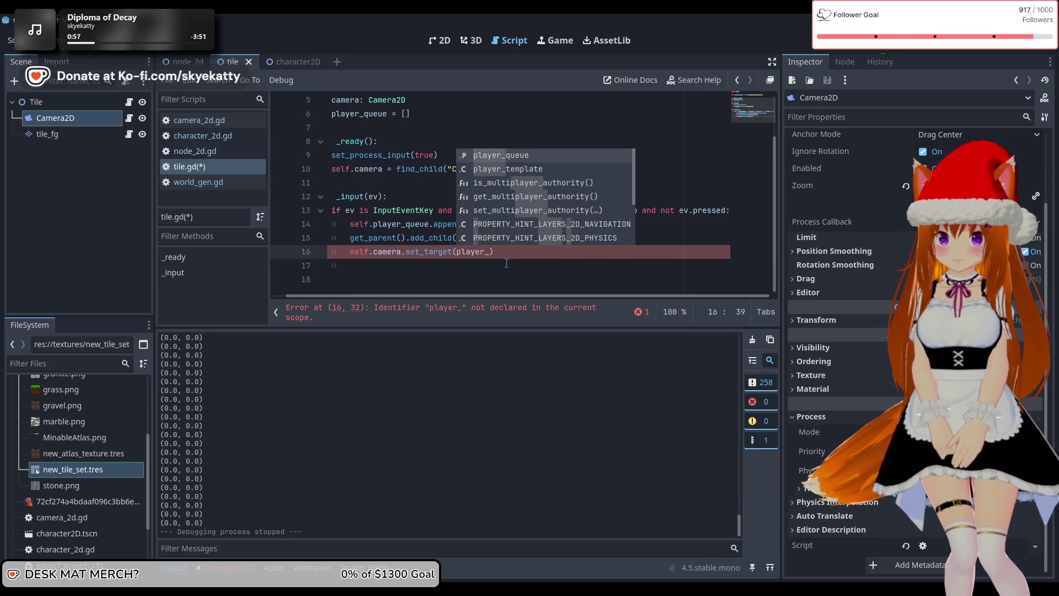
key("Return")
type("[-1")
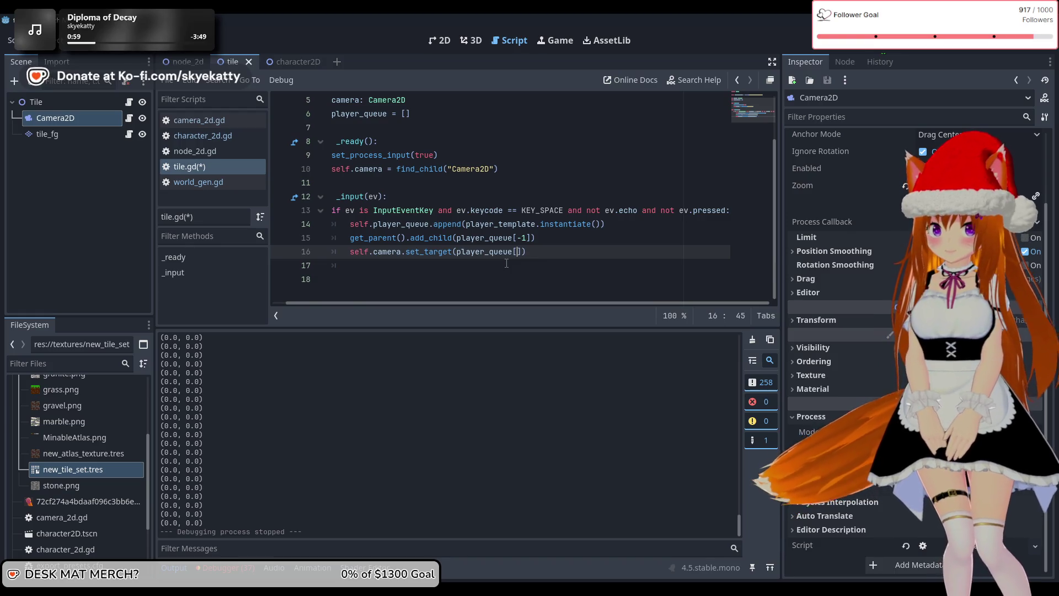
key("Up")
key("End")
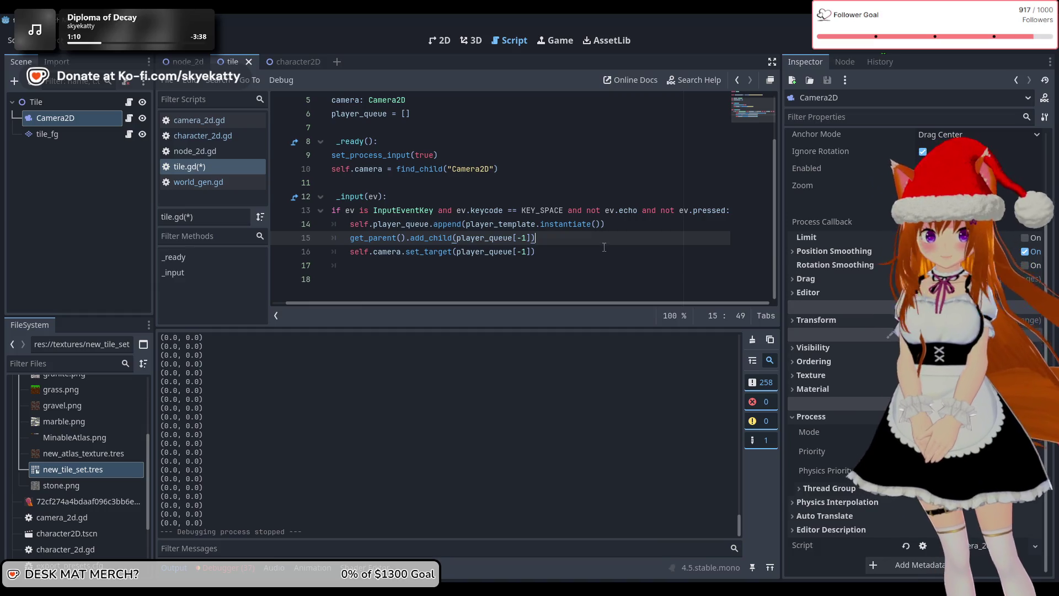
left_click(339, 226)
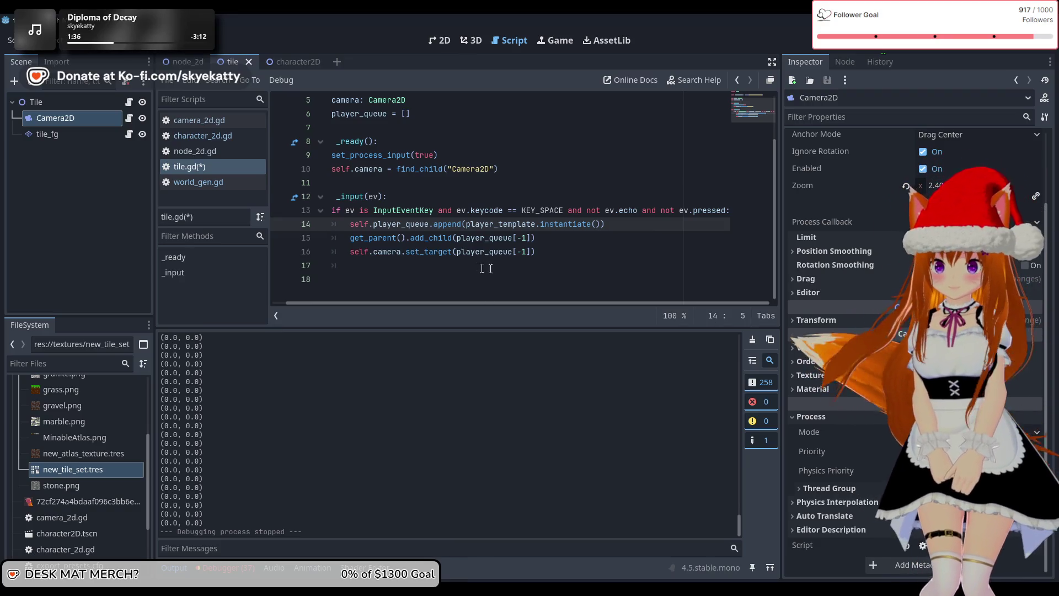
Step: Save tile.gd with Ctrl+S
key("ctrl+s")
Step: Run the project from character_2d.gd to test spawning, then stop it
left_click(207, 157)
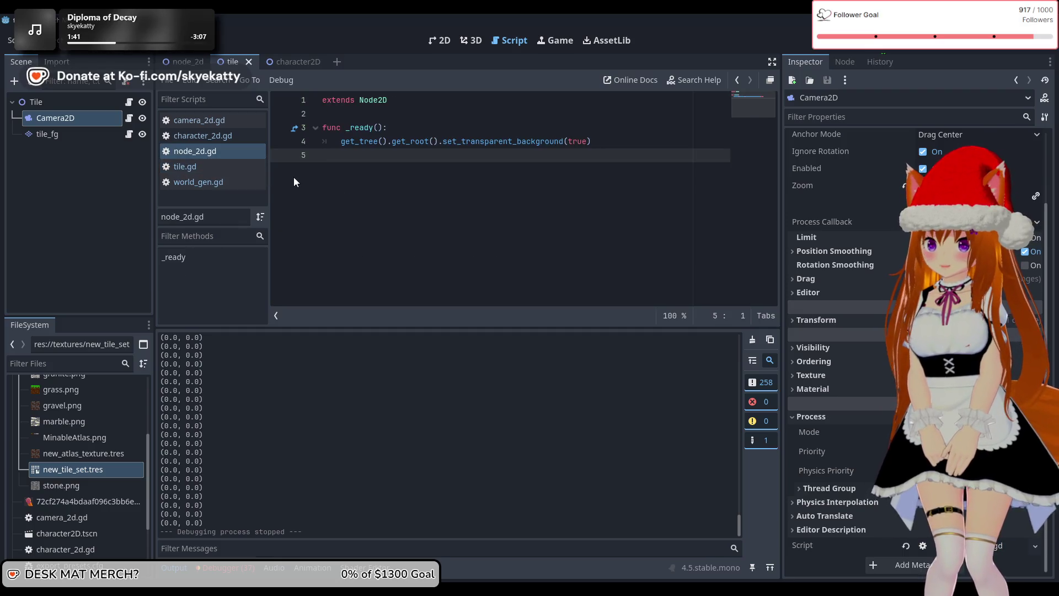
left_click(227, 140)
scroll(458, 187, "down", 1)
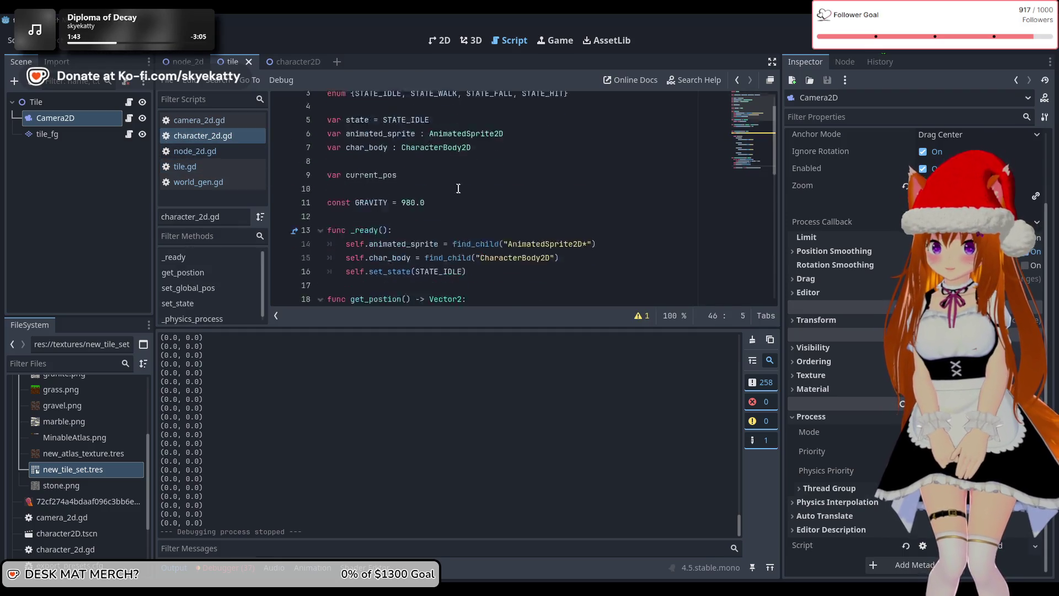
scroll(459, 187, "down", 7)
scroll(607, 155, "up", 4)
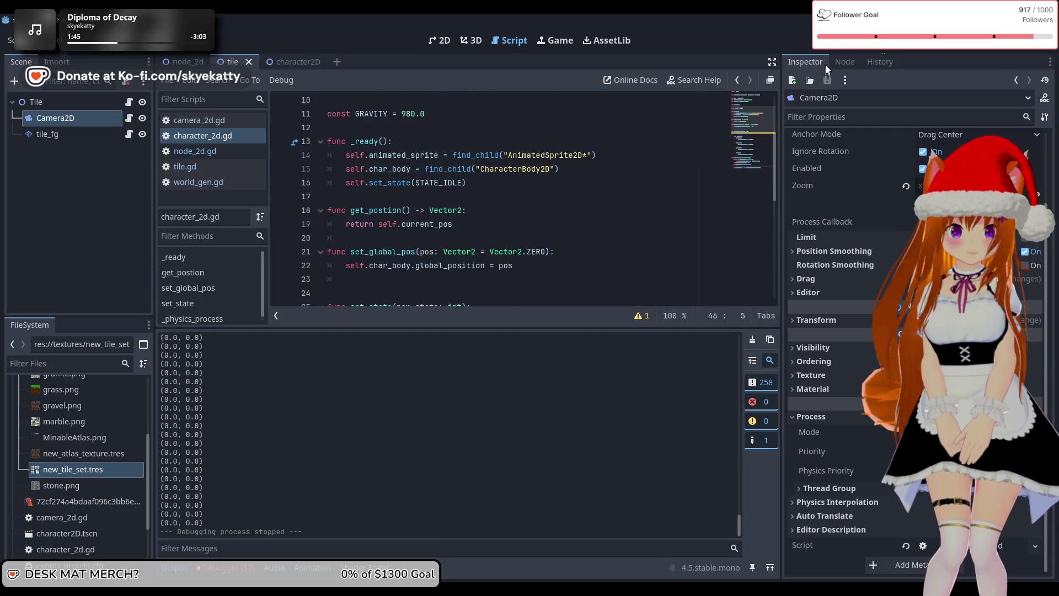
left_click(856, 42)
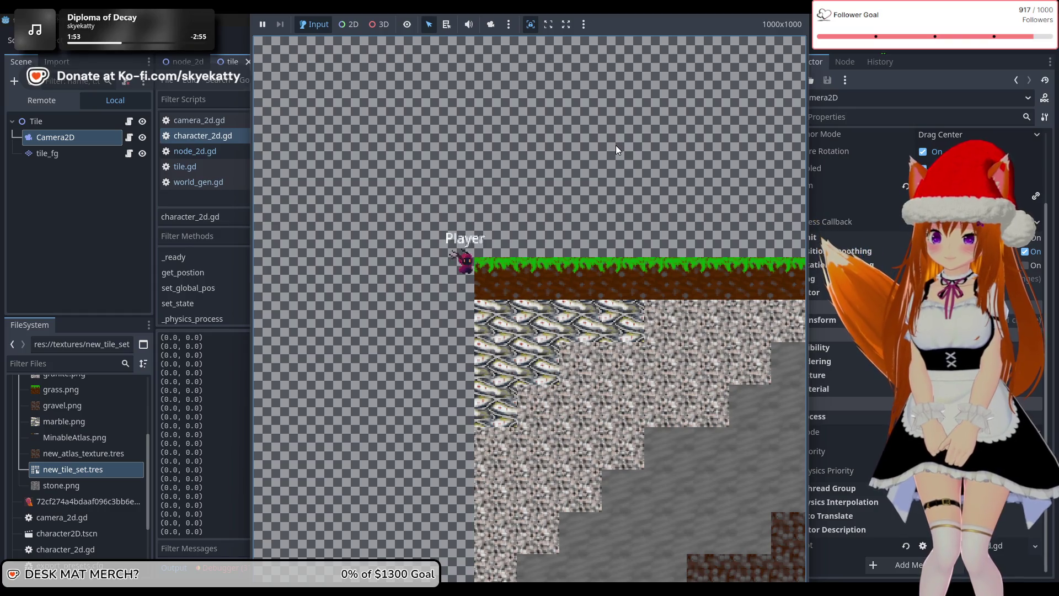
left_click(938, 41)
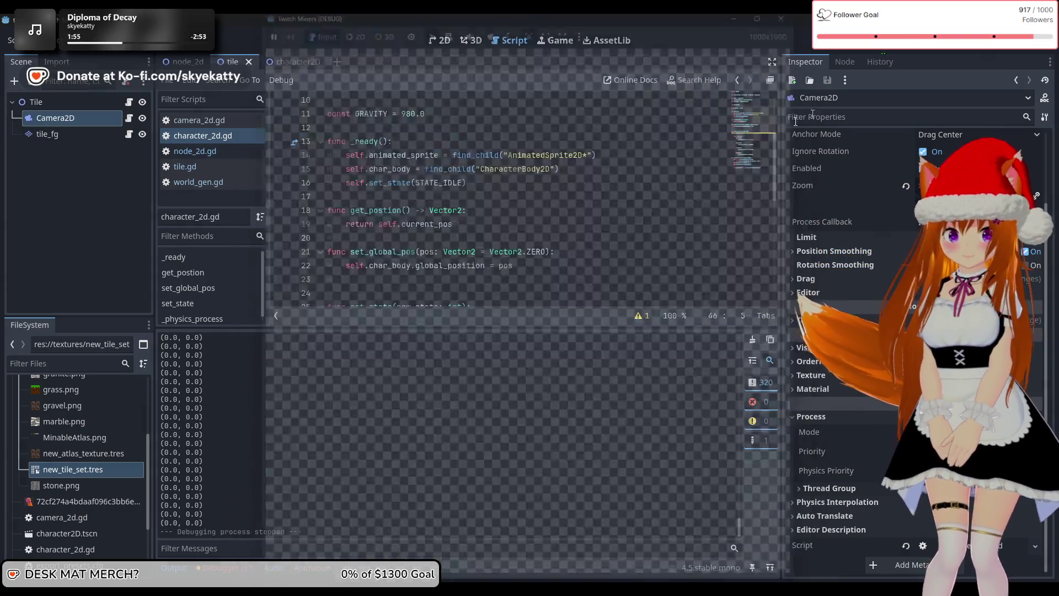
scroll(498, 214, "down", 8)
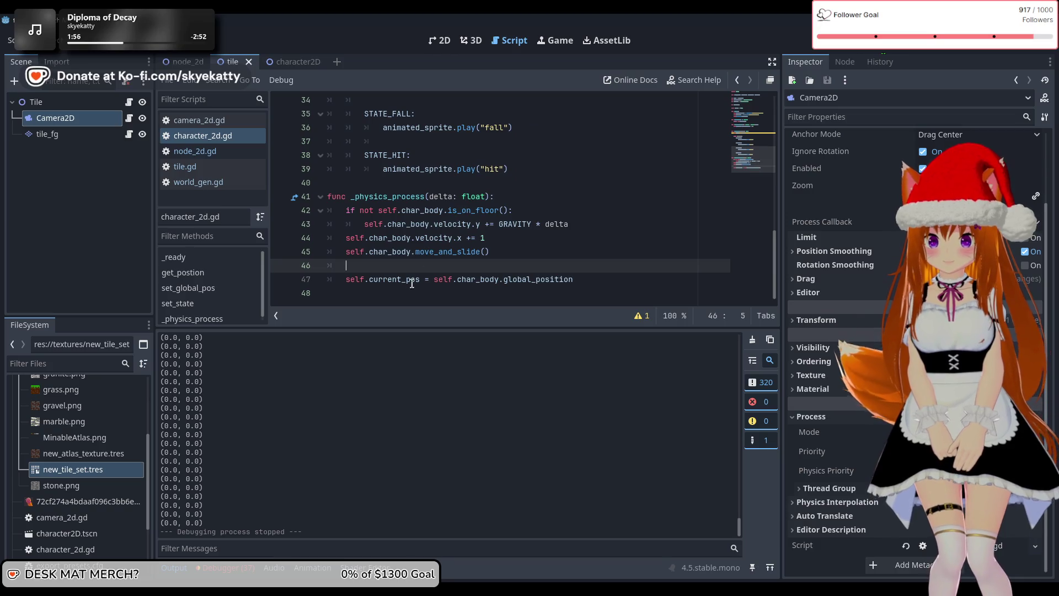
mouse_move(410, 283)
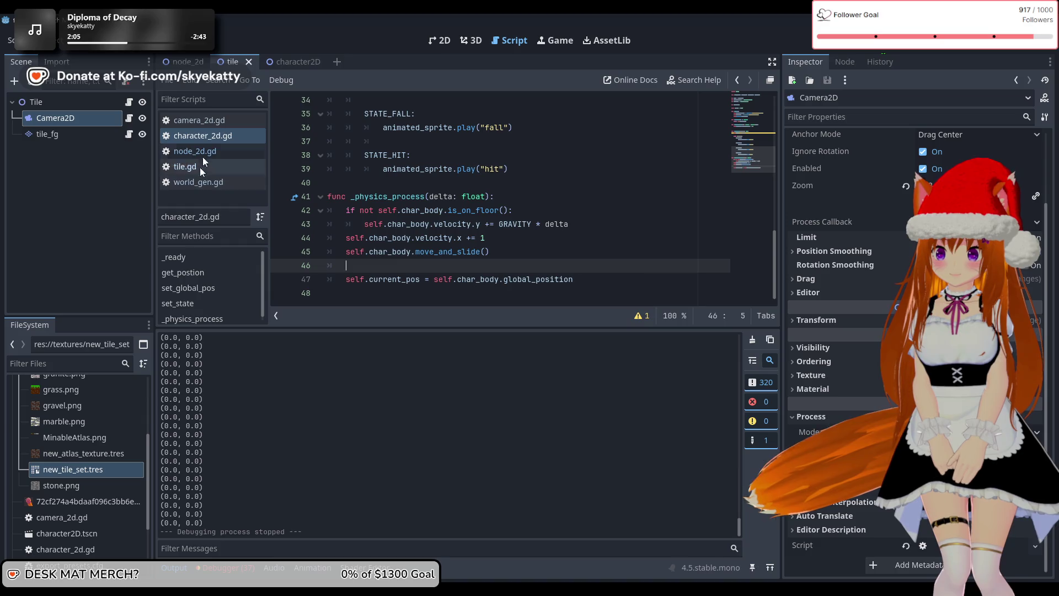
Step: Check the print(targpos) line in camera_2d.gd against character_2d.gd's variables
left_click(207, 120)
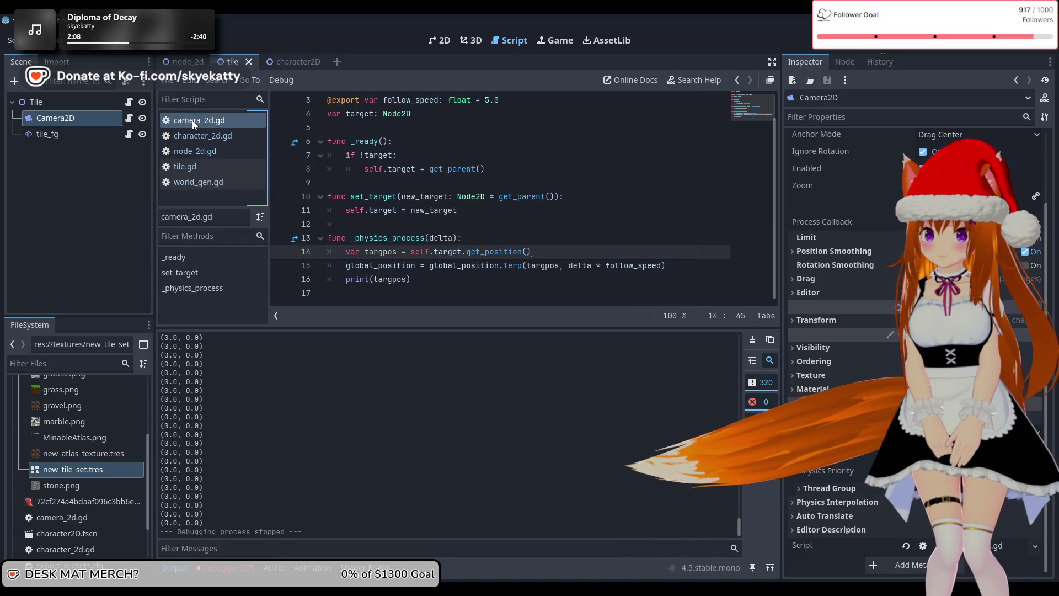
left_click(396, 266)
left_click(569, 281)
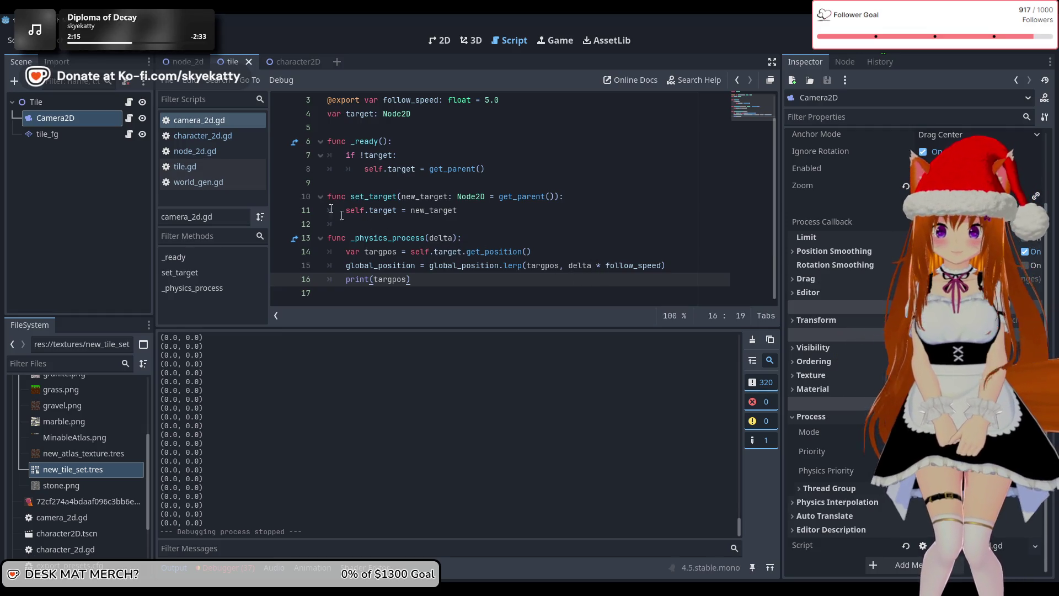
left_click(224, 136)
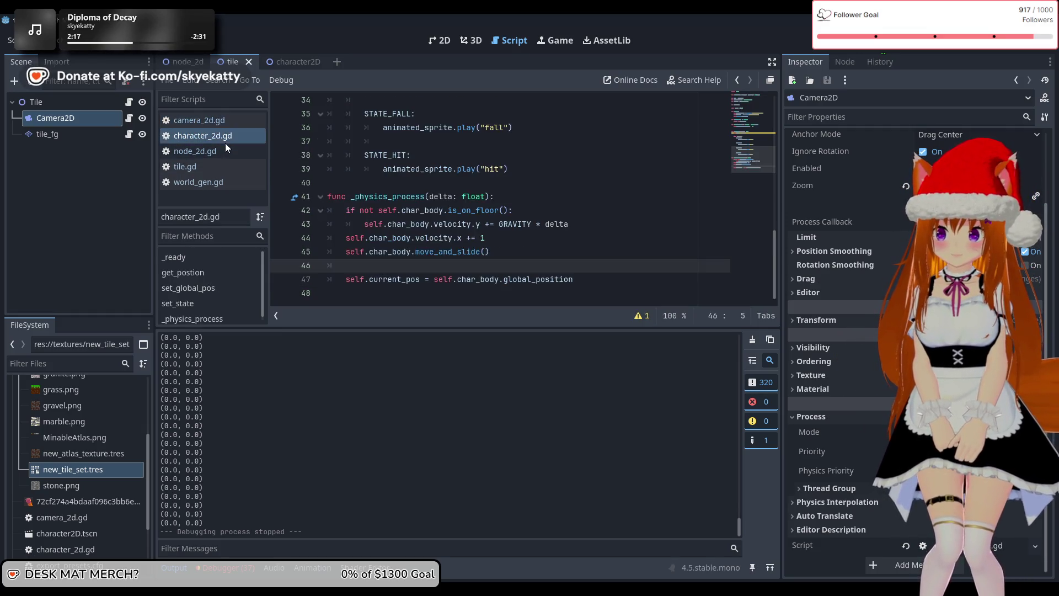
scroll(441, 196, "up", 10)
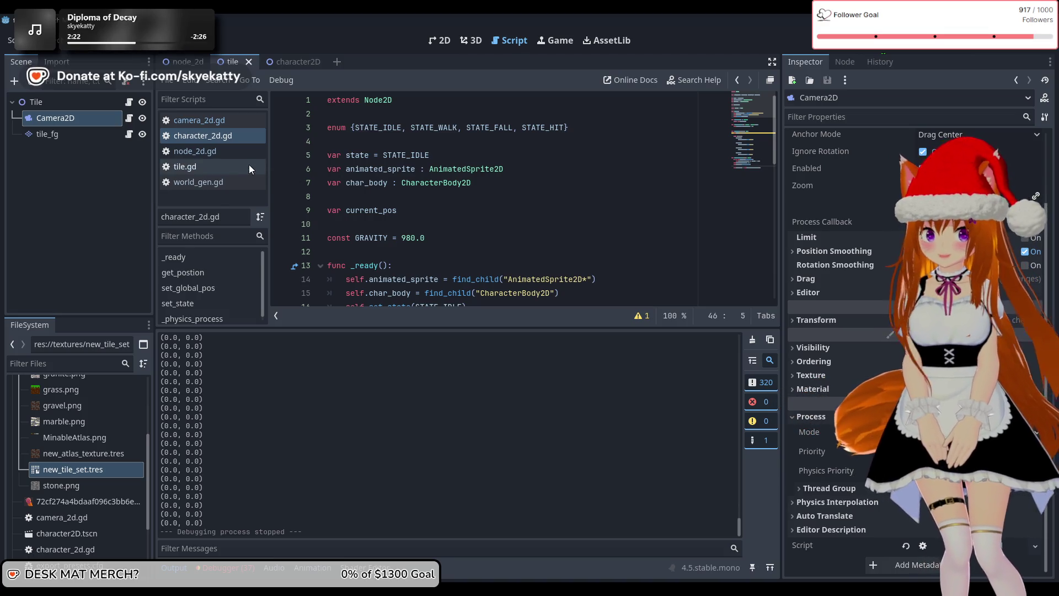
scroll(358, 168, "down", 9)
scroll(358, 169, "down", 2)
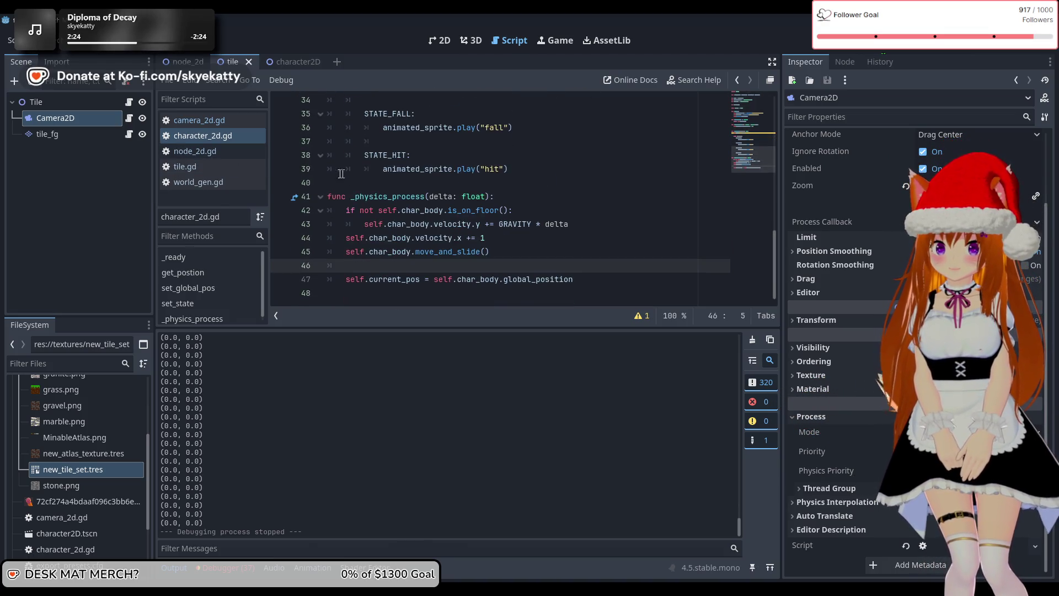
Step: Start replacing get_position() on camera_2d.gd line 14 with char_body
left_click(204, 120)
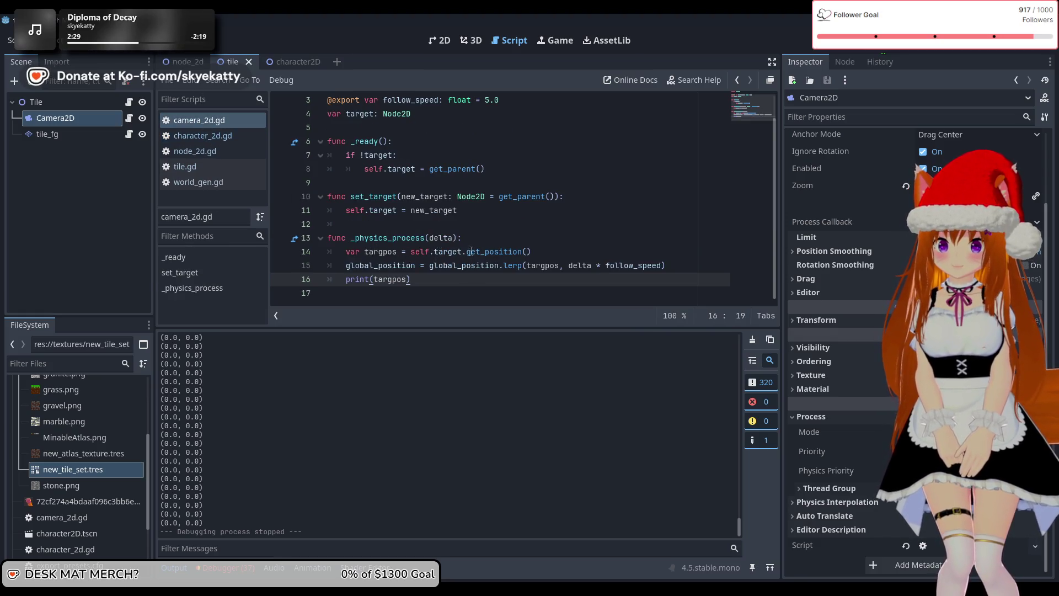
left_click(532, 251)
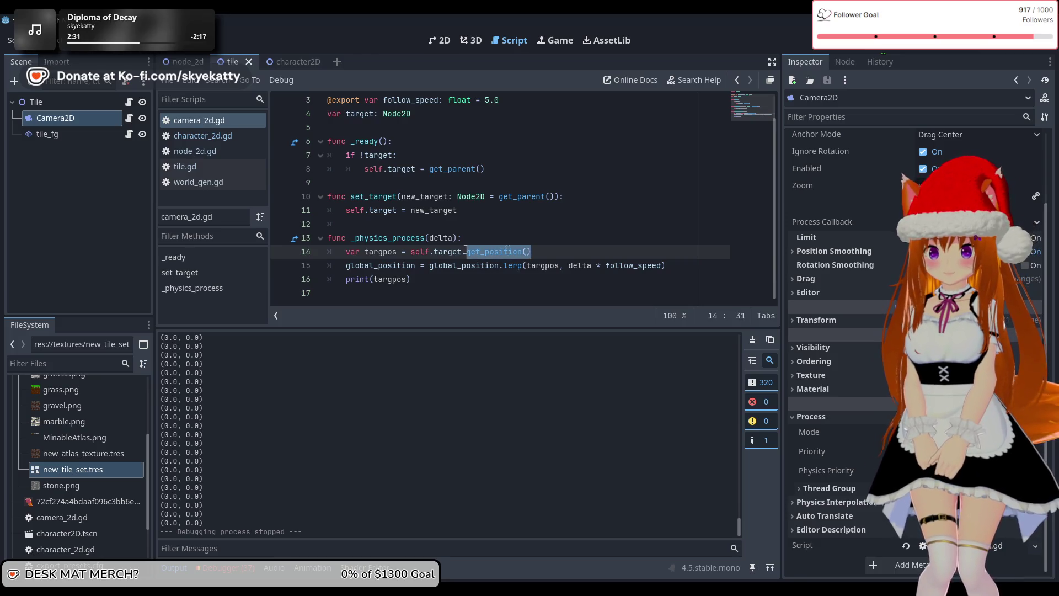
type("char")
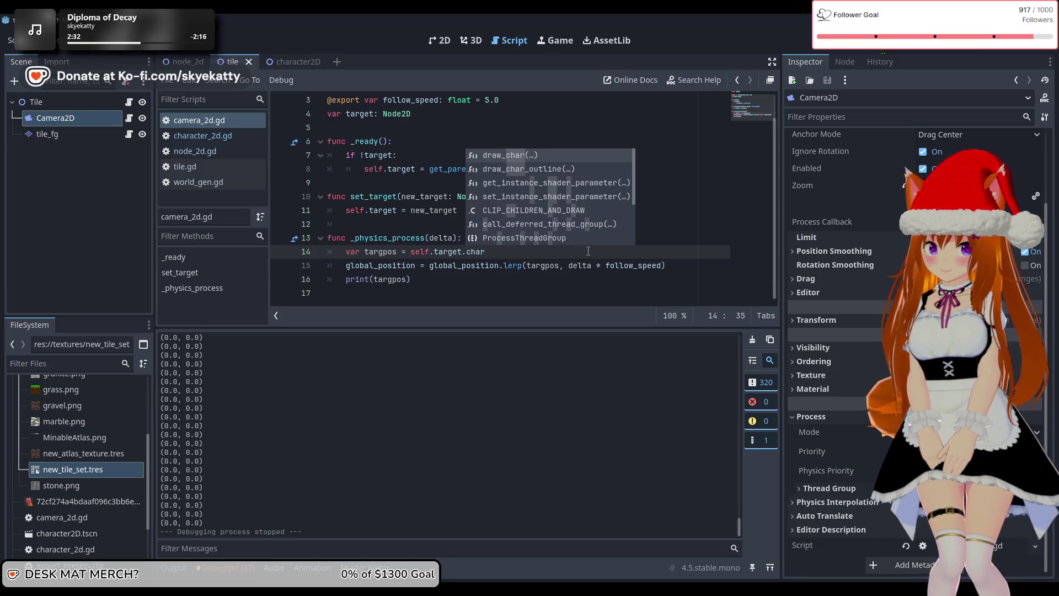
type("_body")
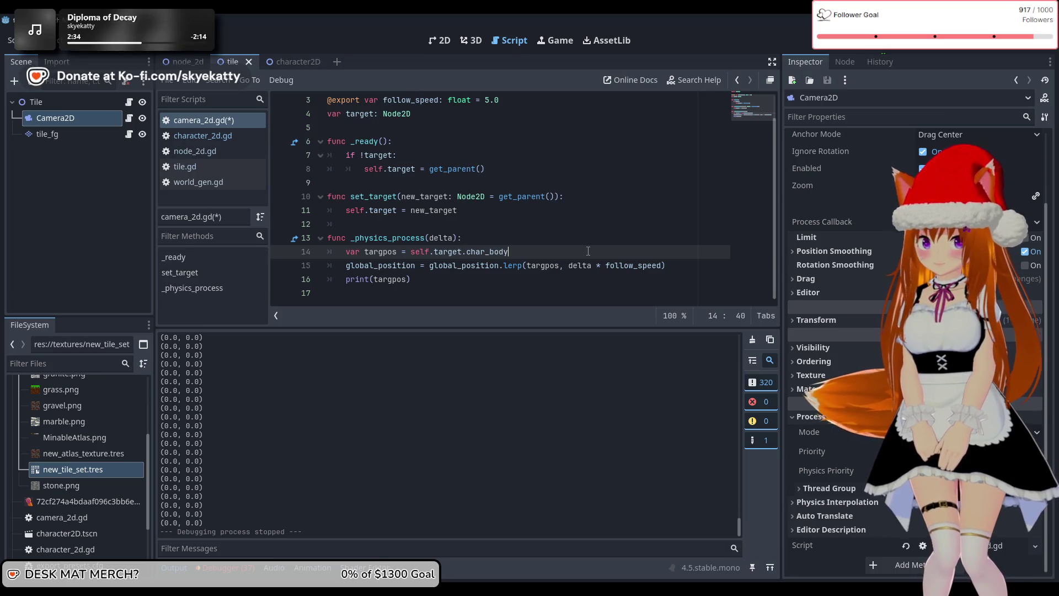
Step: Check the character2D scene and character_2d.gd for the char_body variable
left_click(292, 61)
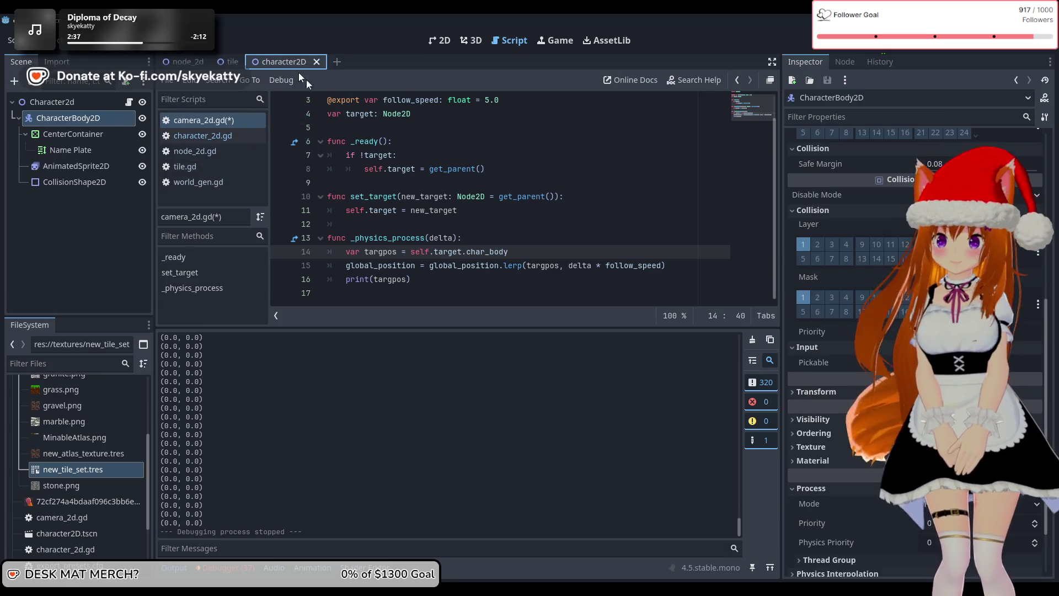
scroll(375, 151, "up", 1)
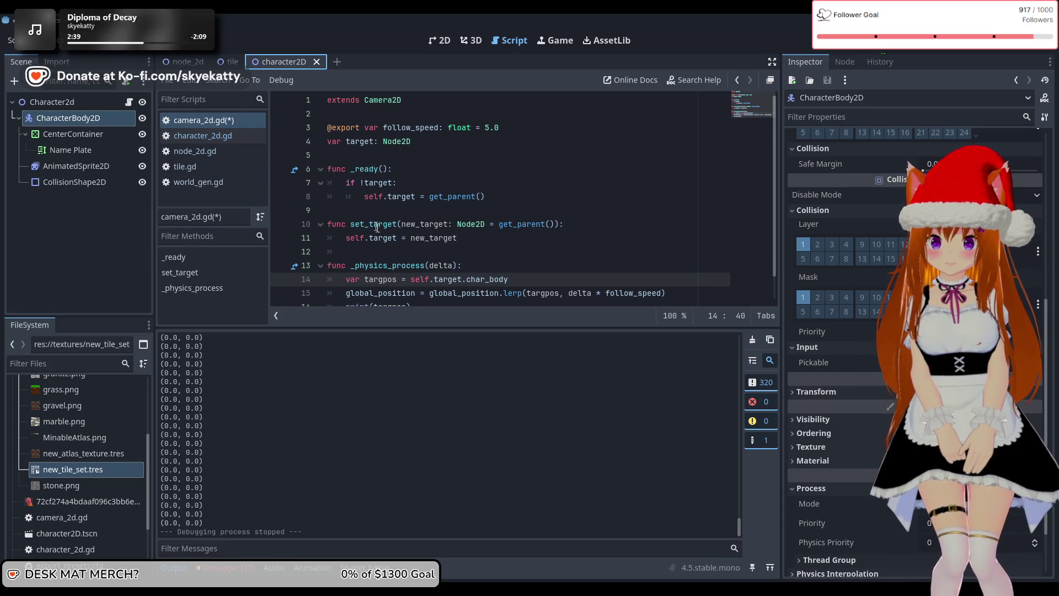
left_click(203, 135)
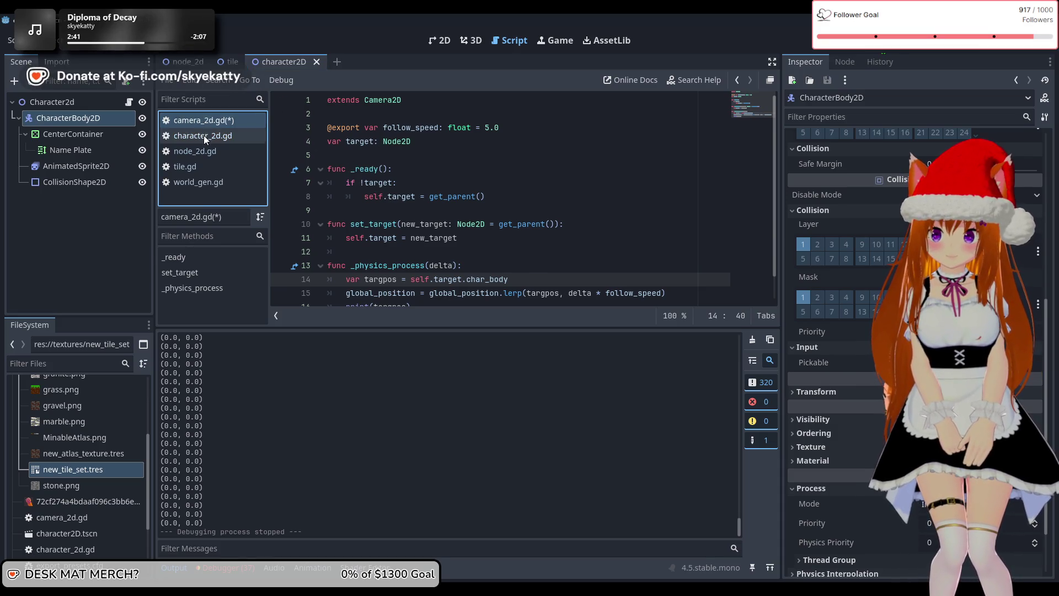
scroll(463, 175, "up", 10)
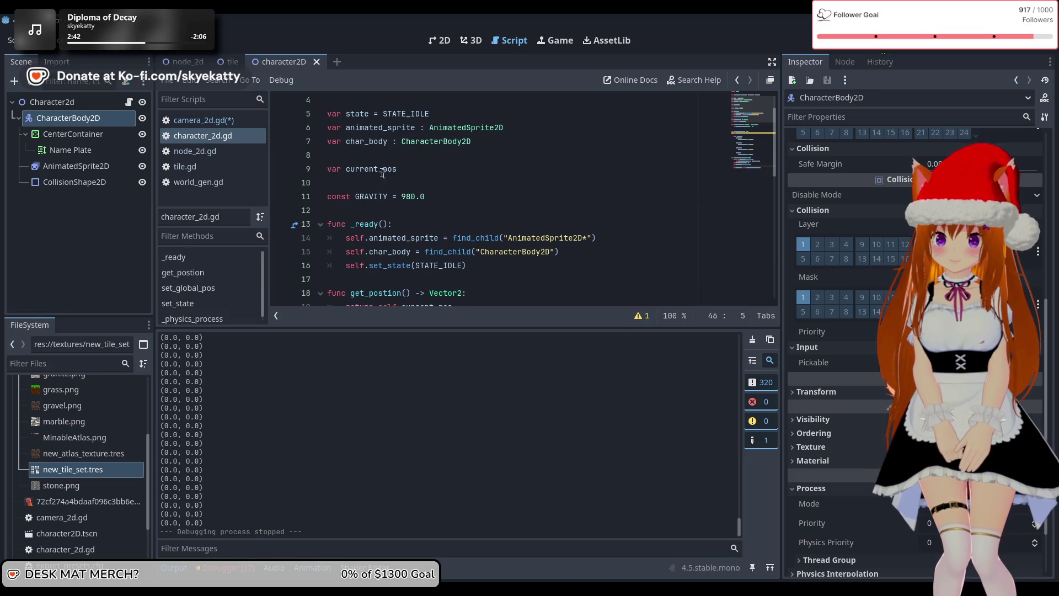
left_click(220, 65)
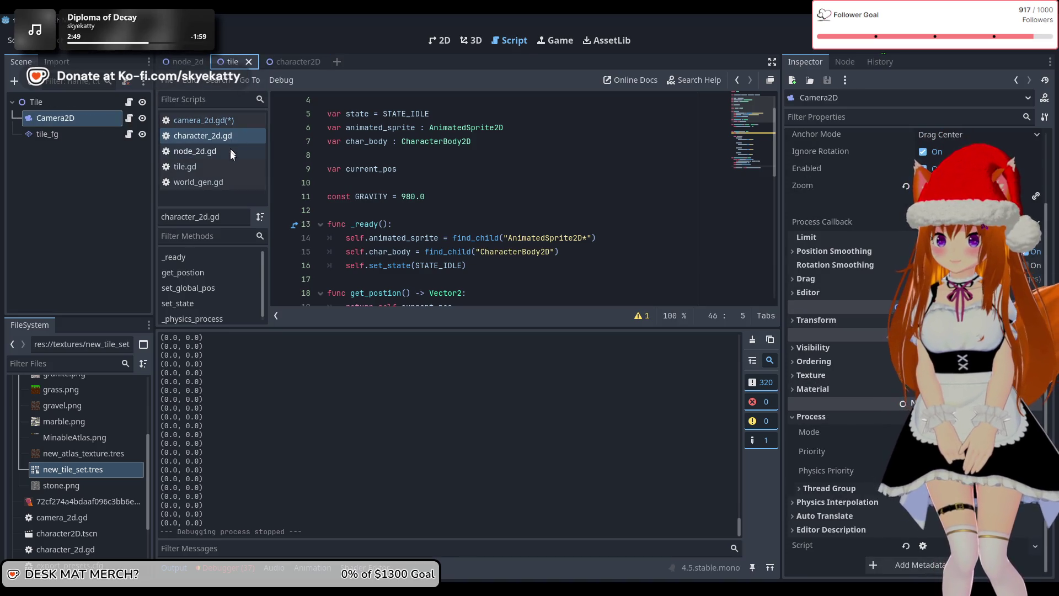
Step: Complete line 14 so targpos reads self.target.char_body.global_position
left_click(228, 123)
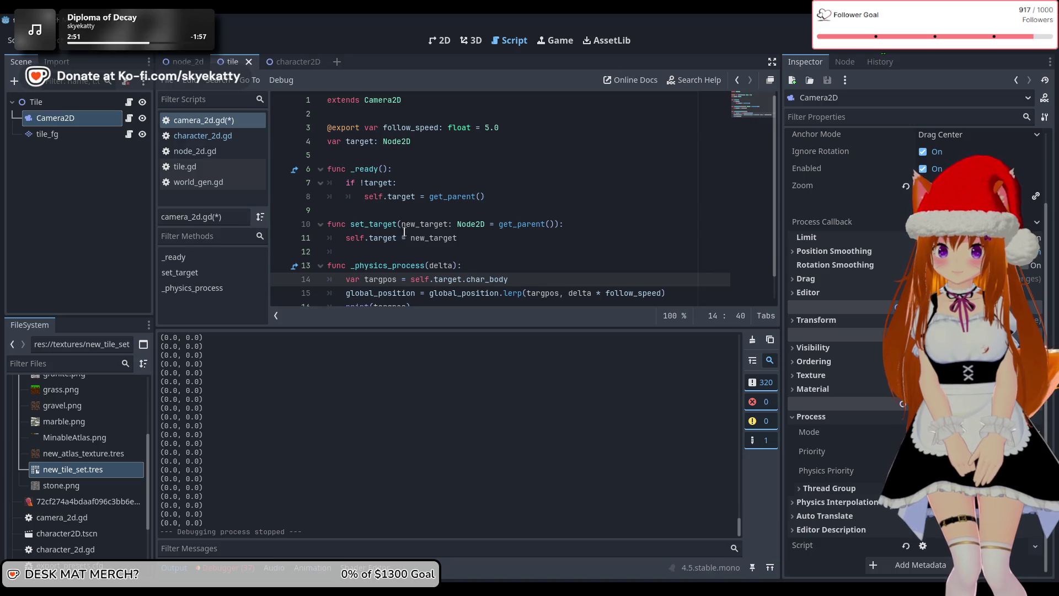
scroll(479, 241, "down", 1)
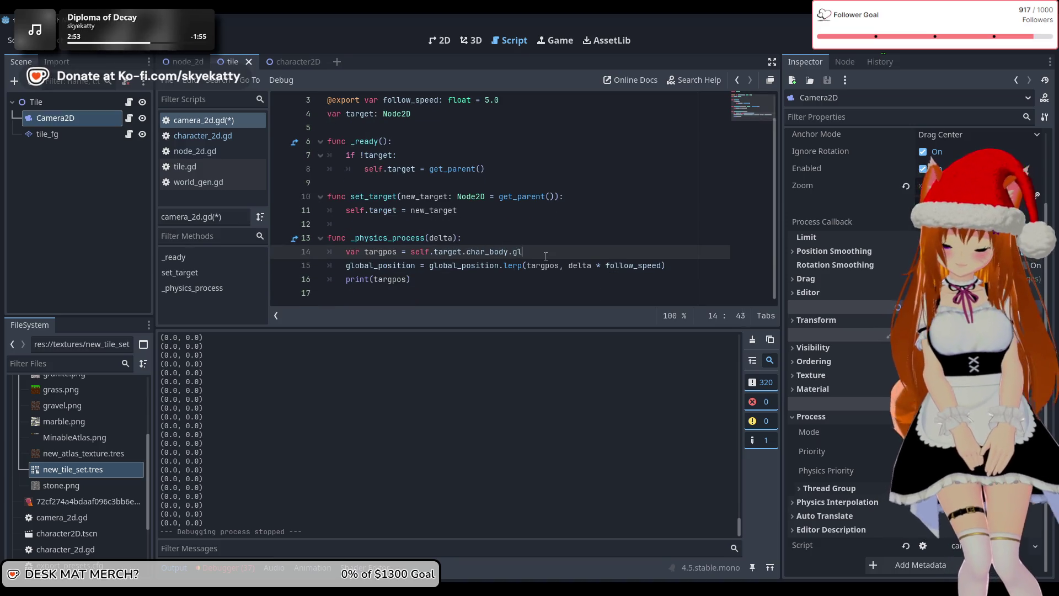
type(".gl")
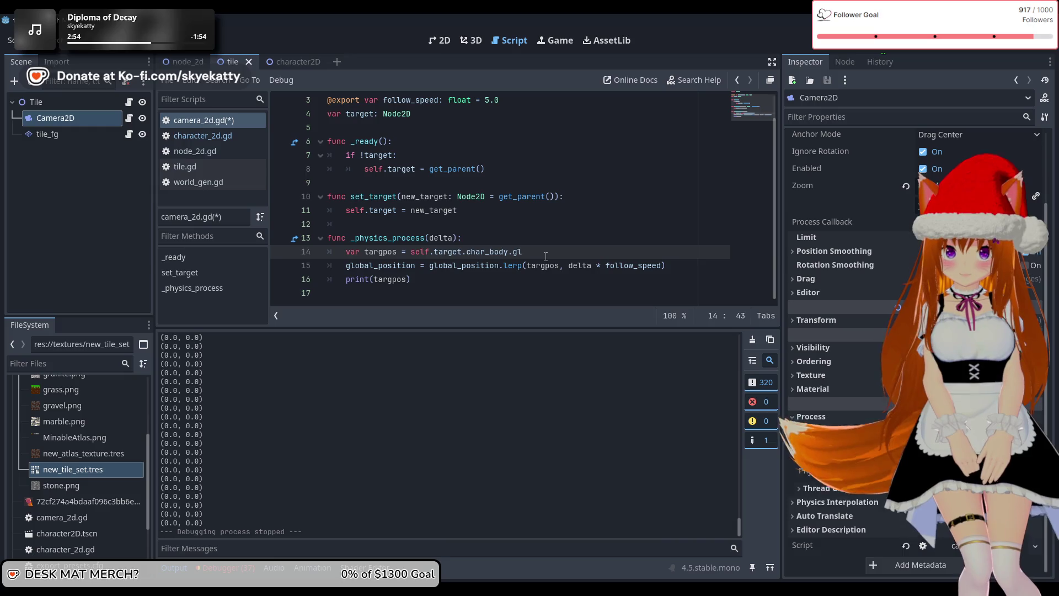
type("obal_po")
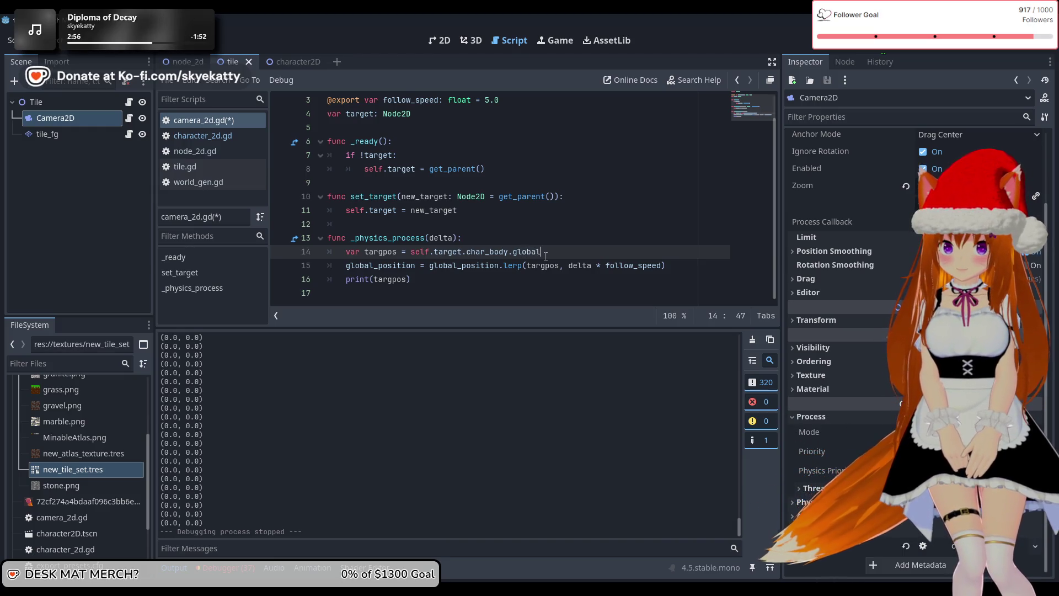
type("sition")
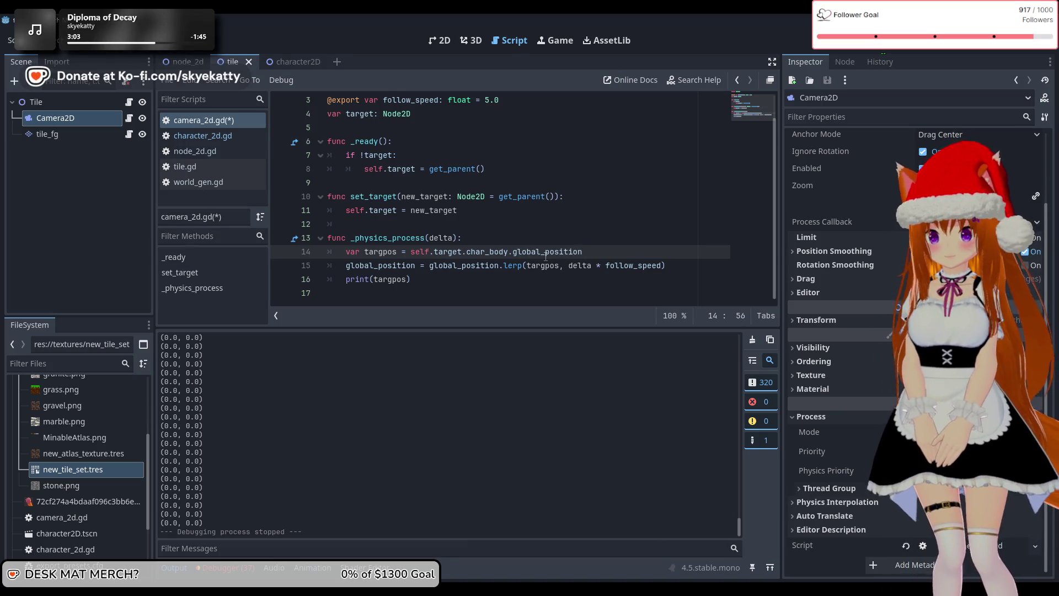
left_click(556, 236)
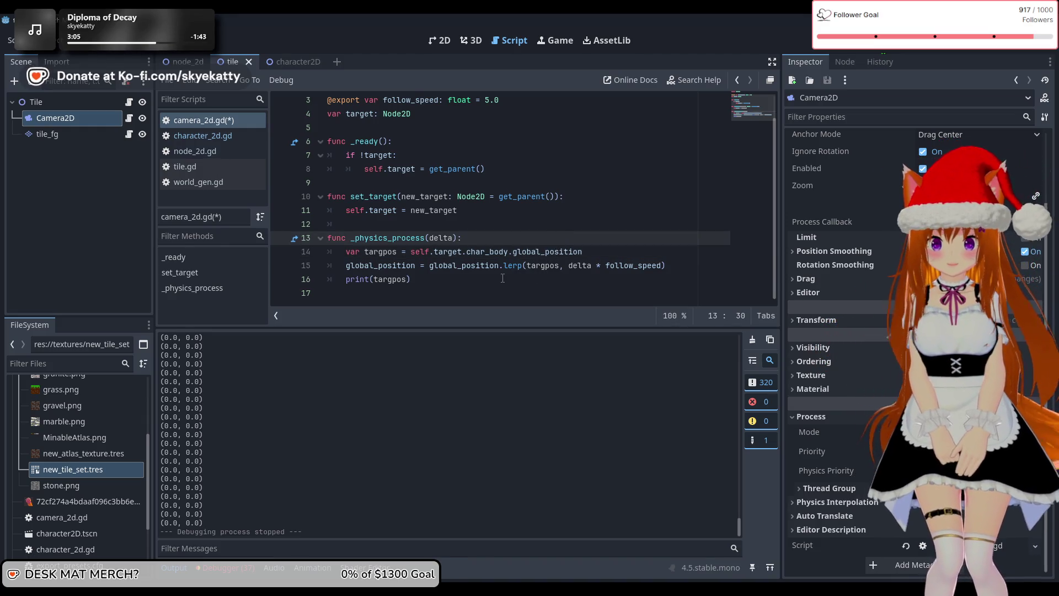
left_click(473, 279)
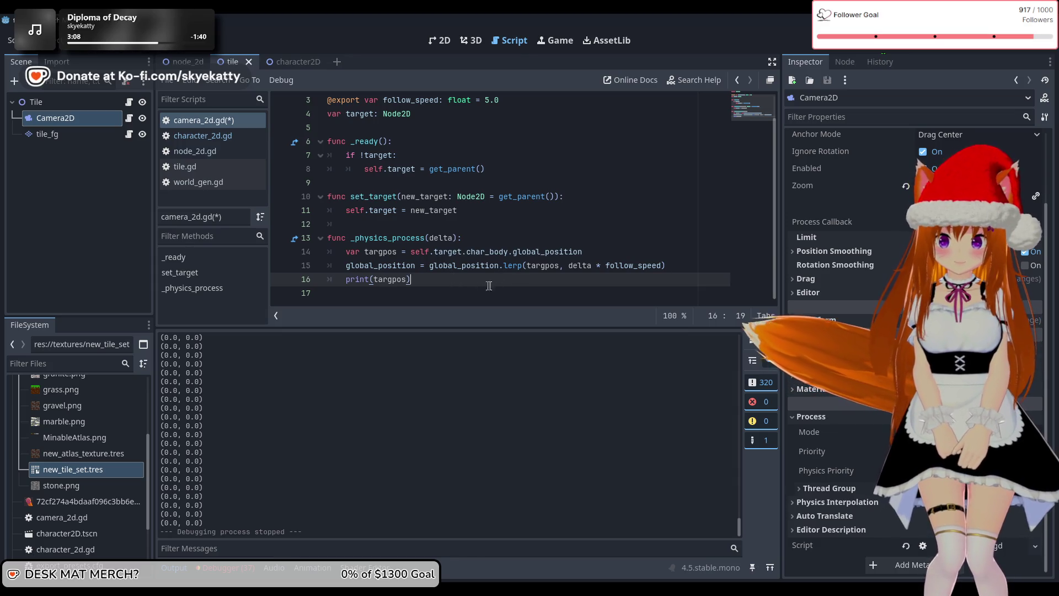
left_click(593, 253)
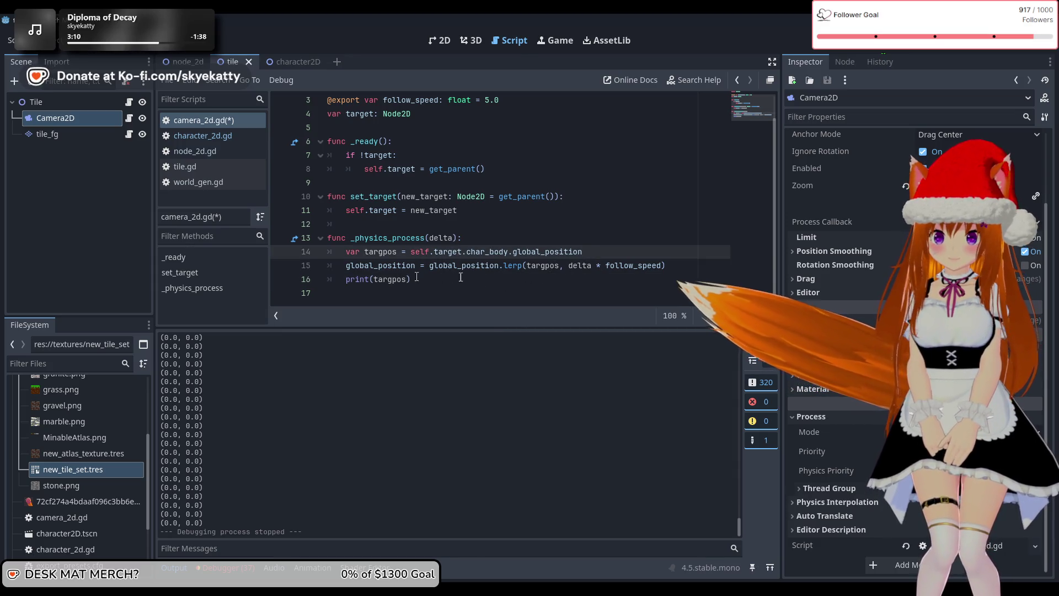
left_click(564, 277)
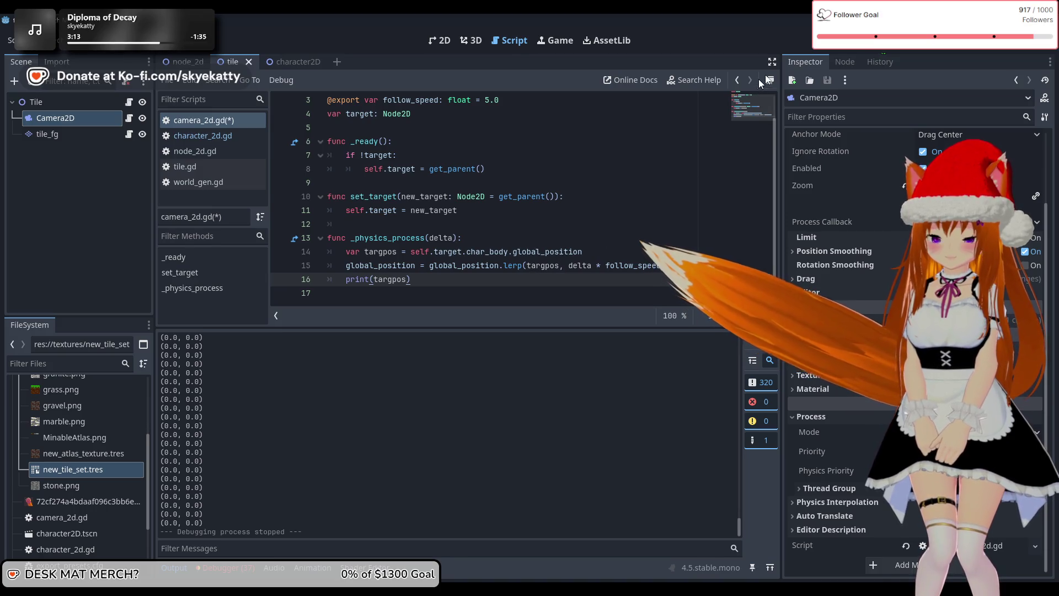
Step: Run the game, hit the char_body error at camera_2d.gd line 14, and select _ready's if !target block
key("F5")
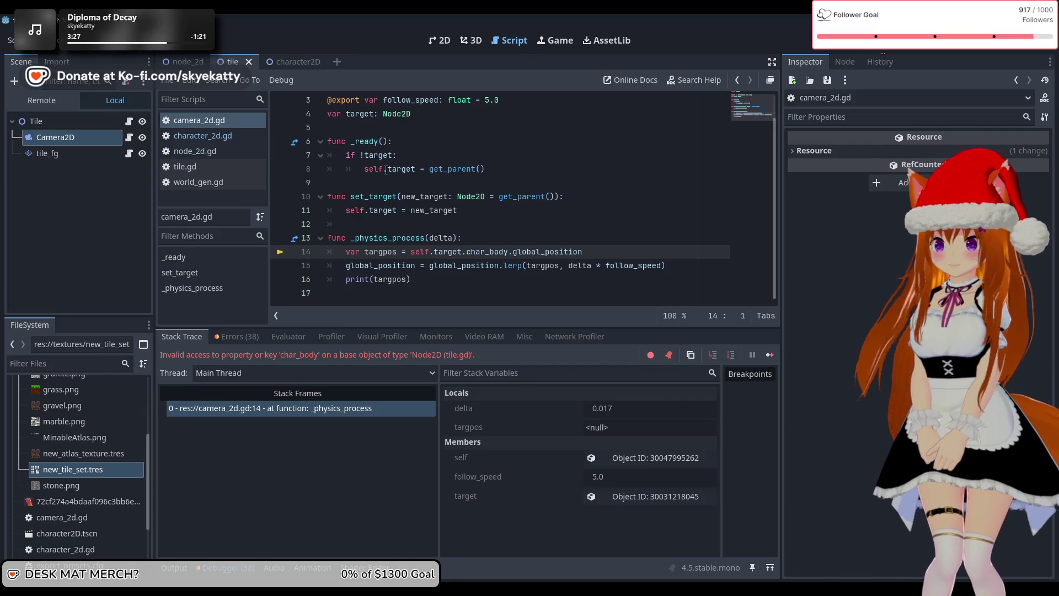
mouse_move(417, 169)
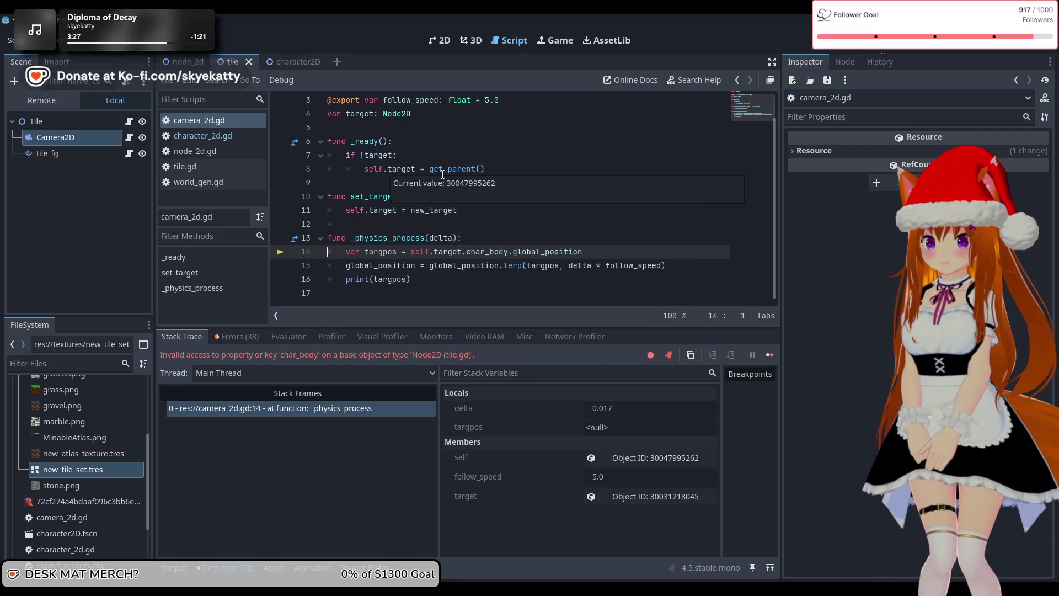
left_click(518, 169)
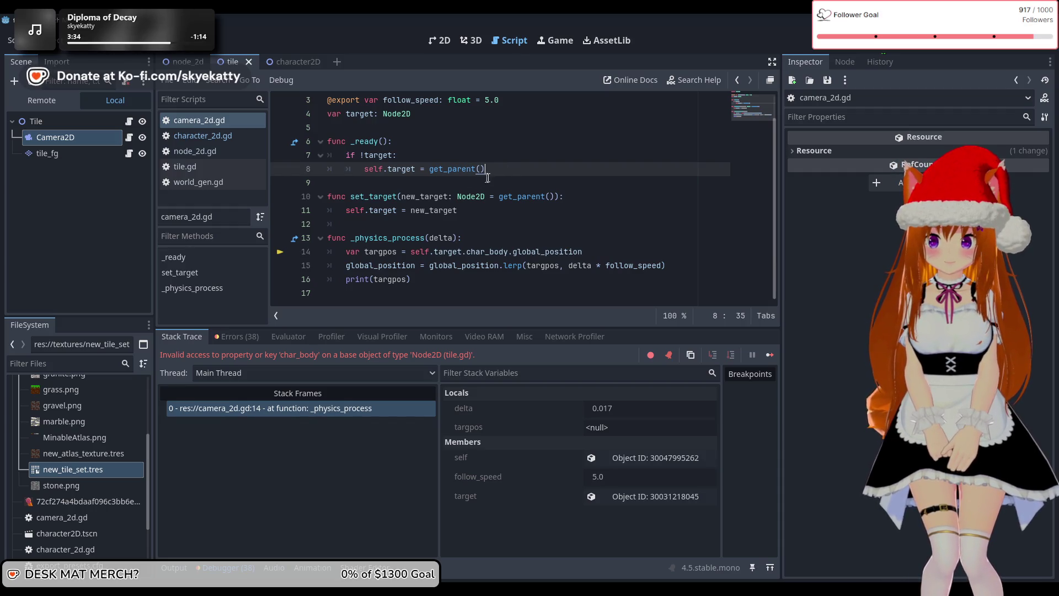
left_click_drag(497, 169, 345, 154)
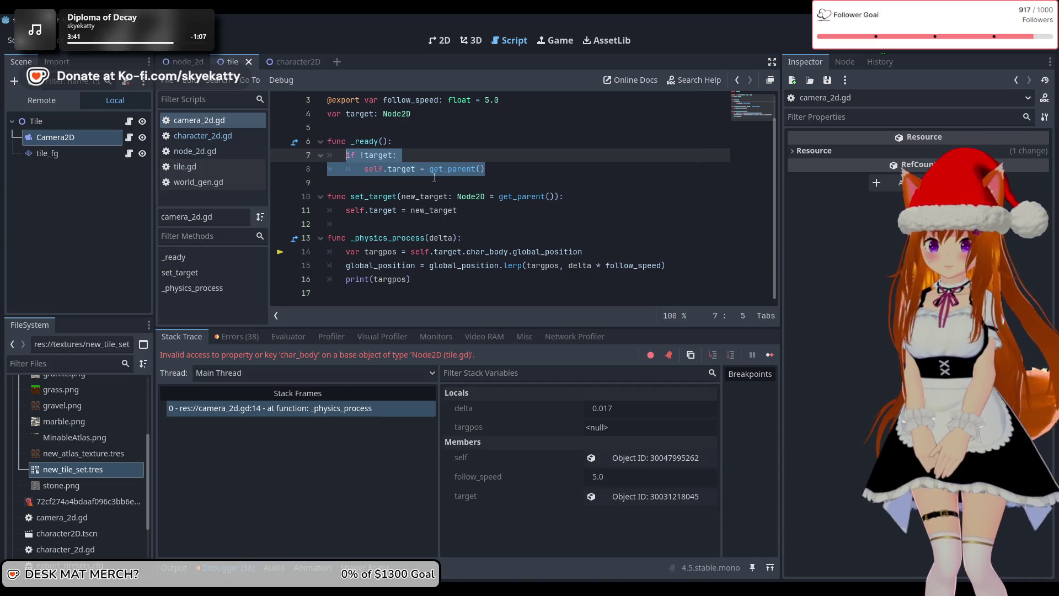
Step: Delete the parent-fallback code from _ready and make room above the function
key("BackSpace")
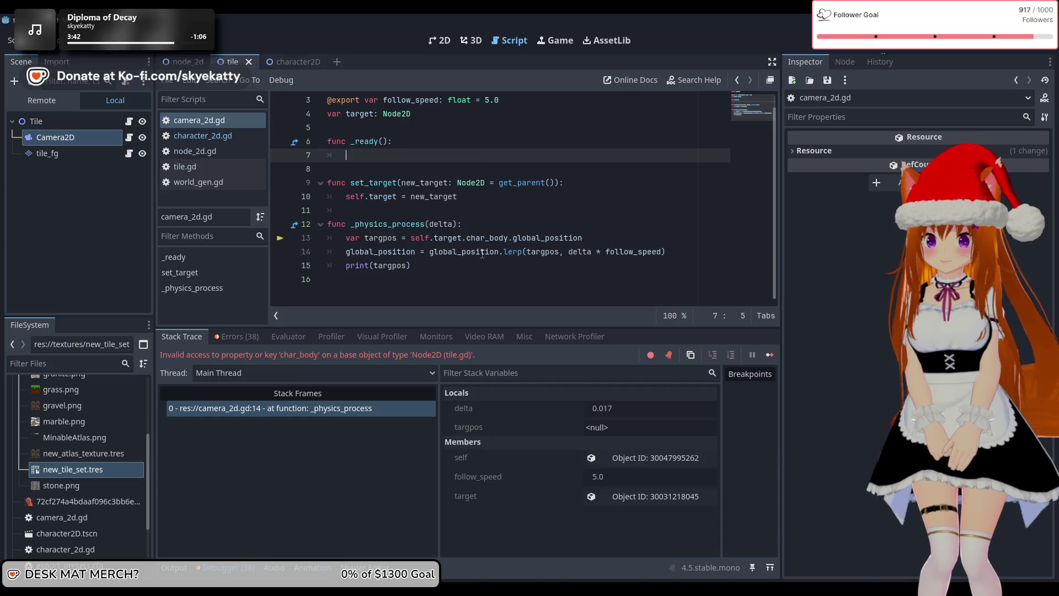
key("BackSpace")
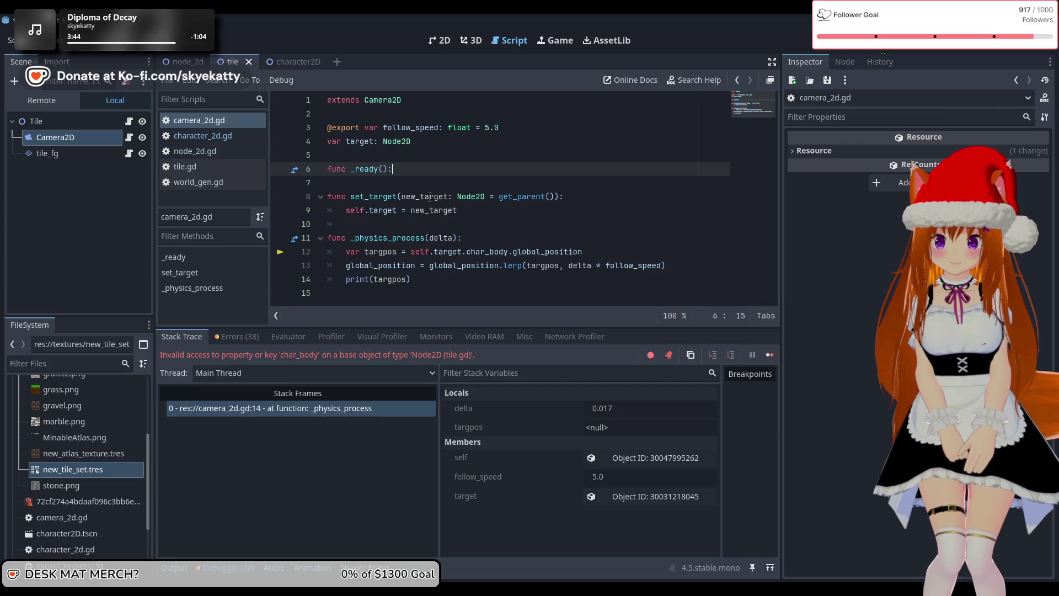
key("Return")
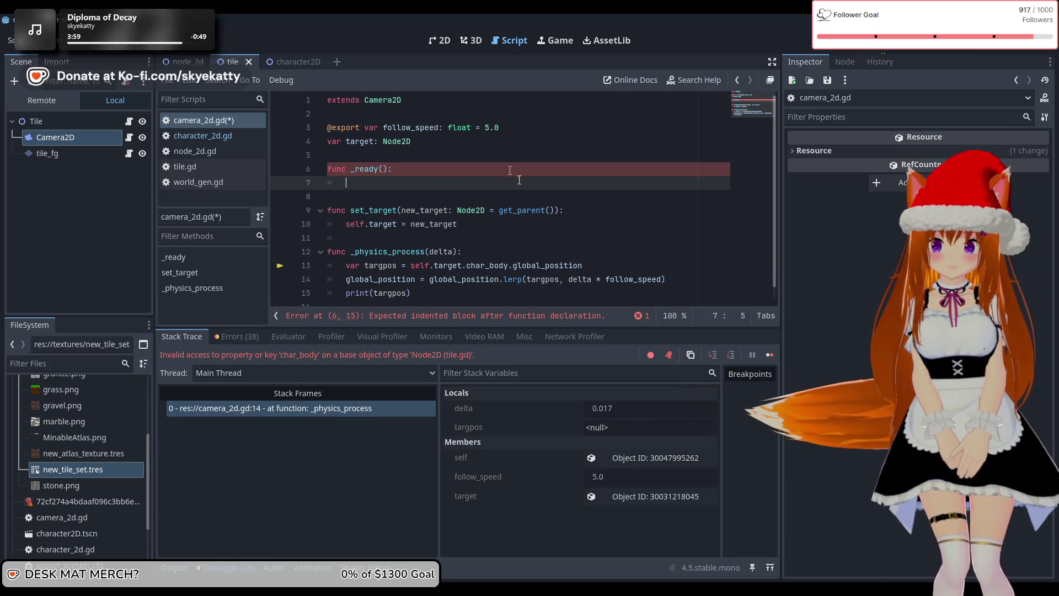
left_click(453, 156)
key("Return")
key("Up")
key("Return")
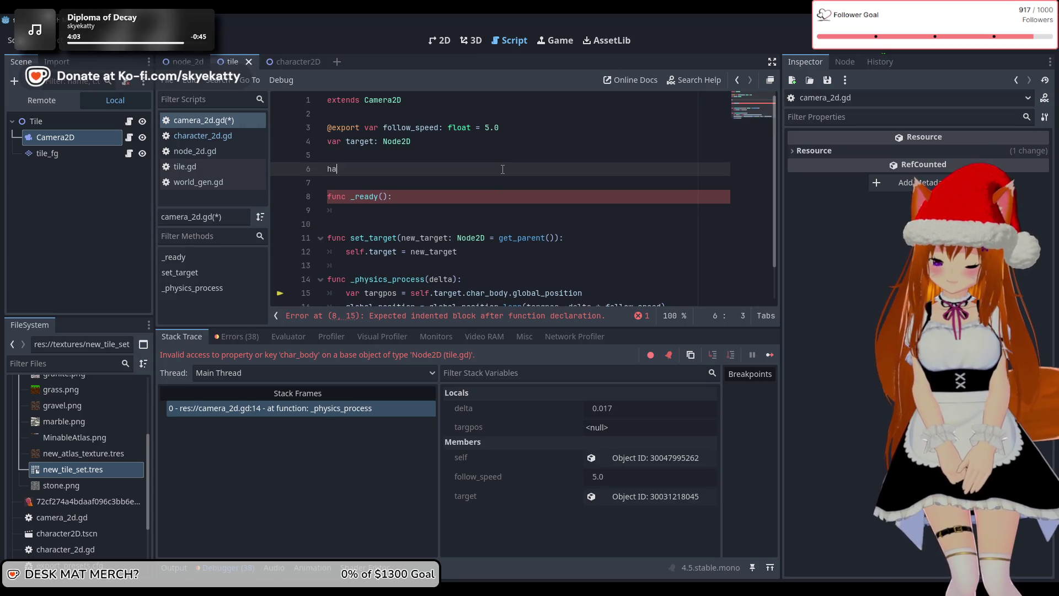
Step: Declare var has_target = false above _ready
type("s_")
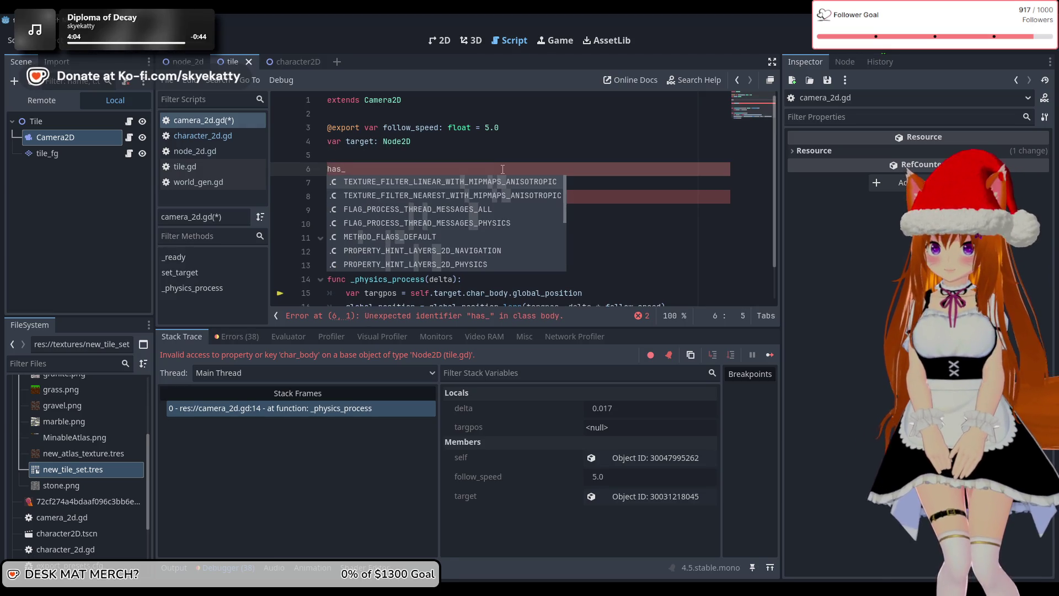
type("tar")
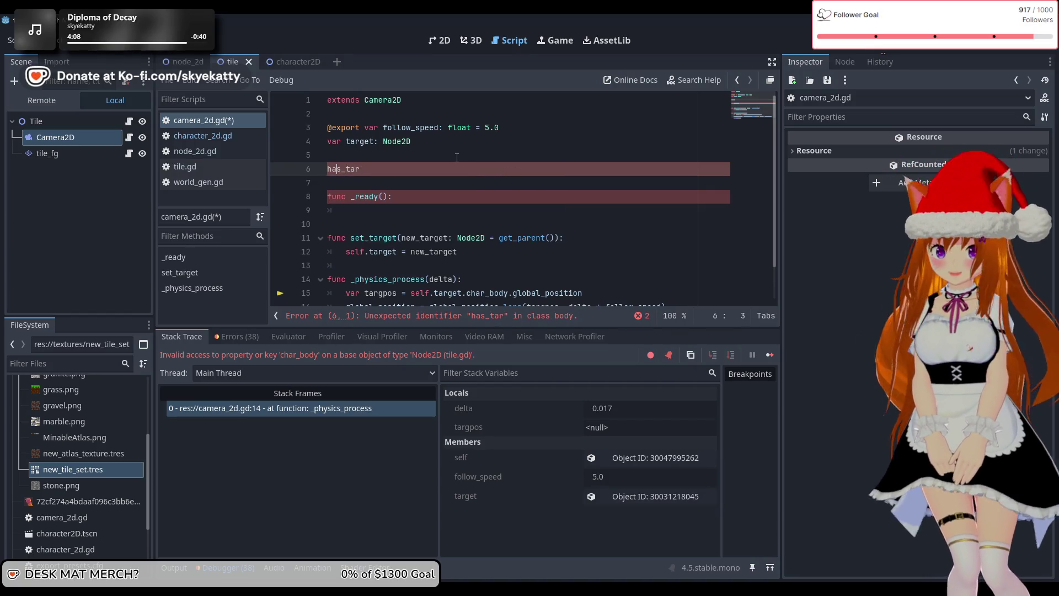
key("Home")
key("BackSpace")
type("var")
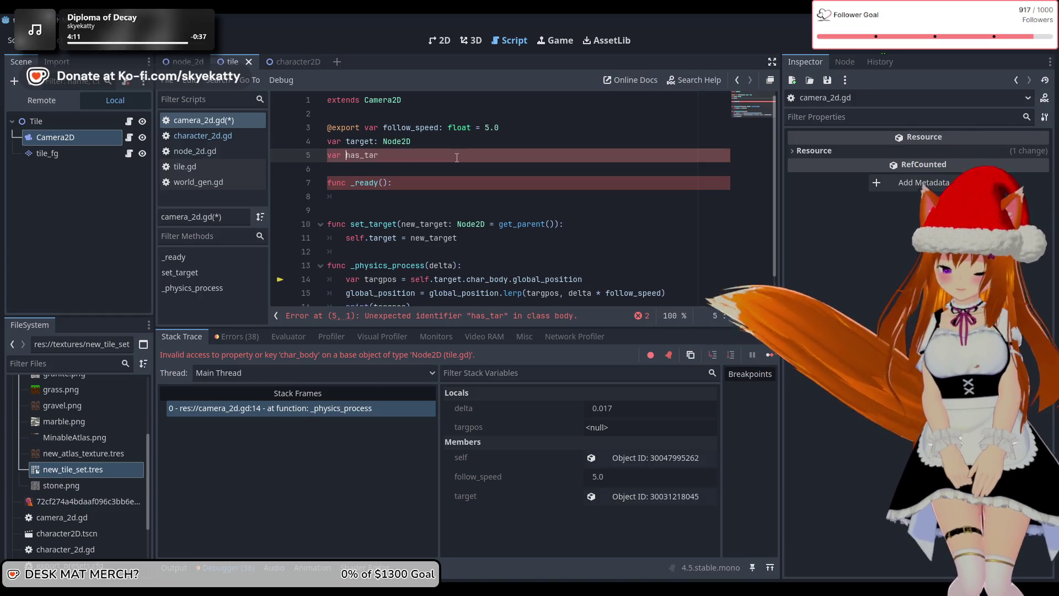
key("End")
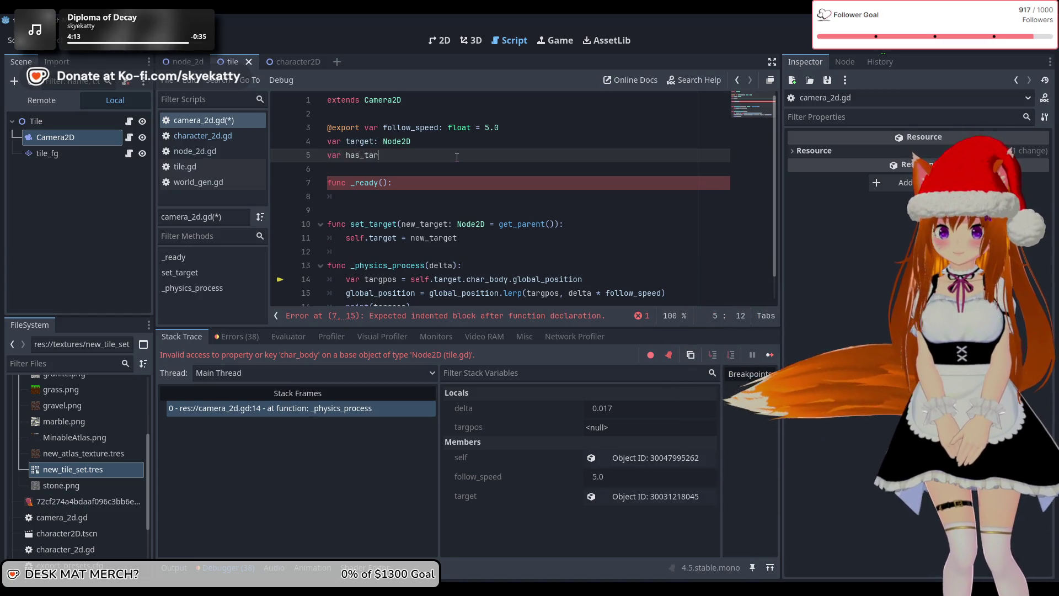
type("get = ")
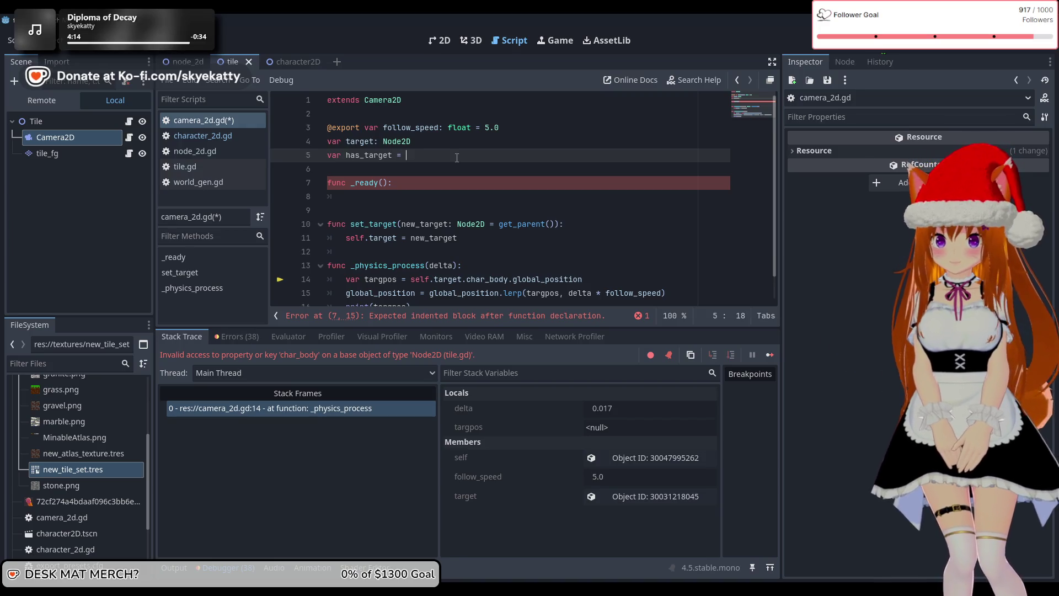
type("false")
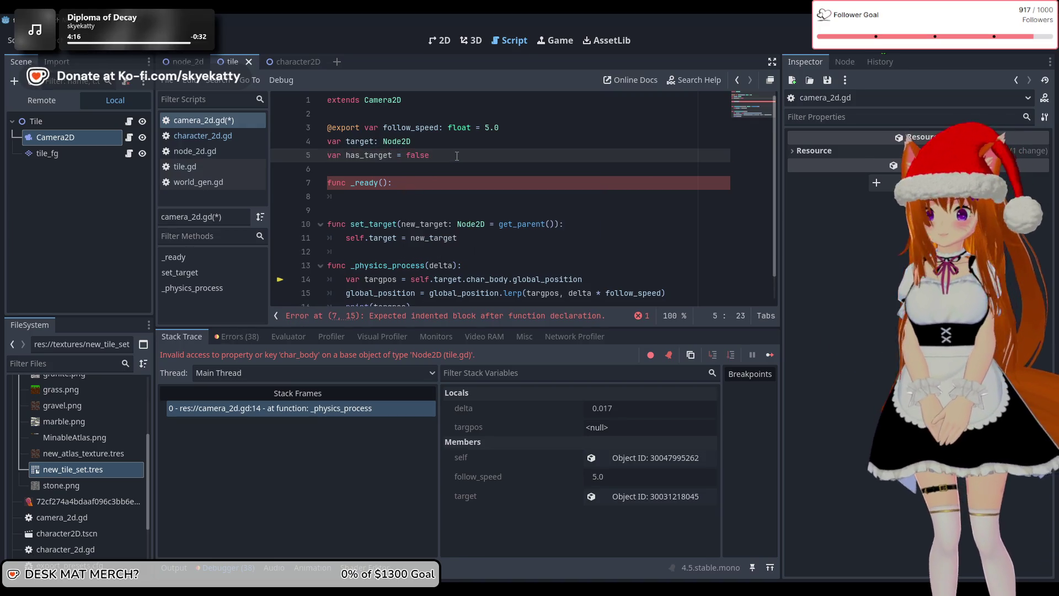
Step: In _ready, set self.has_target = false when there is no target
left_click(429, 193)
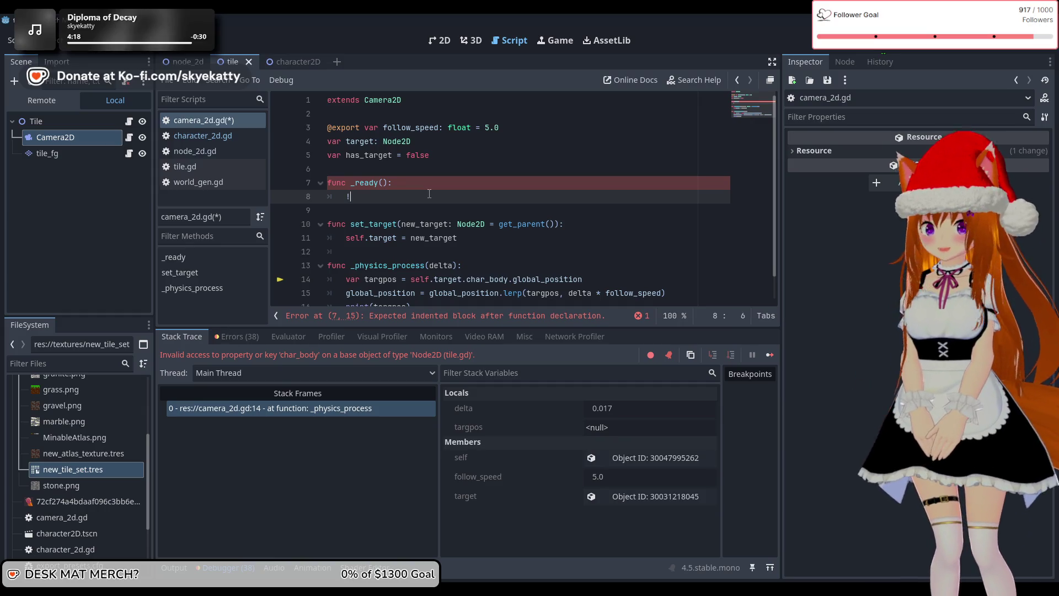
type("!ta")
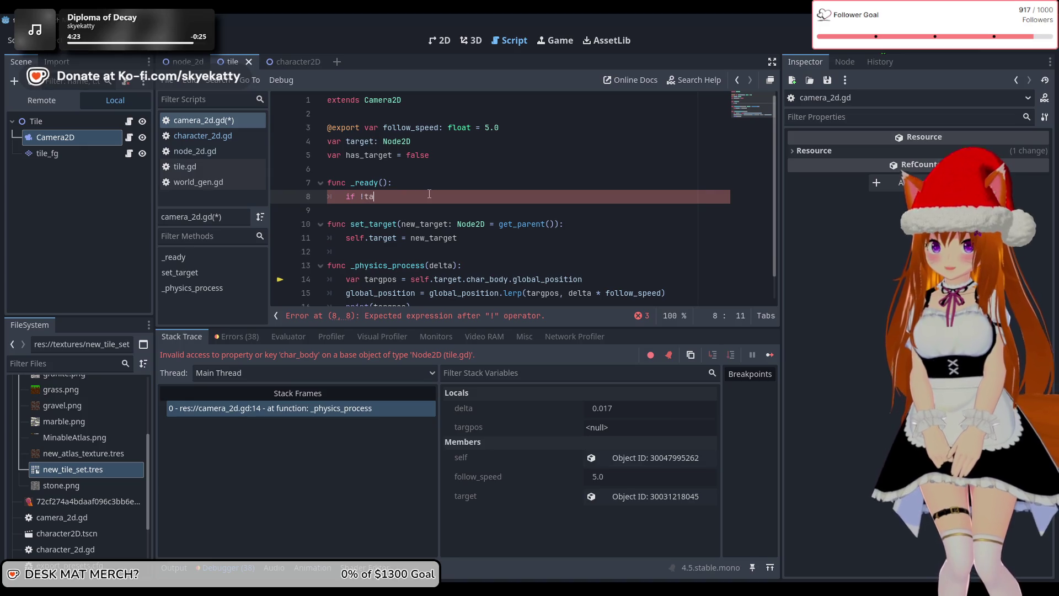
type("rget")
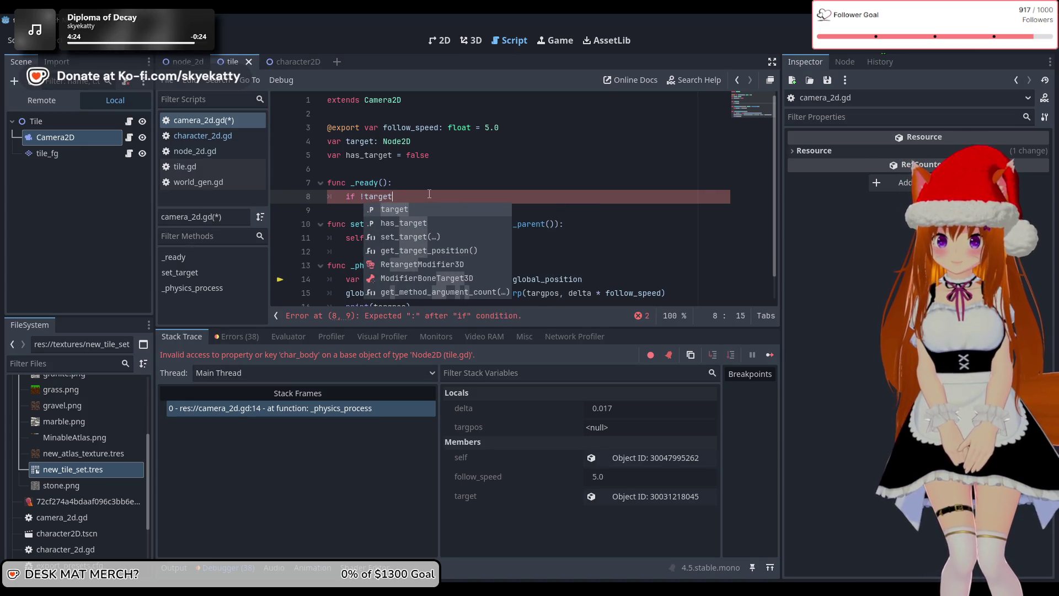
type("()")
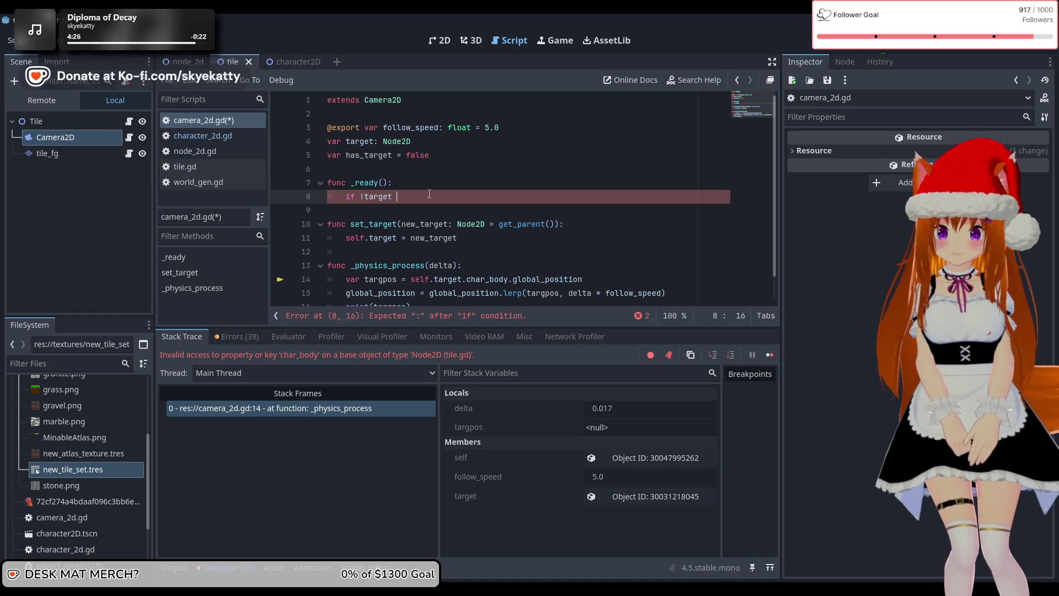
type(":")
key("Return")
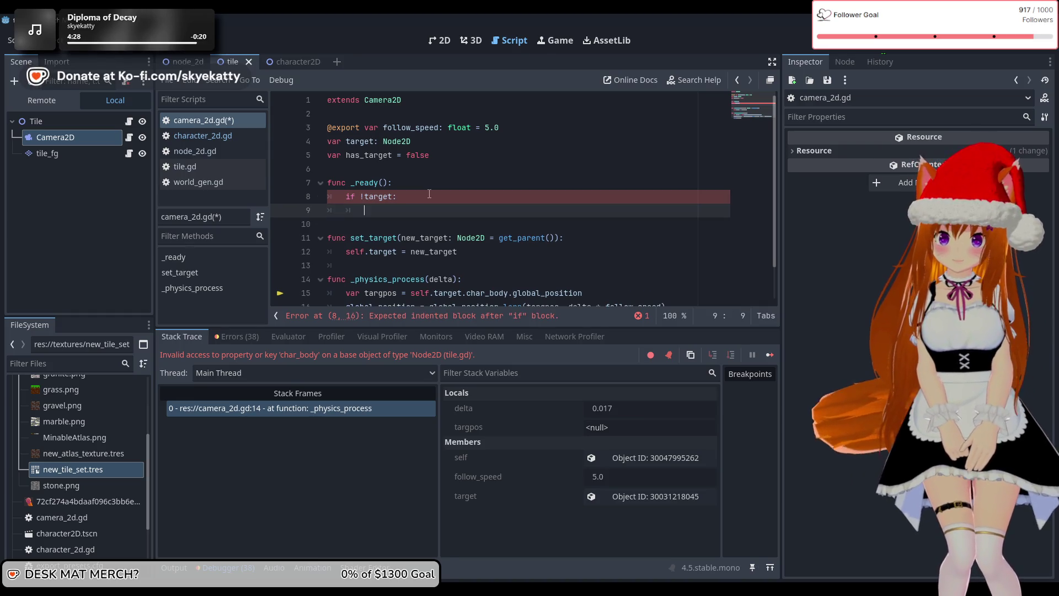
type("ha")
key("BackSpace")
key("BackSpace")
type("self.")
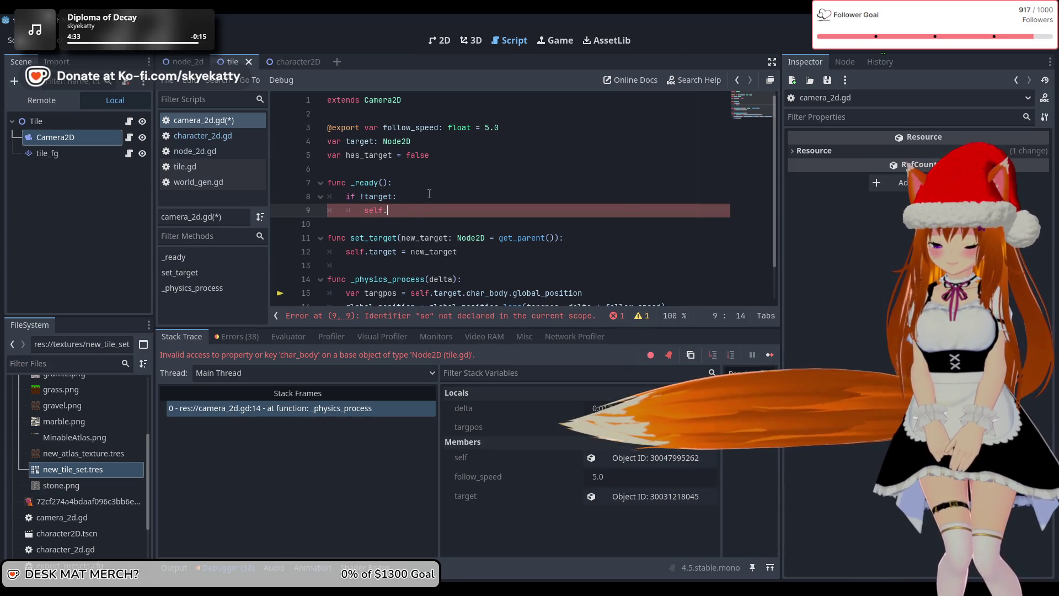
type("h")
key("Return")
type("= fals")
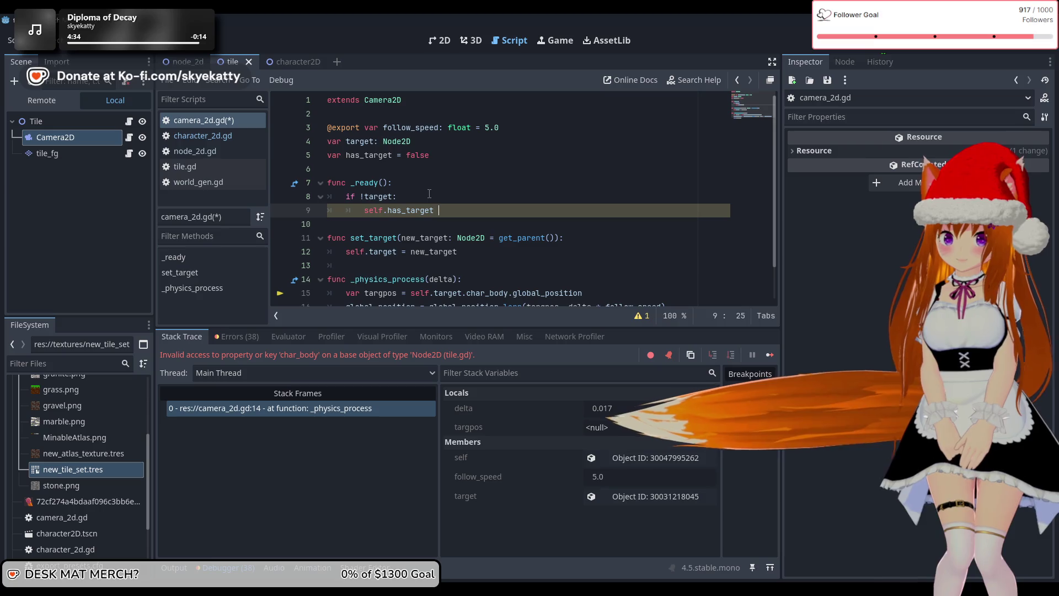
key("Return")
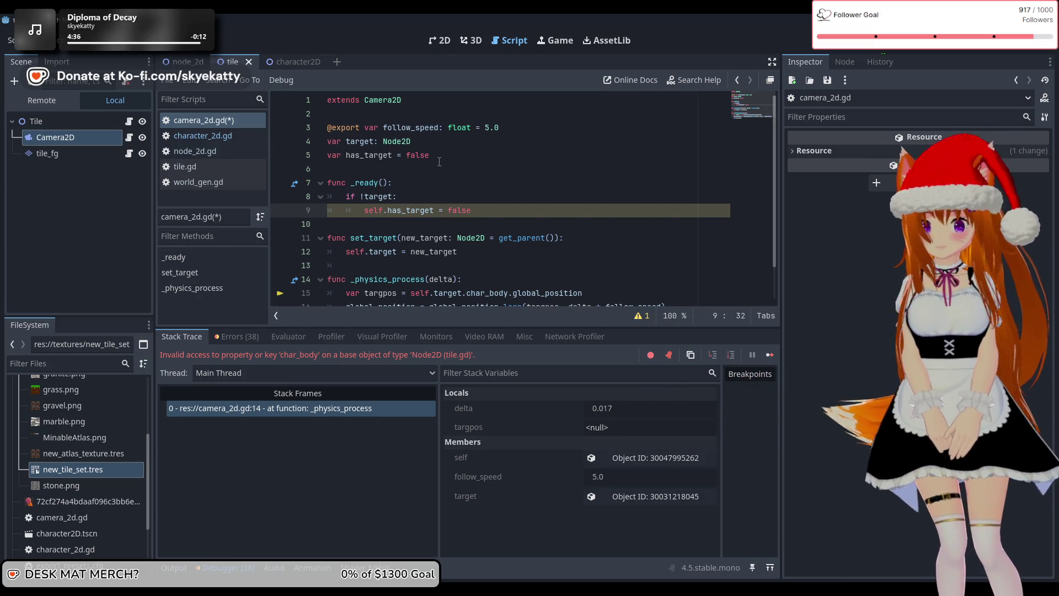
Step: Wrap the _physics_process body in an 'if self.has_target:' block
left_click(440, 166)
scroll(458, 192, "down", 1)
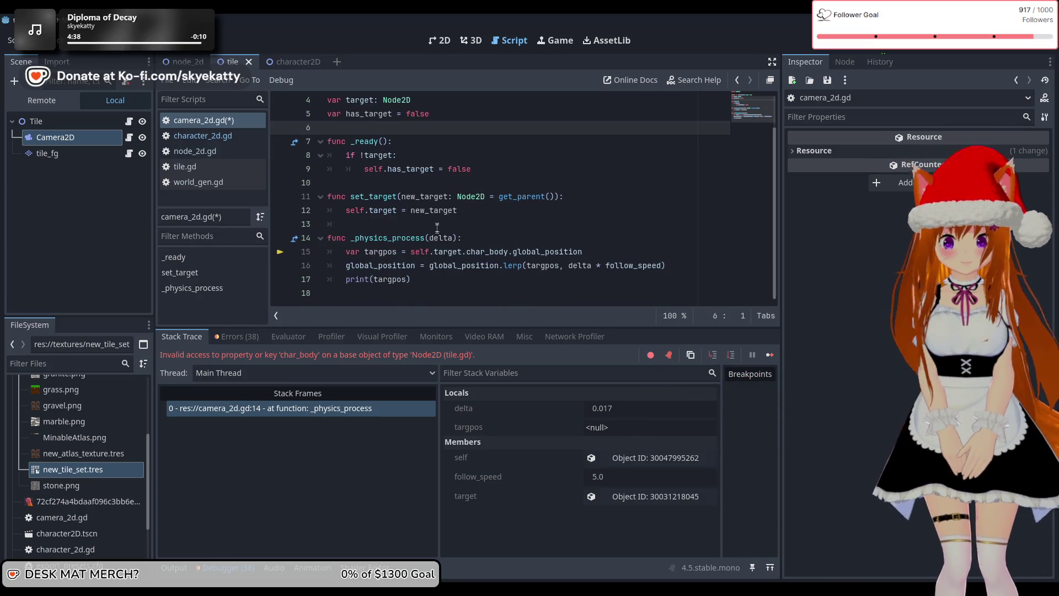
left_click(474, 243)
key("Return")
type("if s")
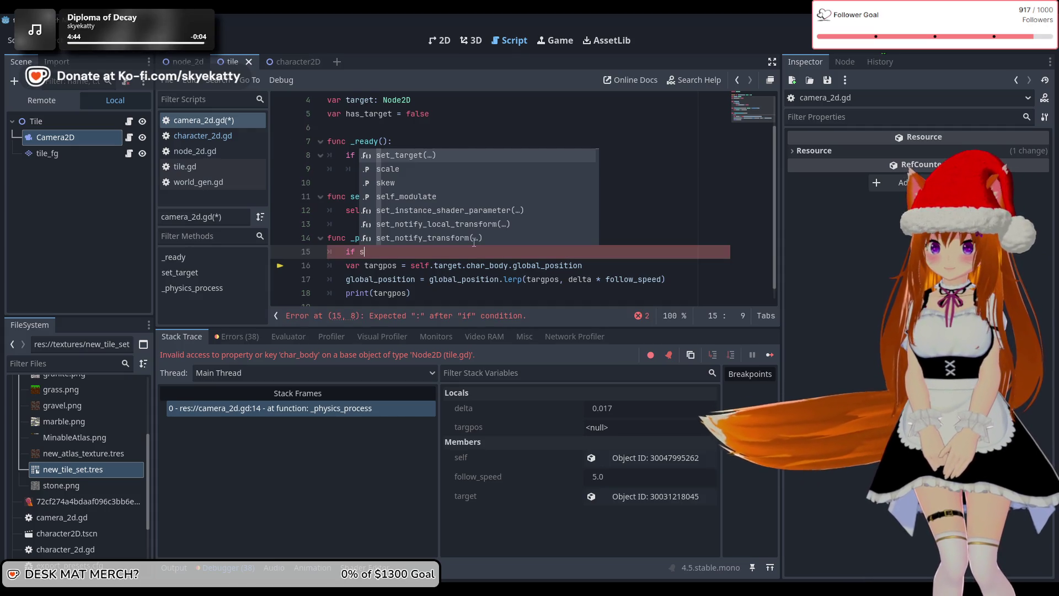
type("elf.")
key("Escape")
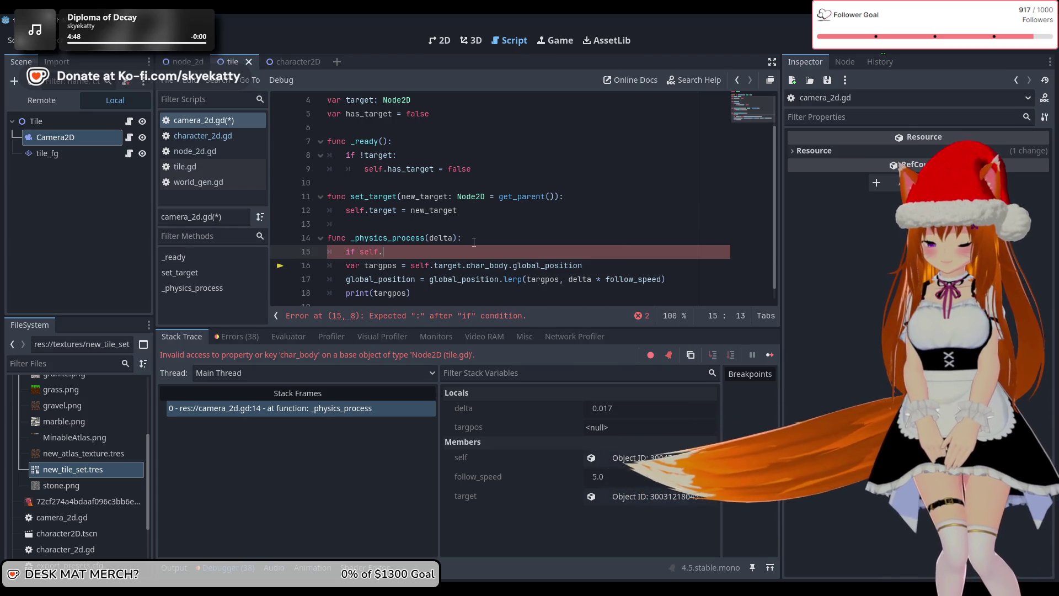
type("f.ha")
key("Return")
type(":")
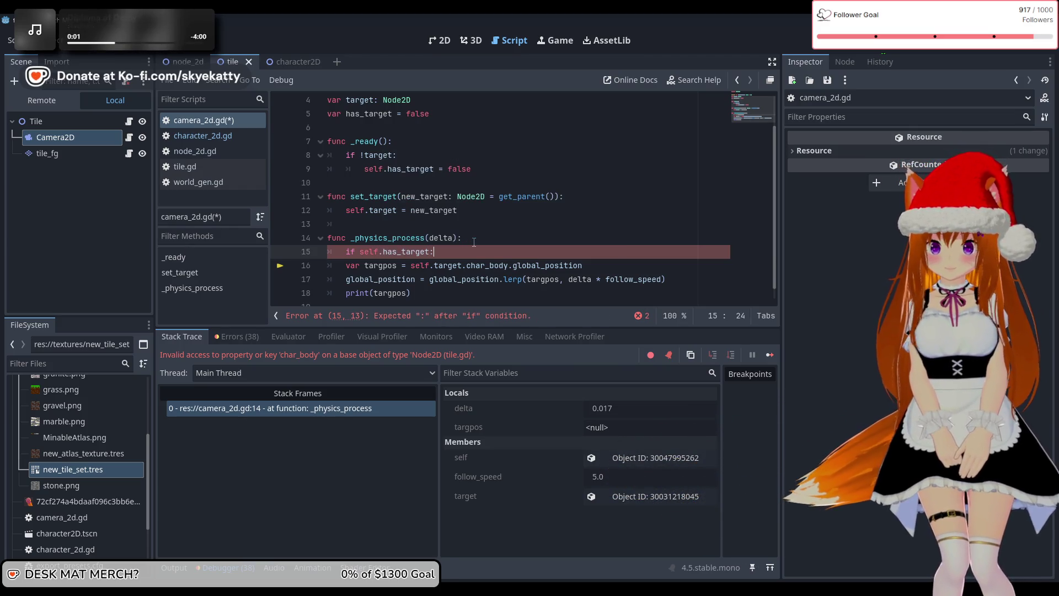
left_click_drag(349, 263, 425, 301)
key("Tab")
left_click(524, 238)
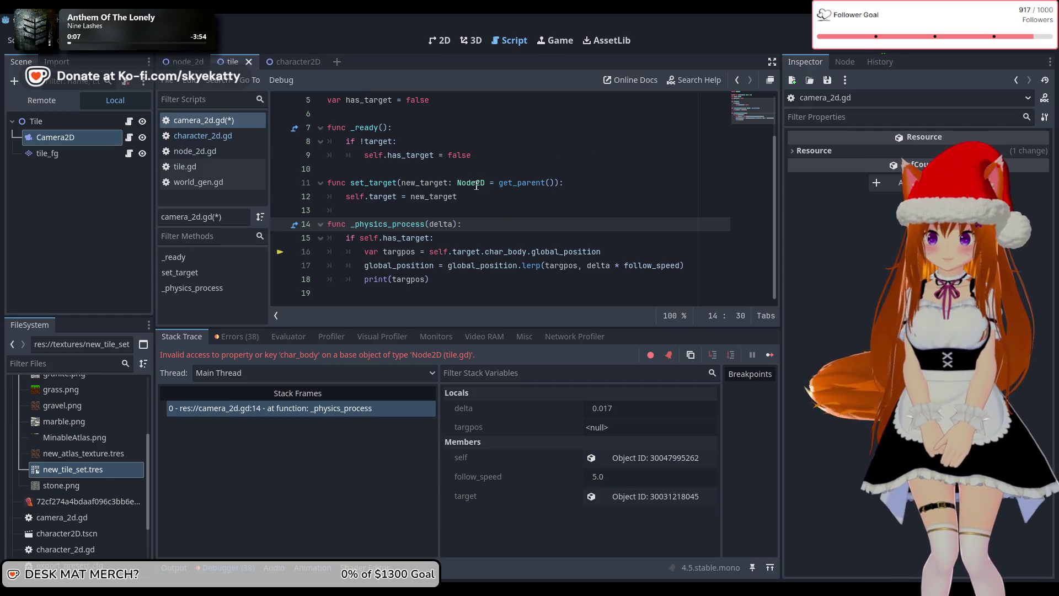
Step: Add self.has_target = true to set_target and end the old debug session
scroll(478, 185, "up", 2)
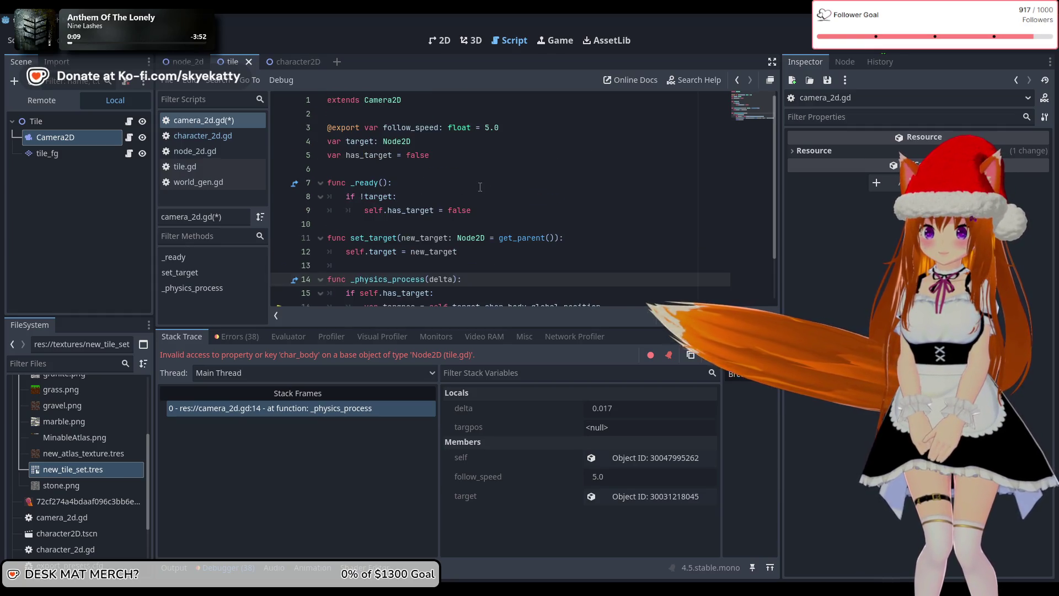
scroll(480, 187, "down", 2)
left_click(480, 211)
key("Return")
type("s")
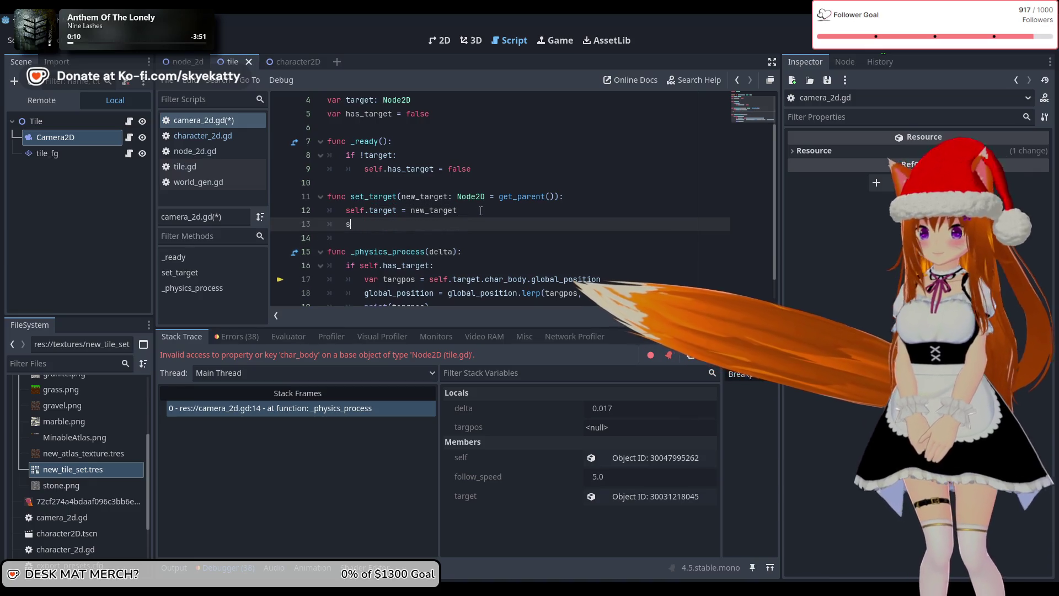
type("elf.has_target =")
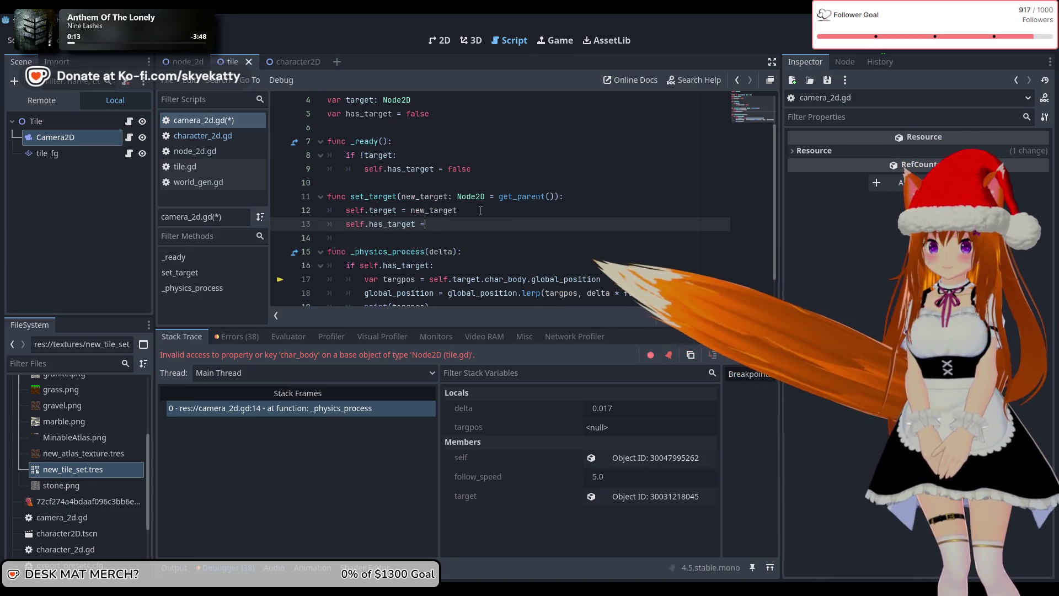
type(" true")
scroll(485, 214, "down", 1)
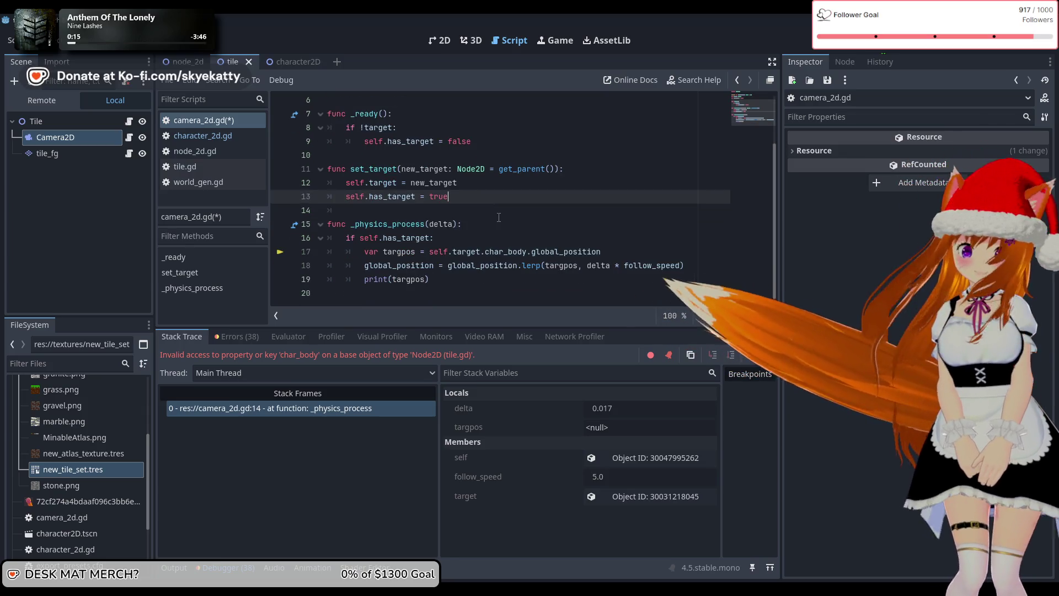
left_click(498, 215)
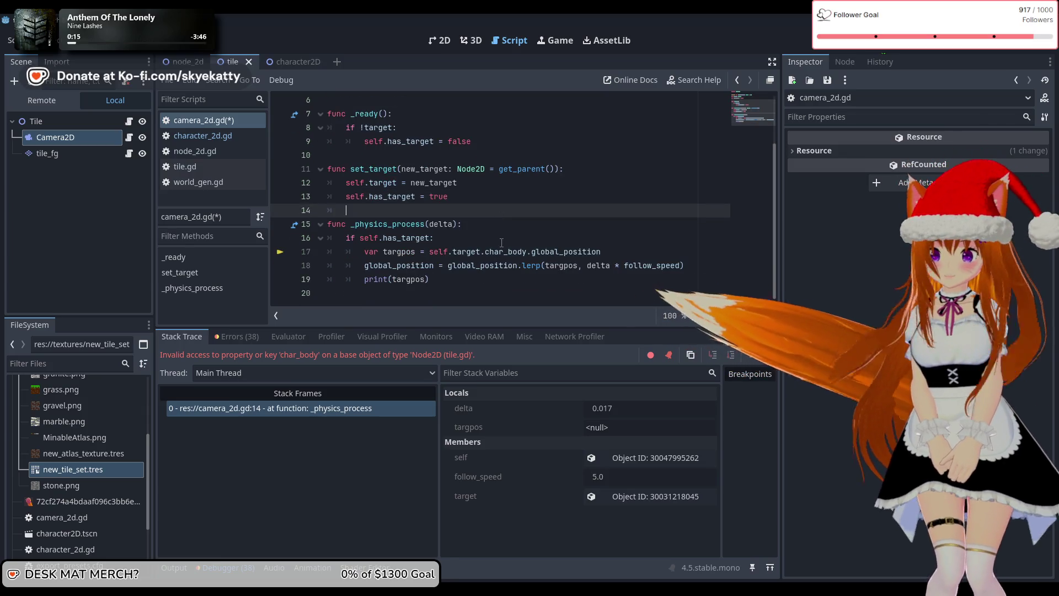
left_click(894, 50)
Step: Save camera_2d.gd, run the project with F5, then stop it with F8
key("ctrl+s")
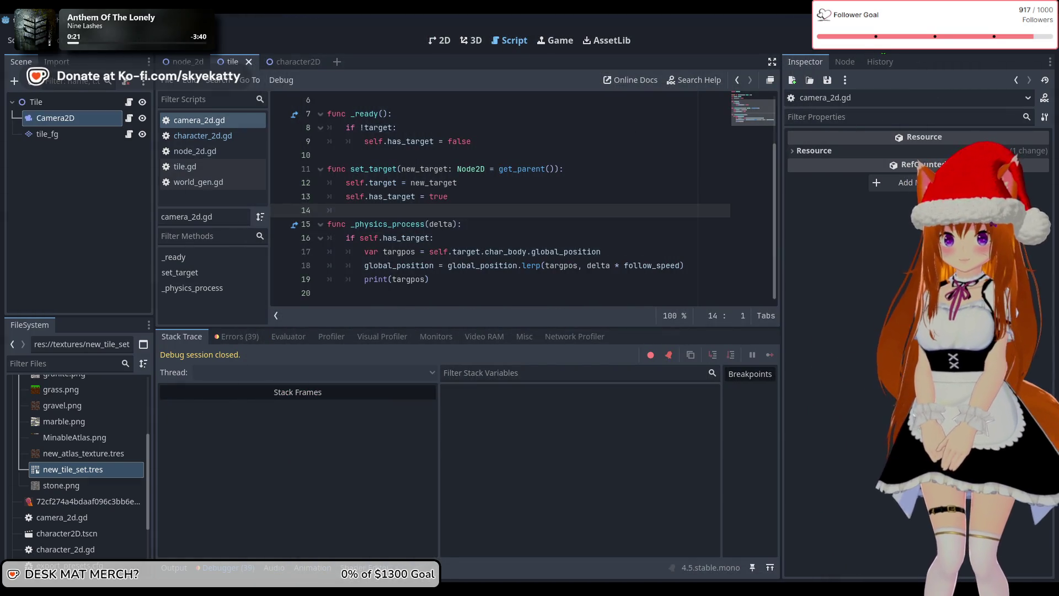
key("F5")
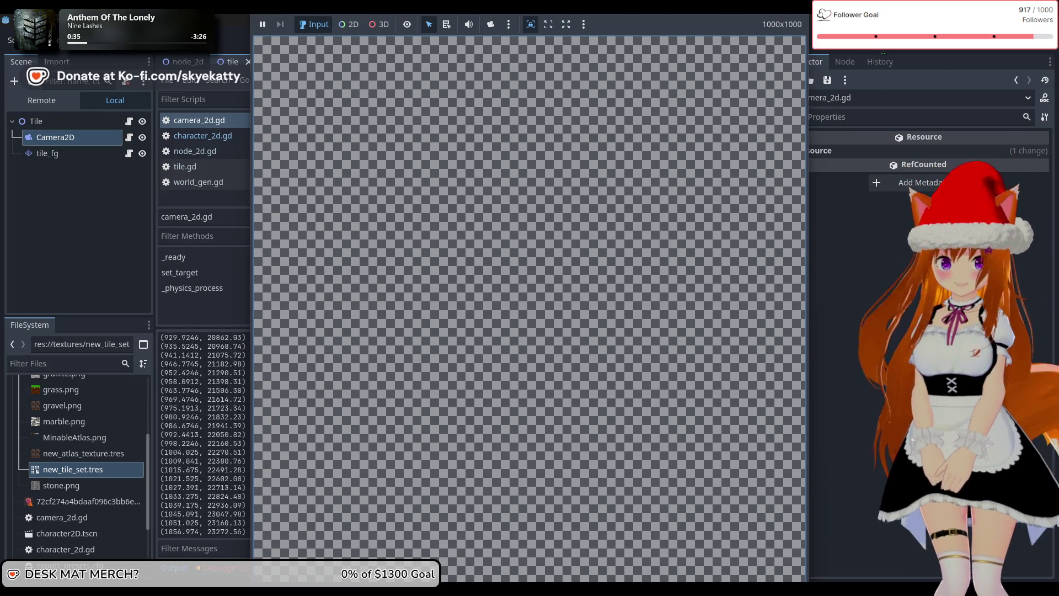
key("F8")
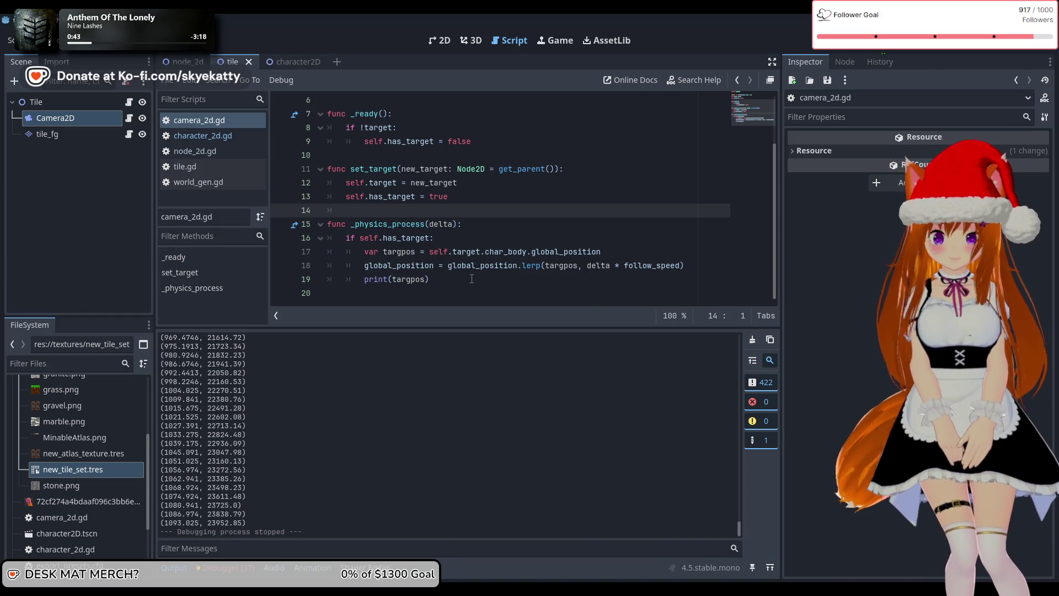
Step: Outdent the global_position lerp line and delete the print(targpos) debug line
scroll(472, 279, "up", 2)
scroll(470, 279, "down", 2)
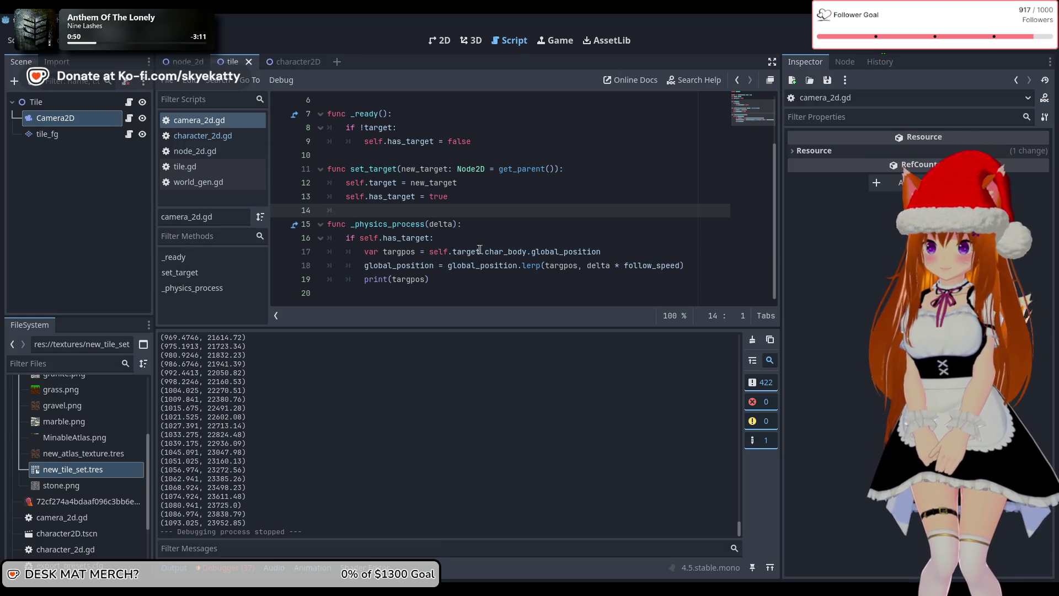
left_click(460, 241)
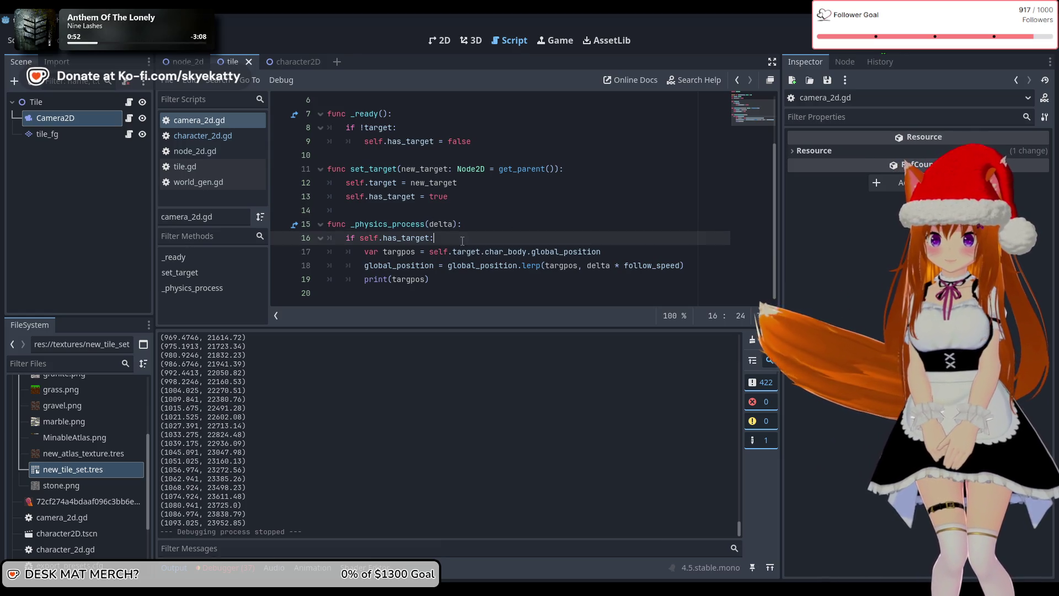
left_click(625, 252)
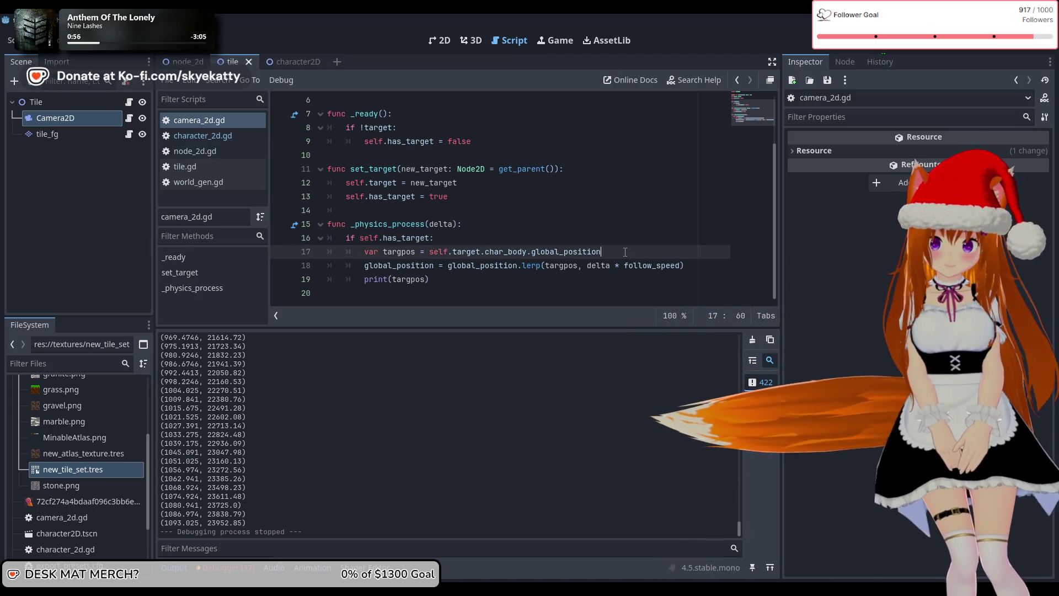
left_click(365, 266)
key("BackSpace")
left_click(365, 279)
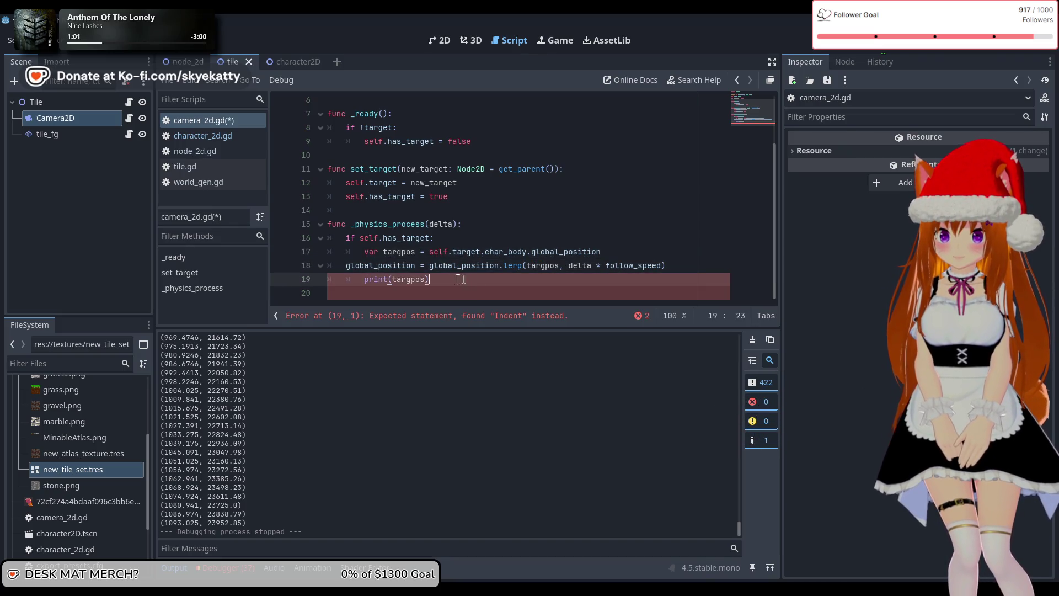
left_click_drag(478, 282, 302, 279)
key("BackSpace")
key("BackSpace")
left_click(619, 252)
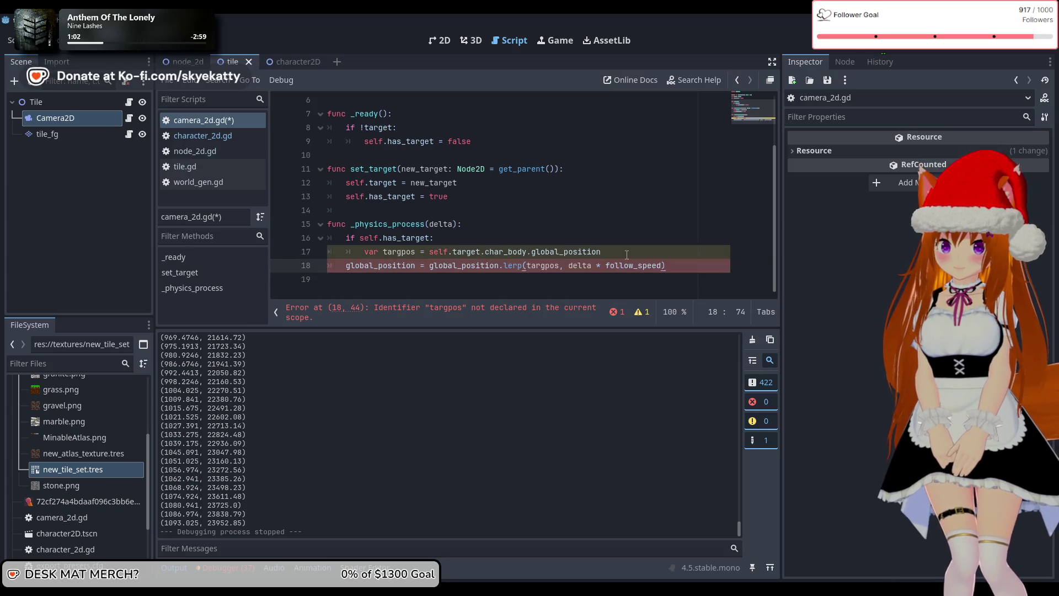
key("Return")
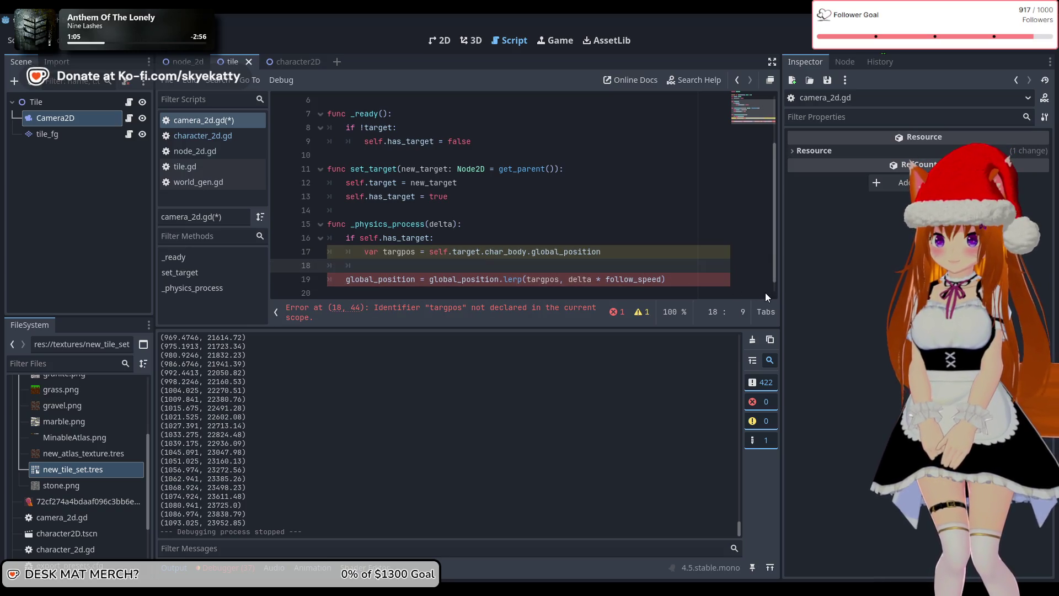
key("BackSpace")
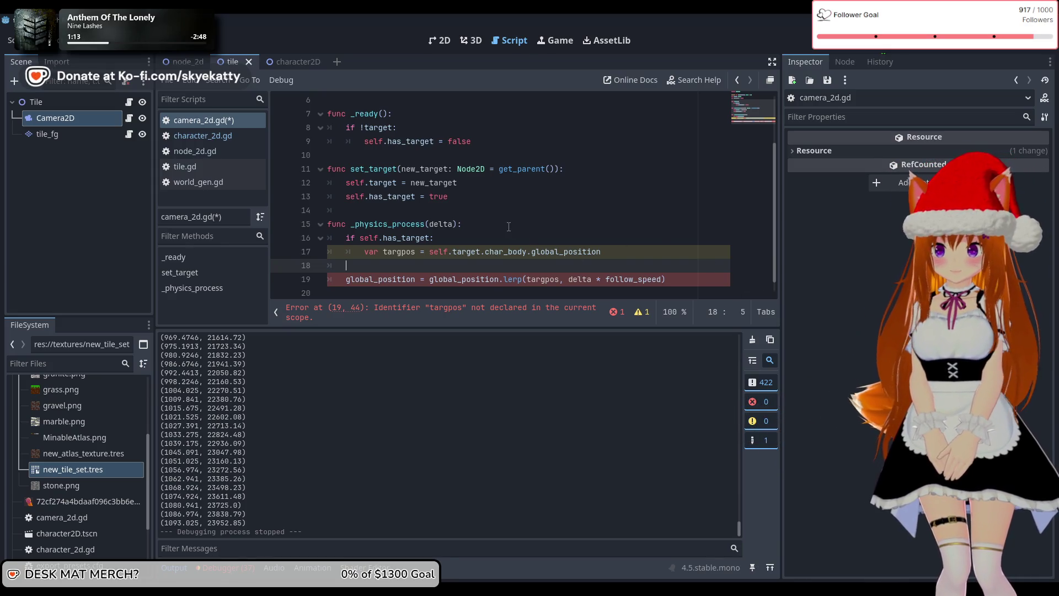
key("BackSpace")
key("BackSpace")
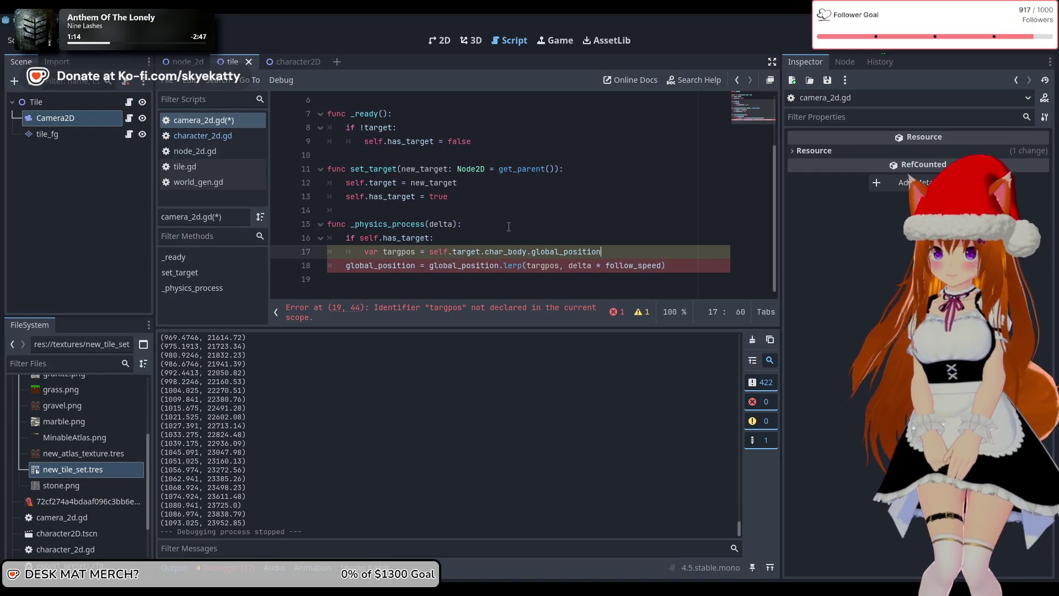
Step: Declare var targpos = Vector2.ZERO atop _physics_process, drop var inside the if, and test-run
left_click(385, 252)
key("BackSpace")
key("BackSpace")
key("BackSpace")
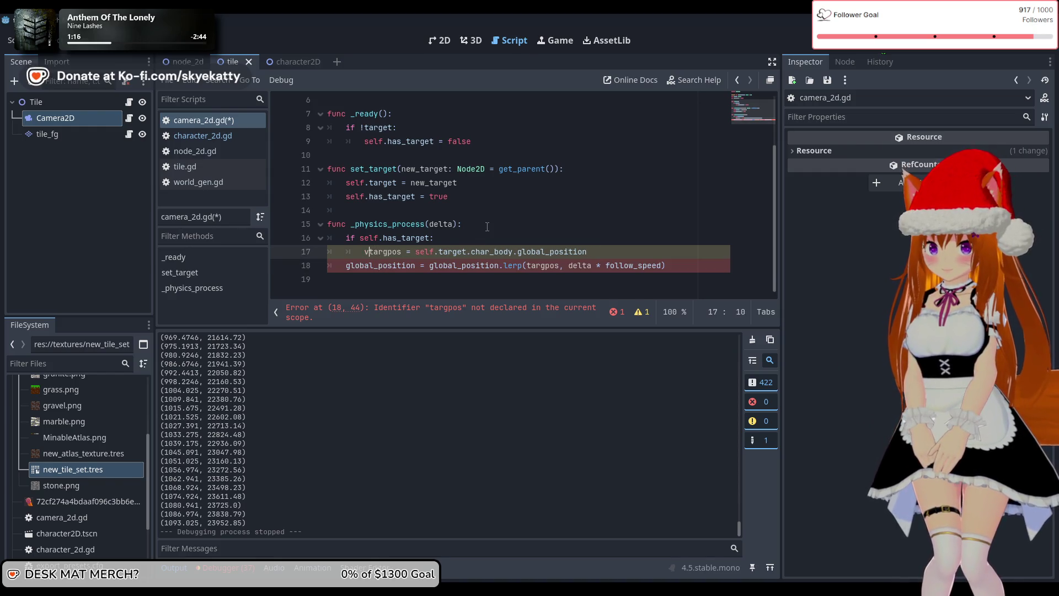
left_click(487, 225)
key("Return")
type("v")
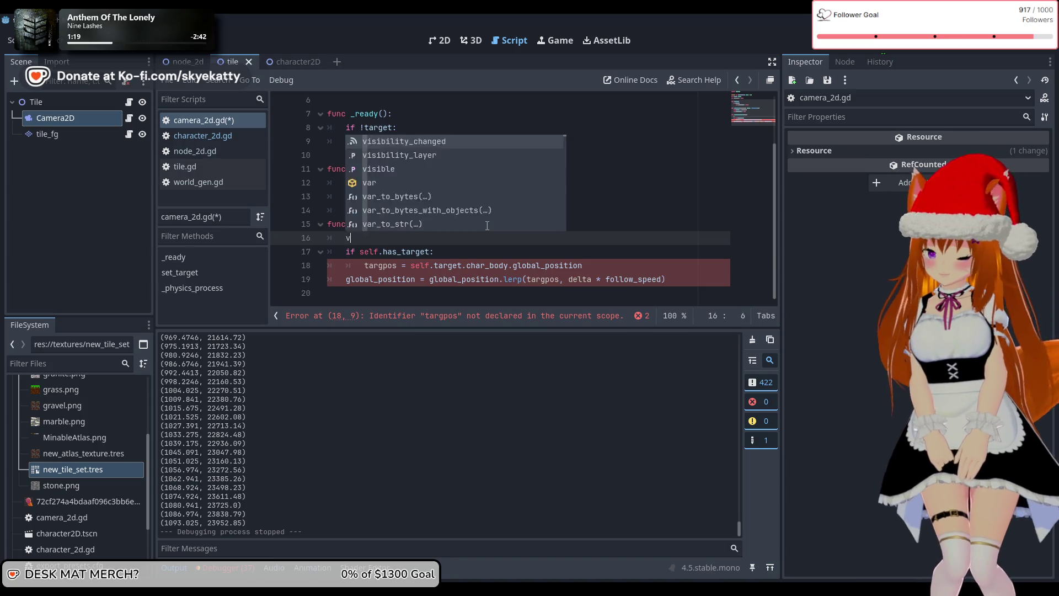
type("ar targ")
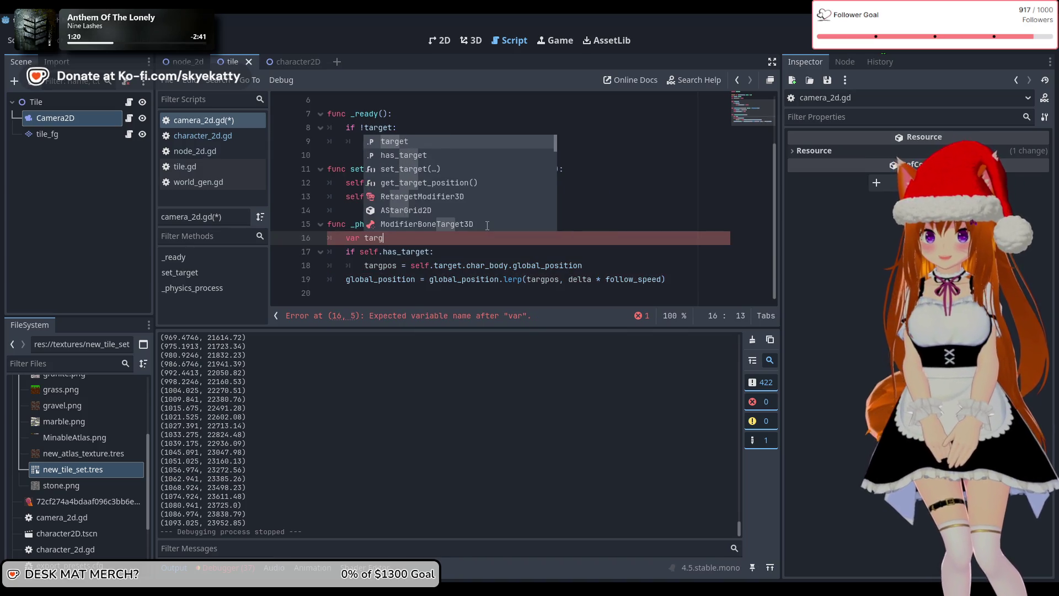
type("pos =")
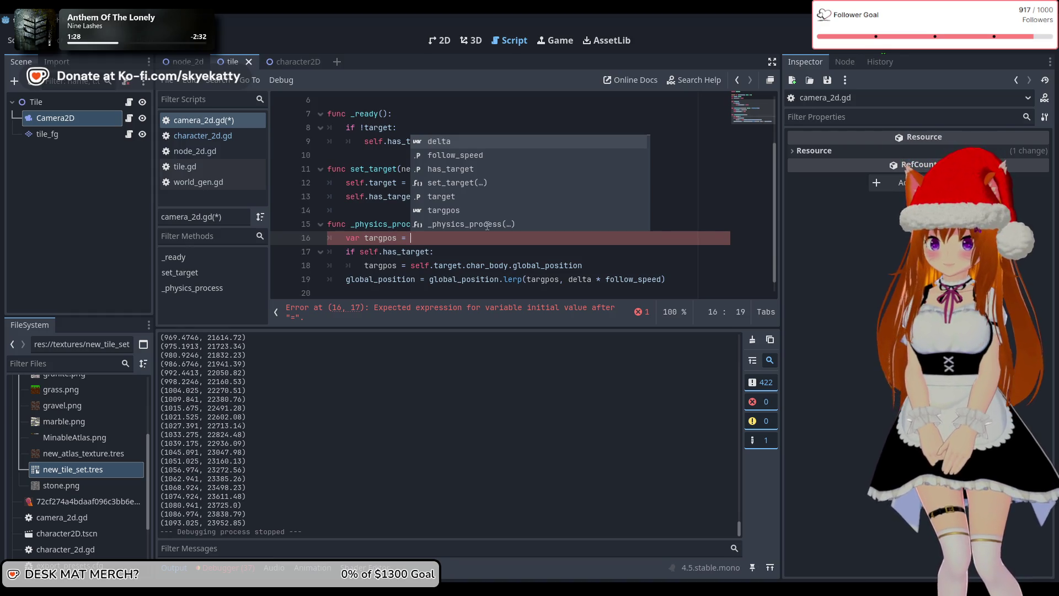
type("Vector2.")
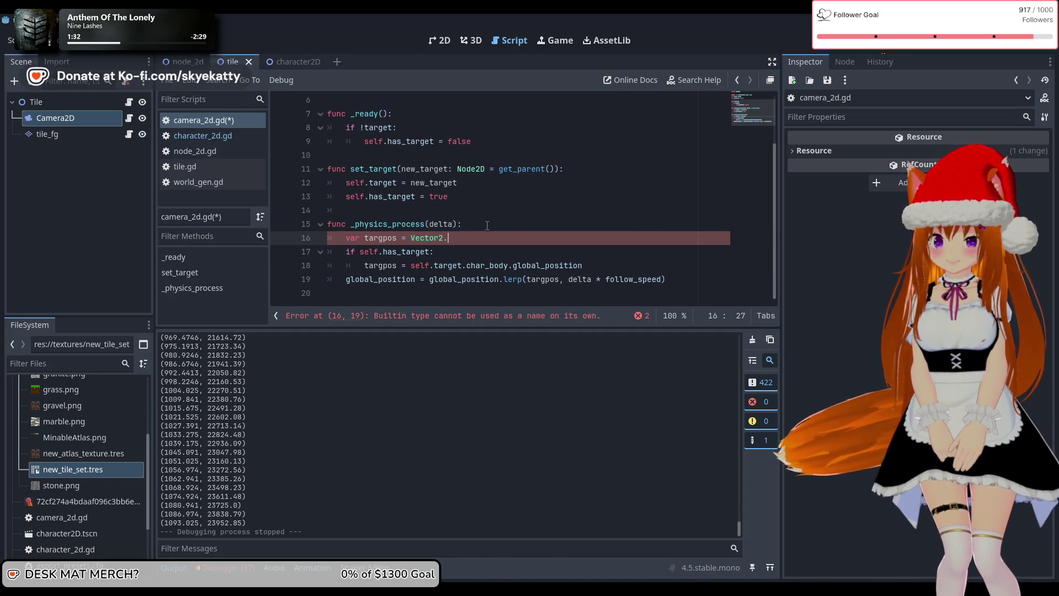
type("ZERO")
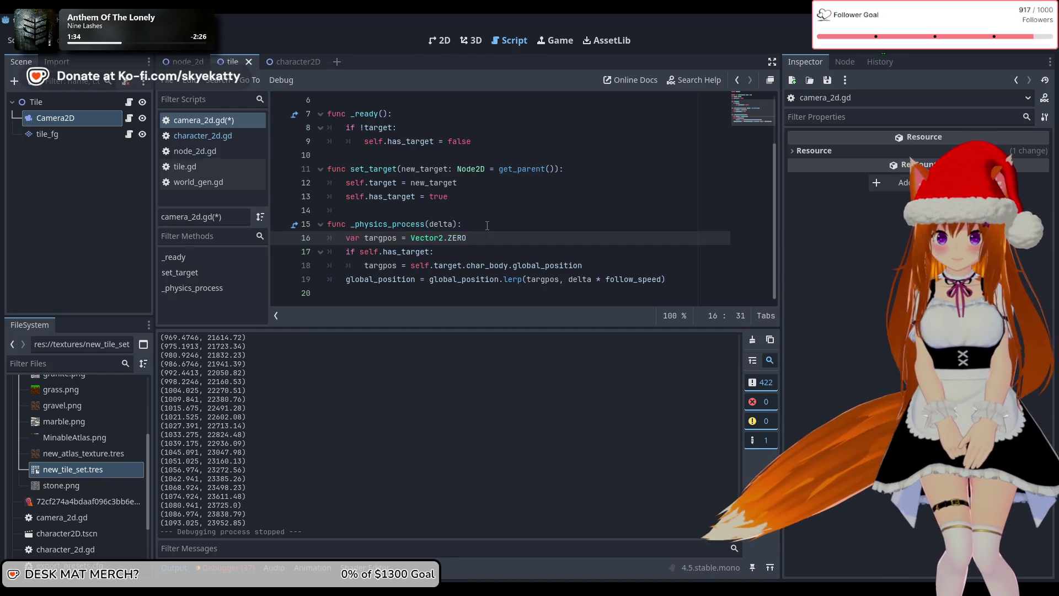
left_click(488, 225)
left_click(512, 265)
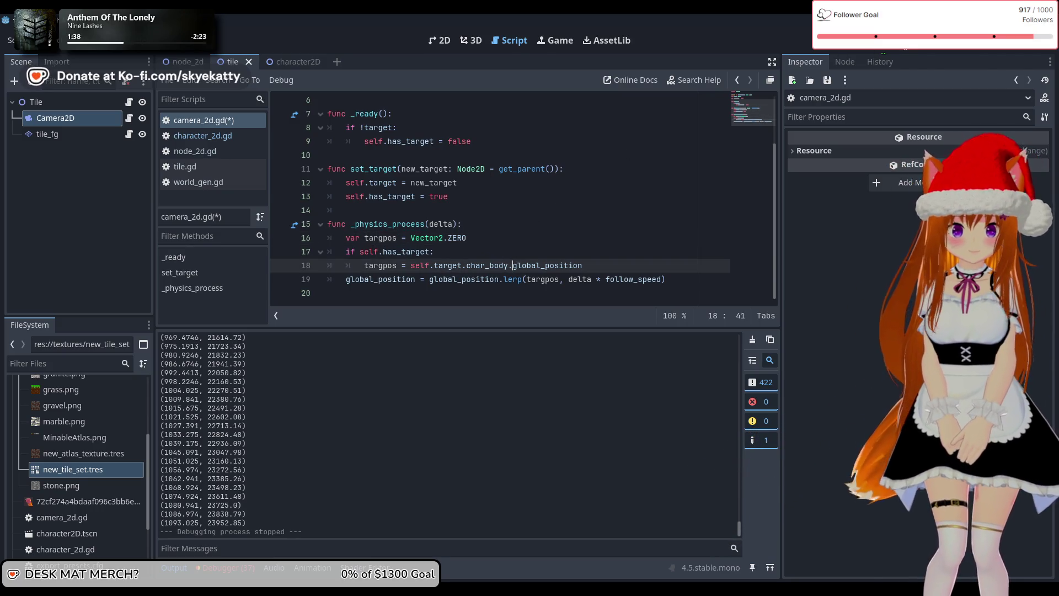
key("F5")
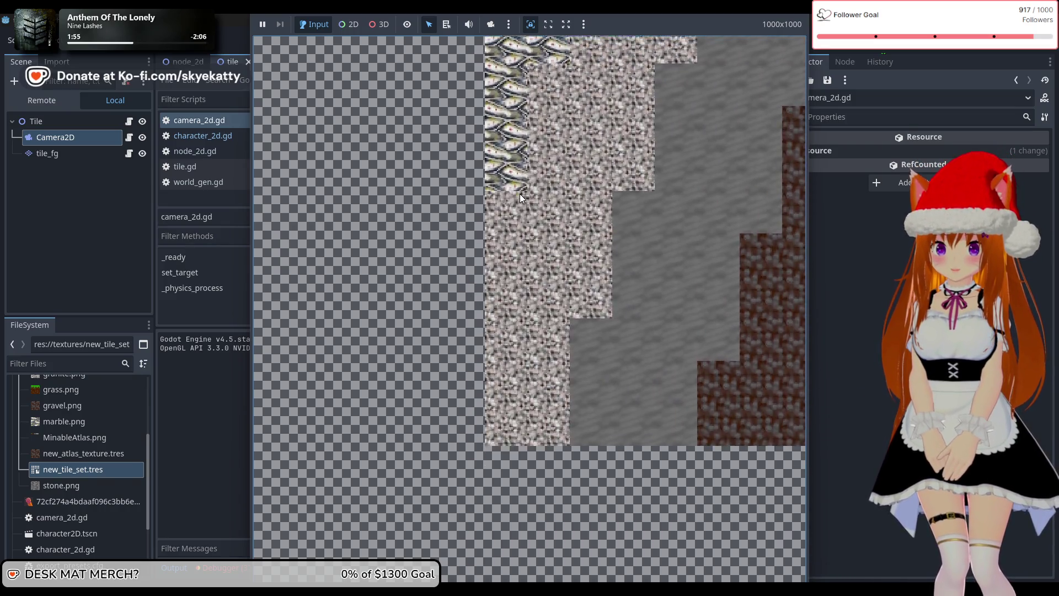
left_click(888, 57)
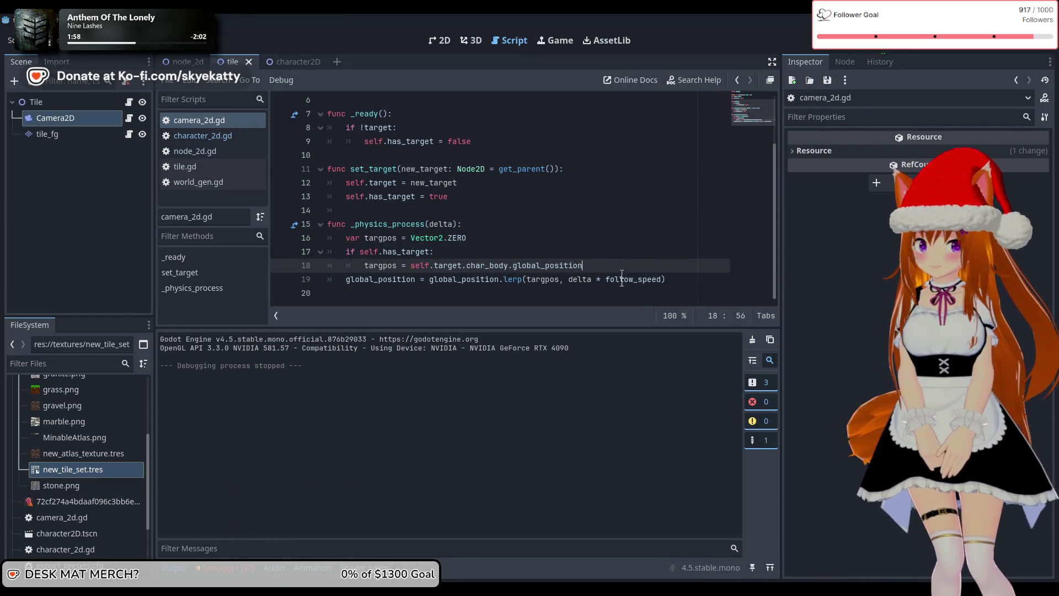
Step: Switch to the character2D scene and open the character_2d.gd script
left_click(674, 279)
mouse_move(394, 188)
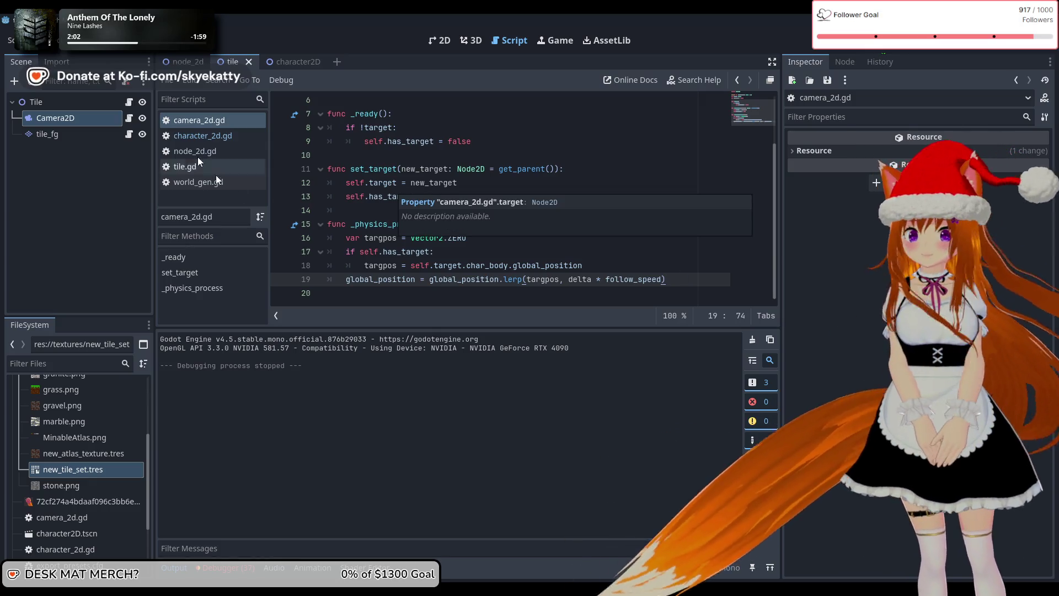
left_click(306, 62)
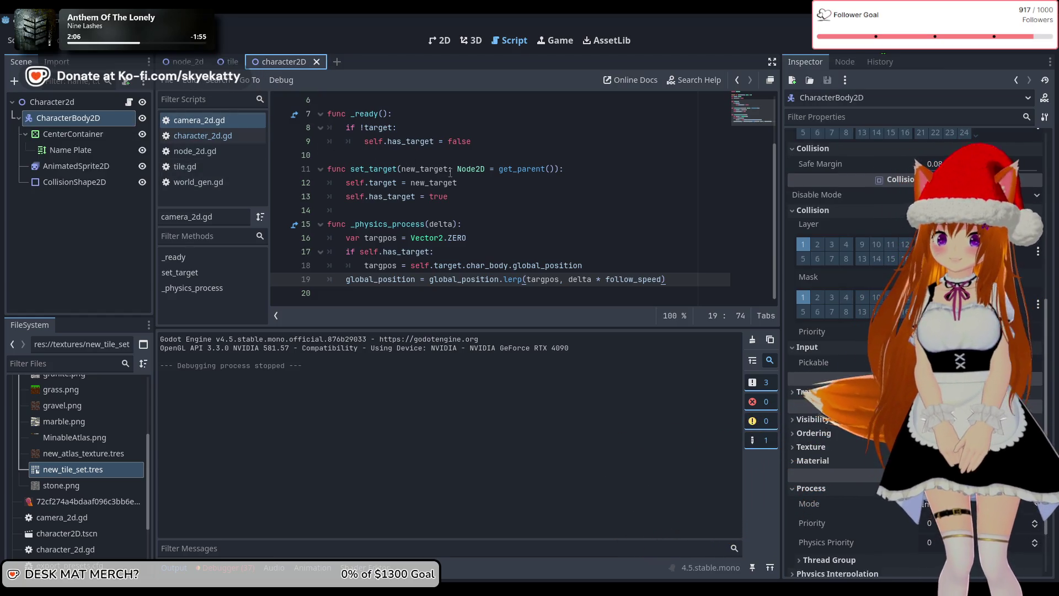
left_click(225, 118)
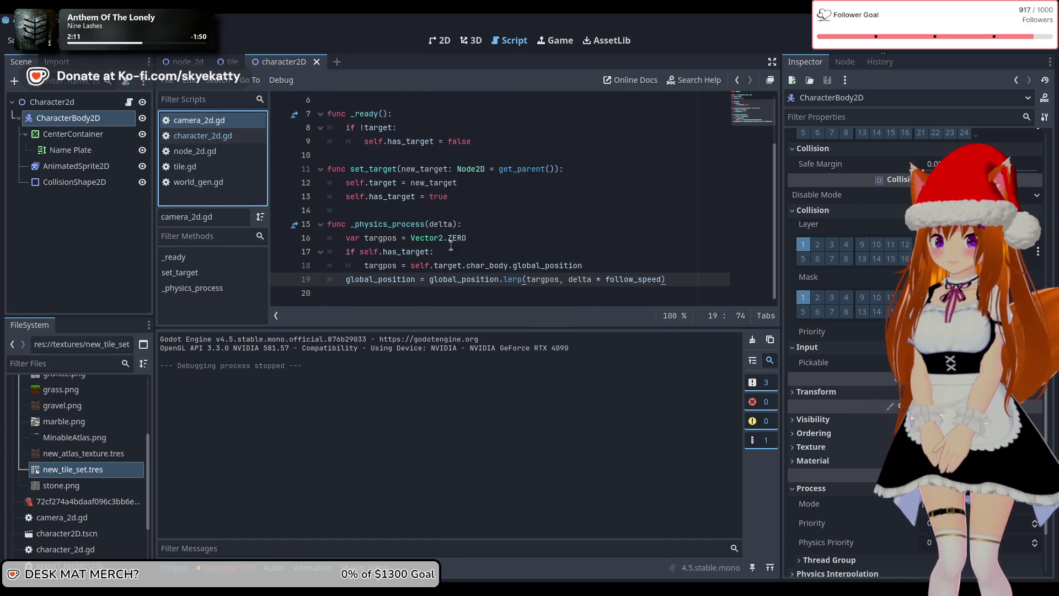
left_click(204, 135)
scroll(459, 209, "down", 5)
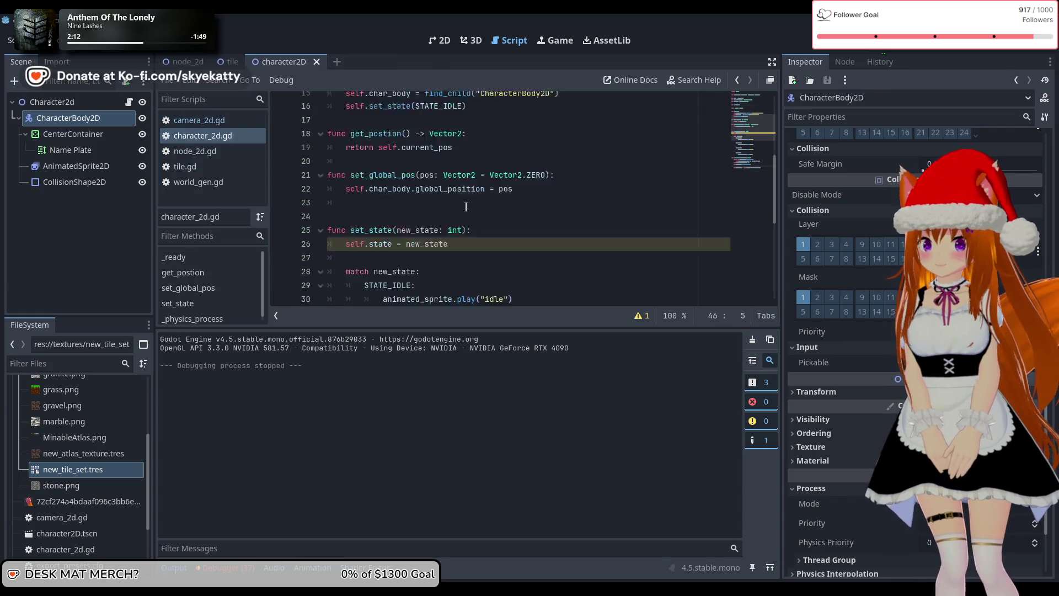
scroll(459, 209, "down", 5)
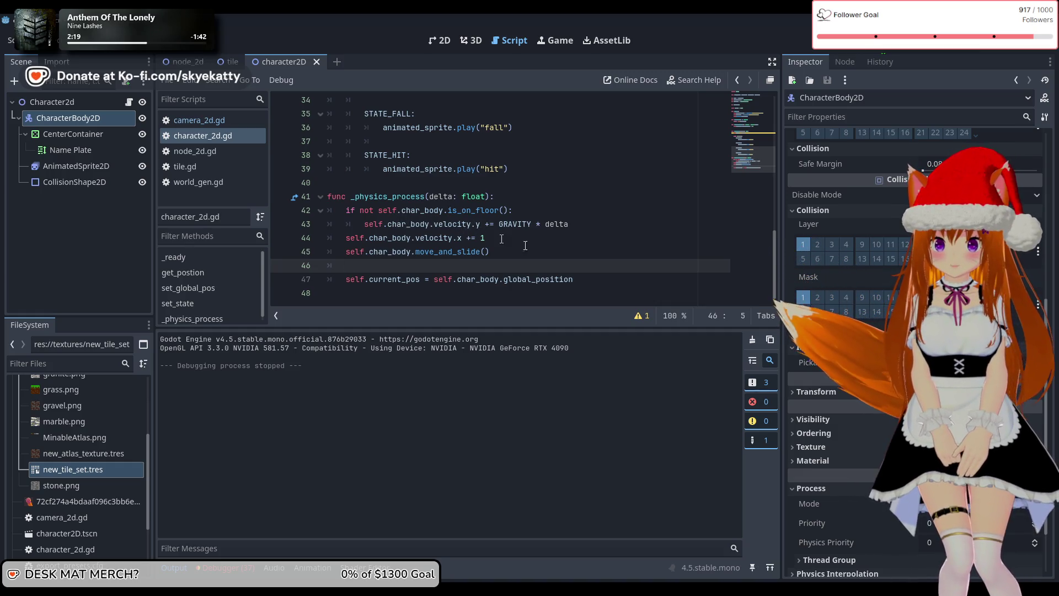
Step: Add self.set_state(STATE_FALL) under the 'not is_on_floor()' check in _physics_process
left_click(578, 227)
left_click(599, 212)
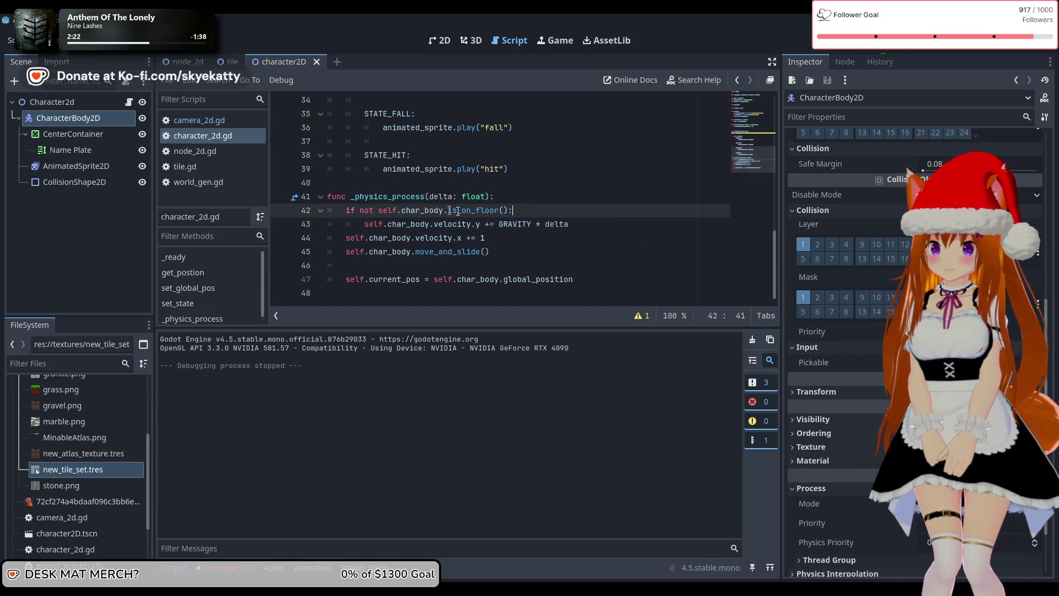
key("Return")
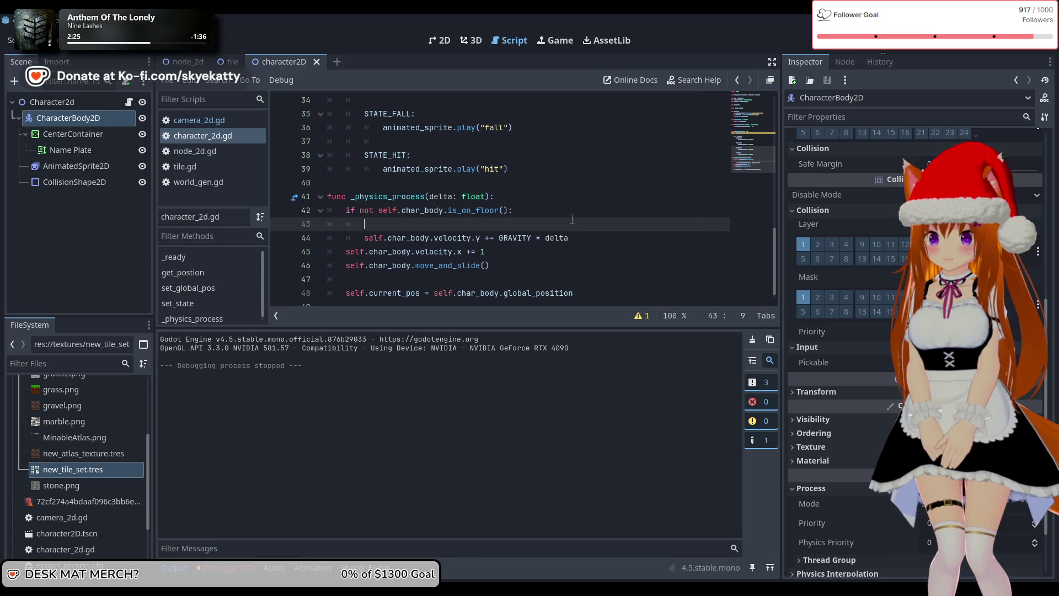
type("self.")
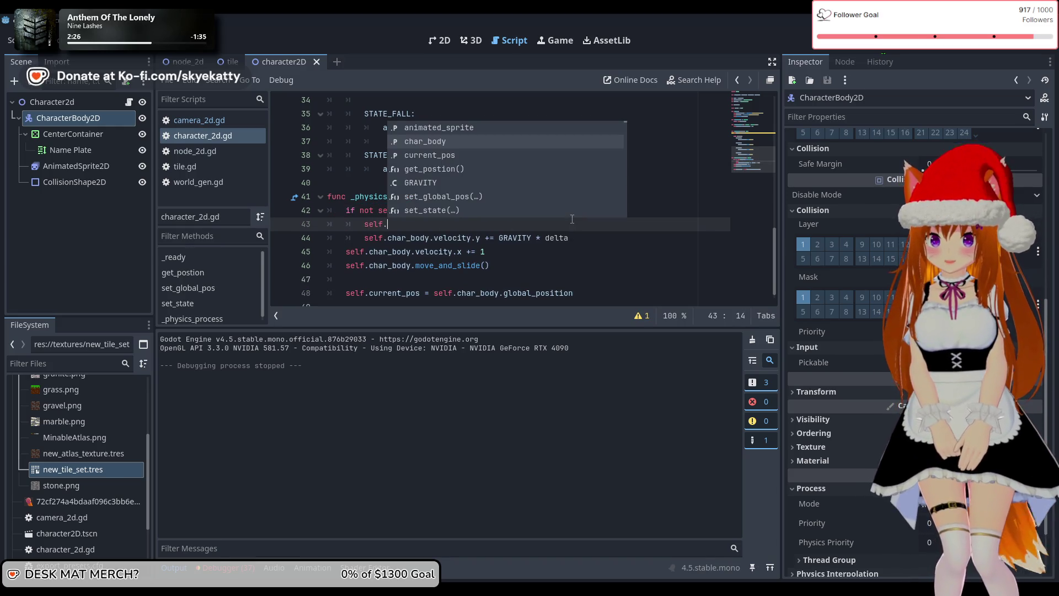
type("set")
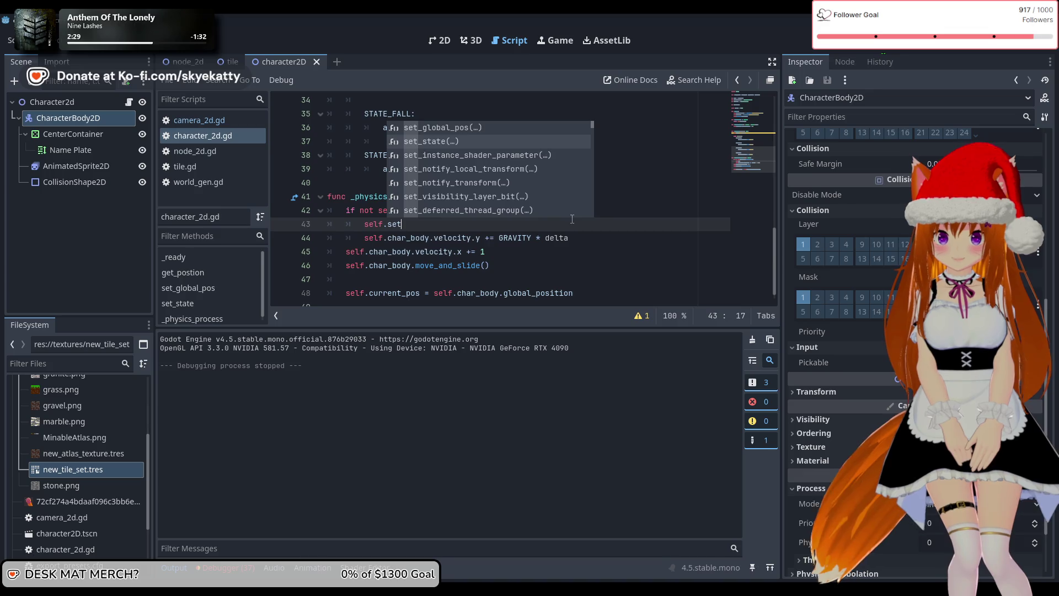
key("Return")
scroll(546, 200, "up", 4)
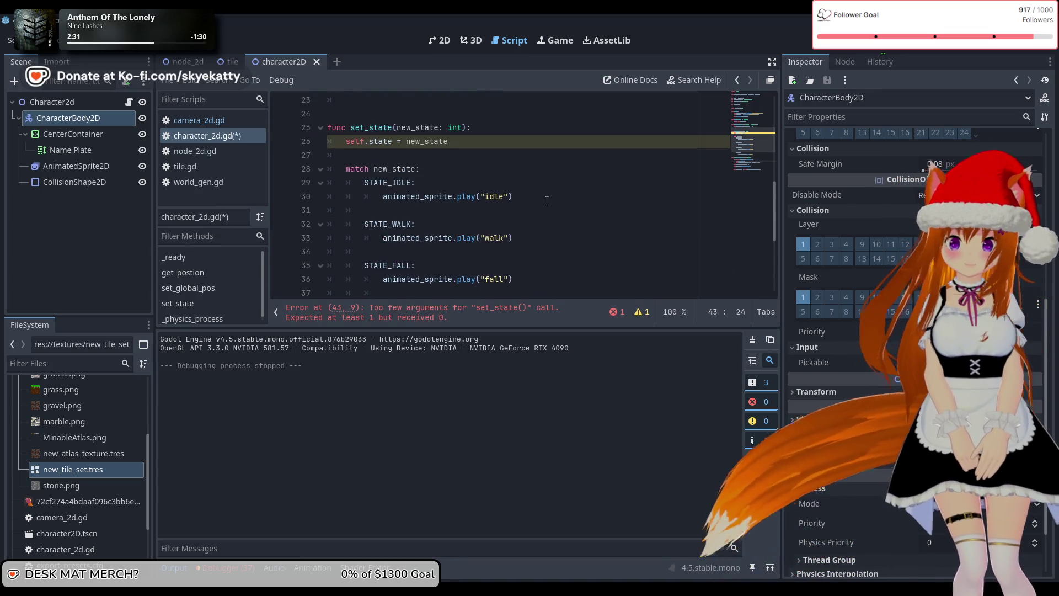
scroll(547, 200, "down", 3)
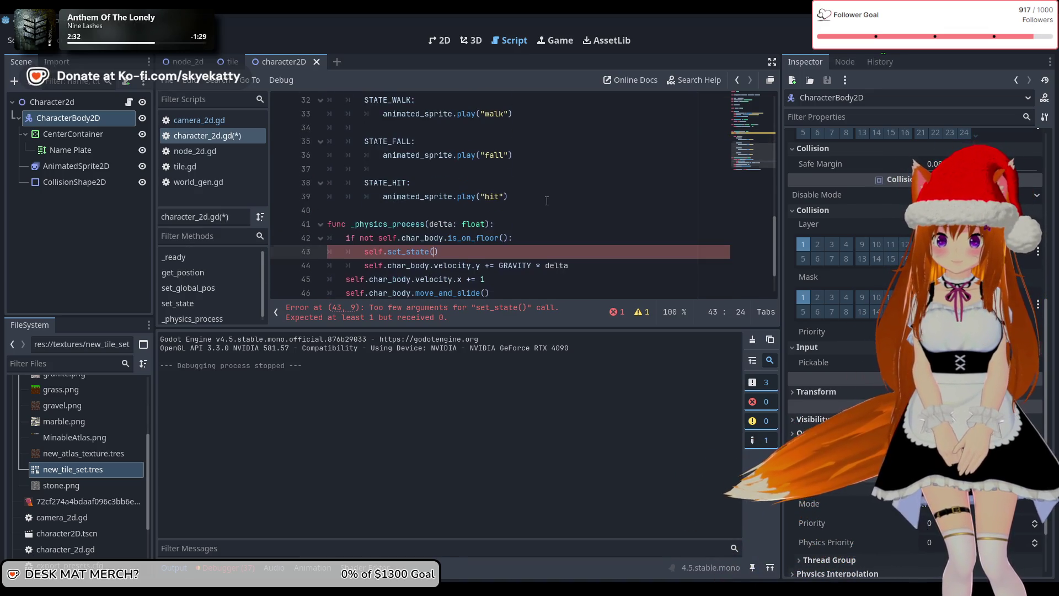
scroll(546, 200, "up", 3)
scroll(547, 200, "down", 3)
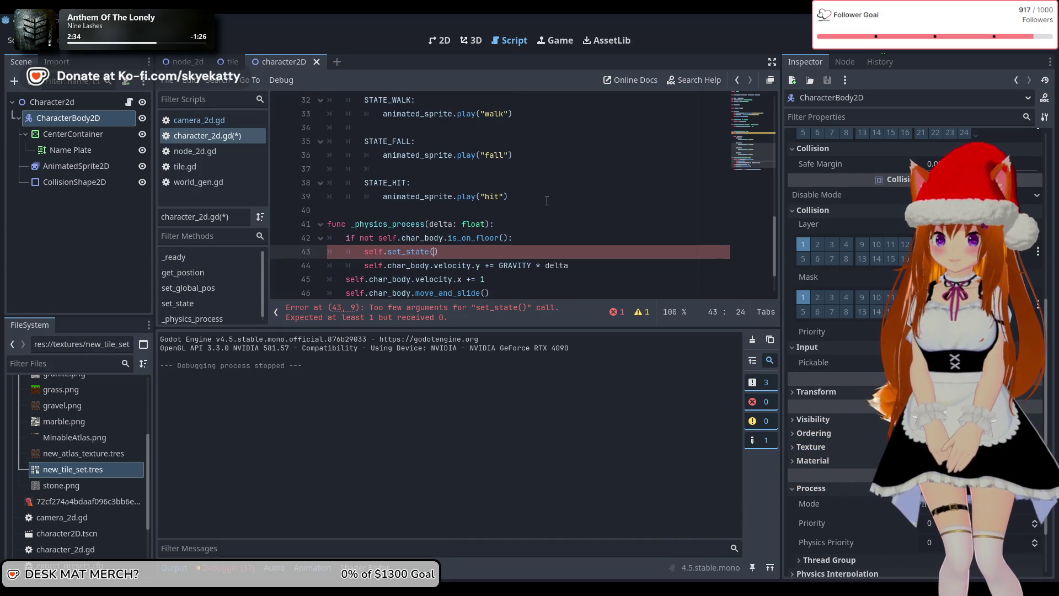
type("STA")
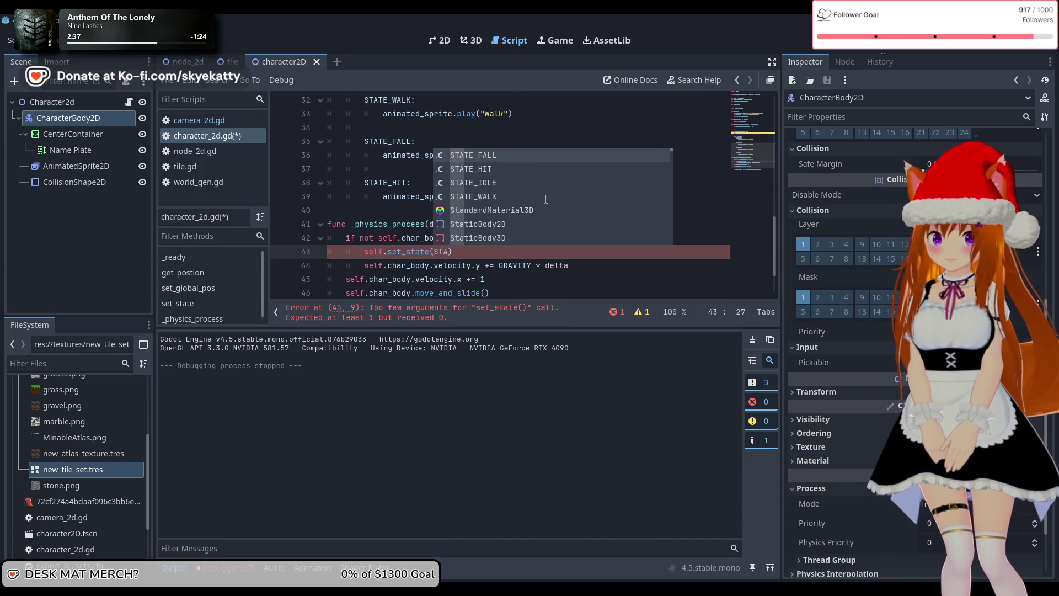
key("Return")
left_click(534, 223)
scroll(534, 217, "down", 1)
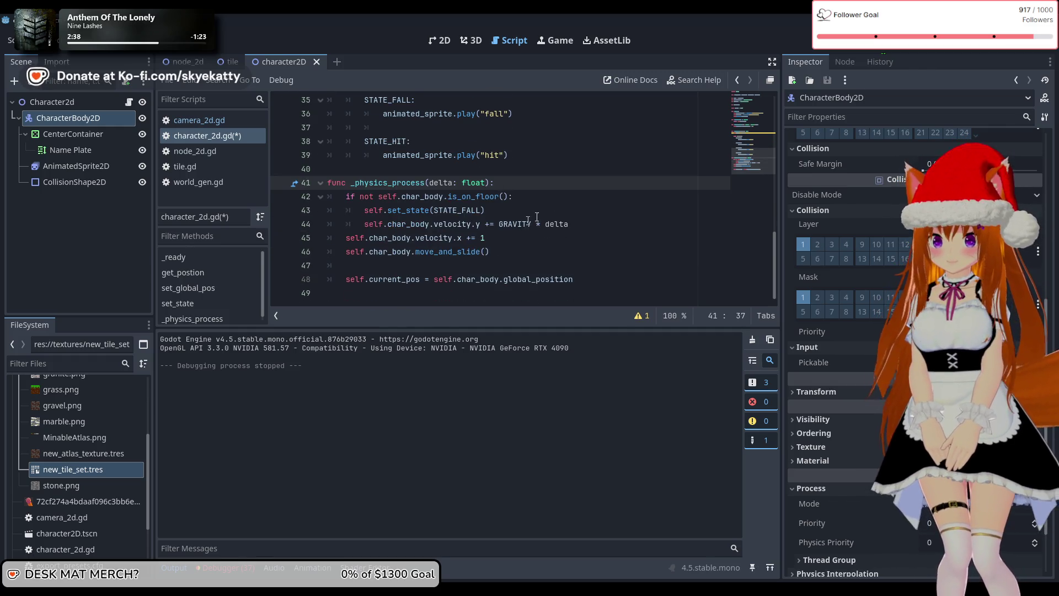
left_click(605, 224)
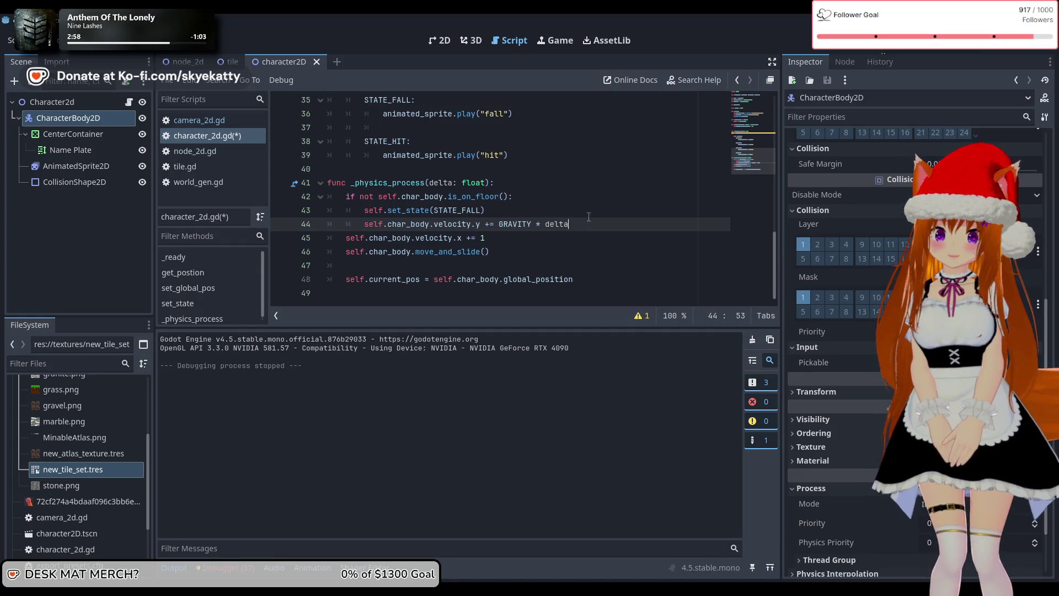
scroll(541, 192, "up", 2)
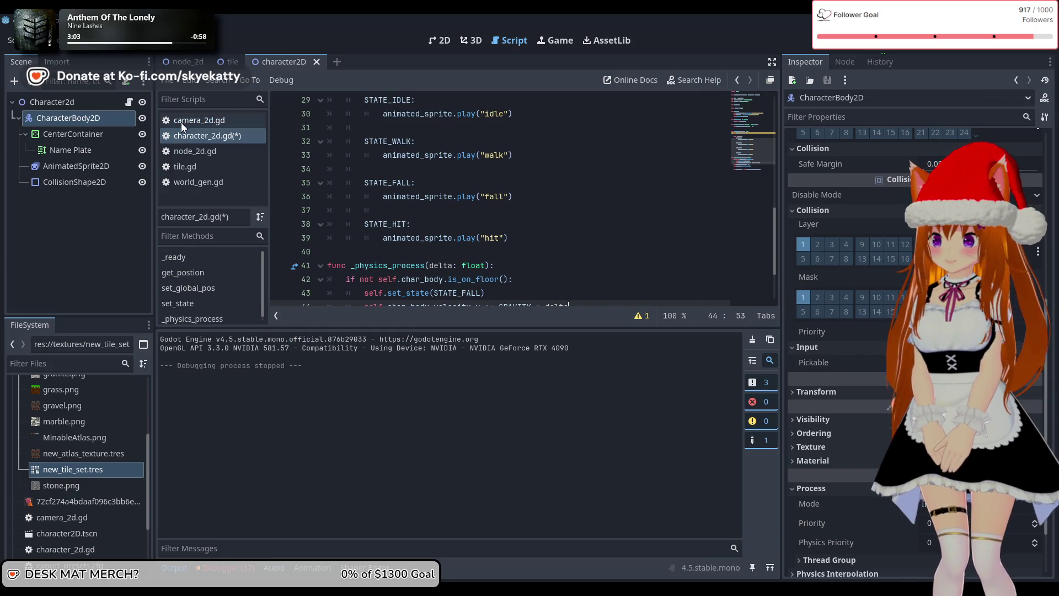
left_click(201, 126)
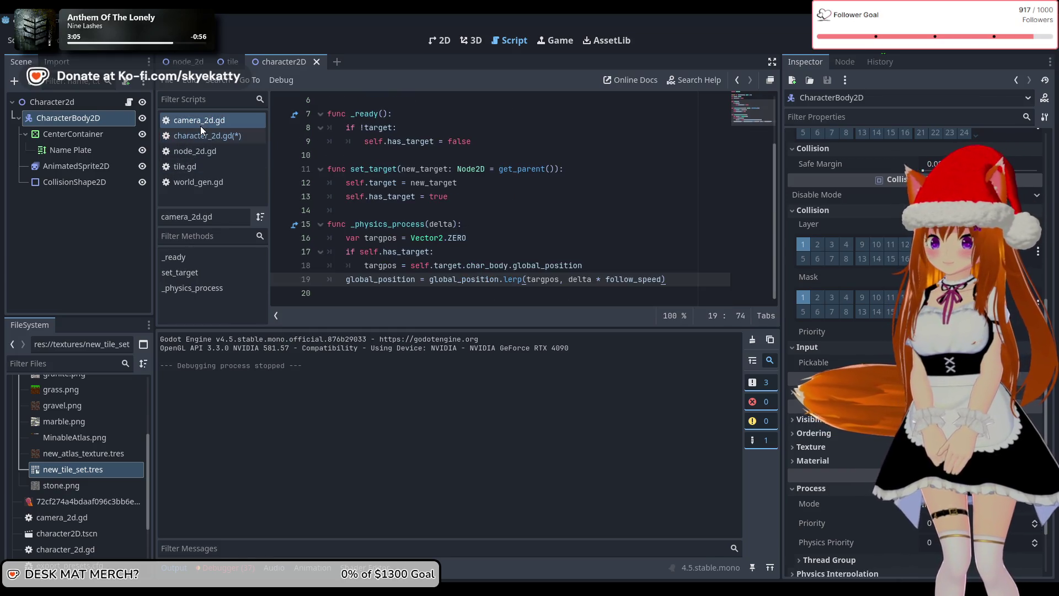
left_click(206, 137)
left_click(212, 153)
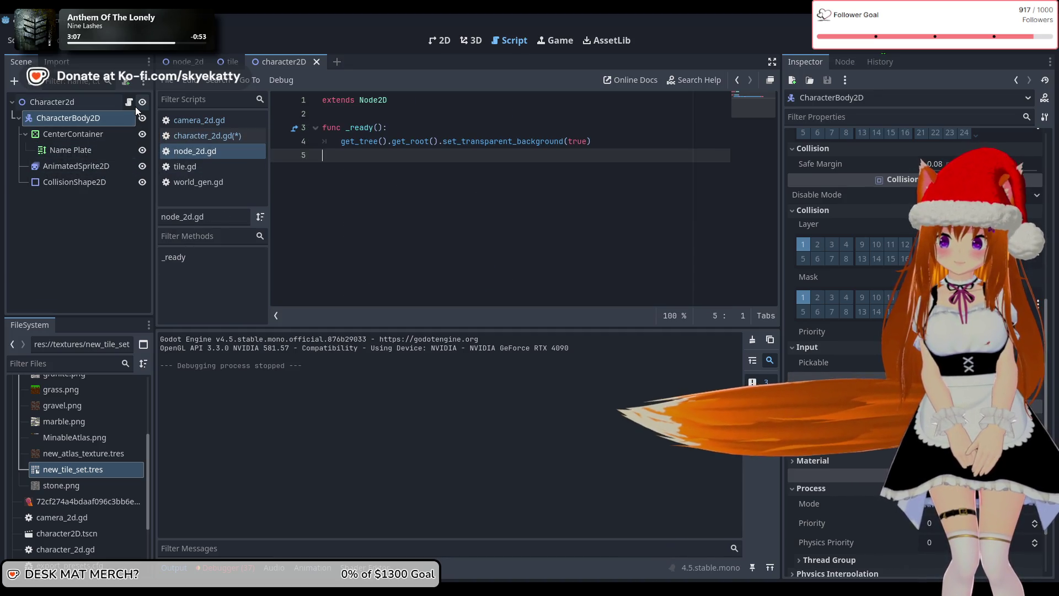
left_click(209, 137)
scroll(386, 177, "up", 8)
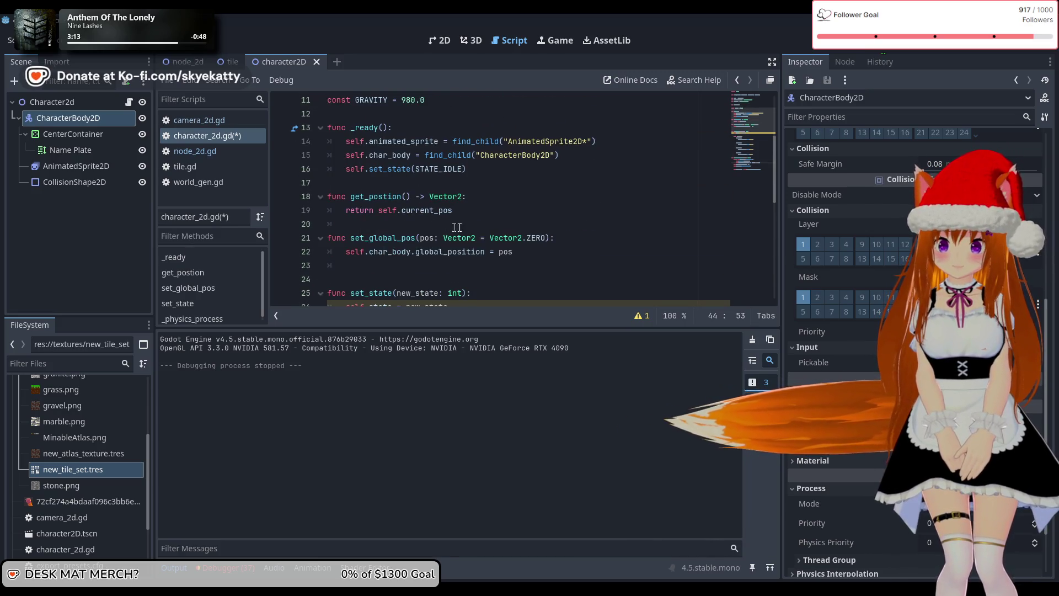
scroll(387, 199, "down", 1)
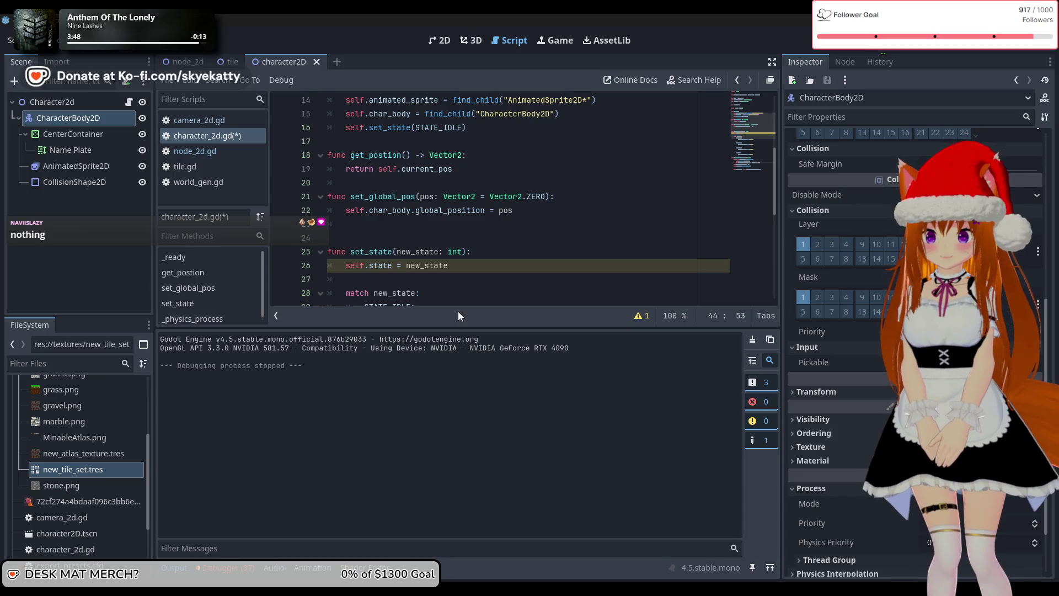
Step: Open the tile.gd script containing the spawn code
left_click(196, 119)
left_click(196, 135)
left_click(196, 154)
left_click(196, 161)
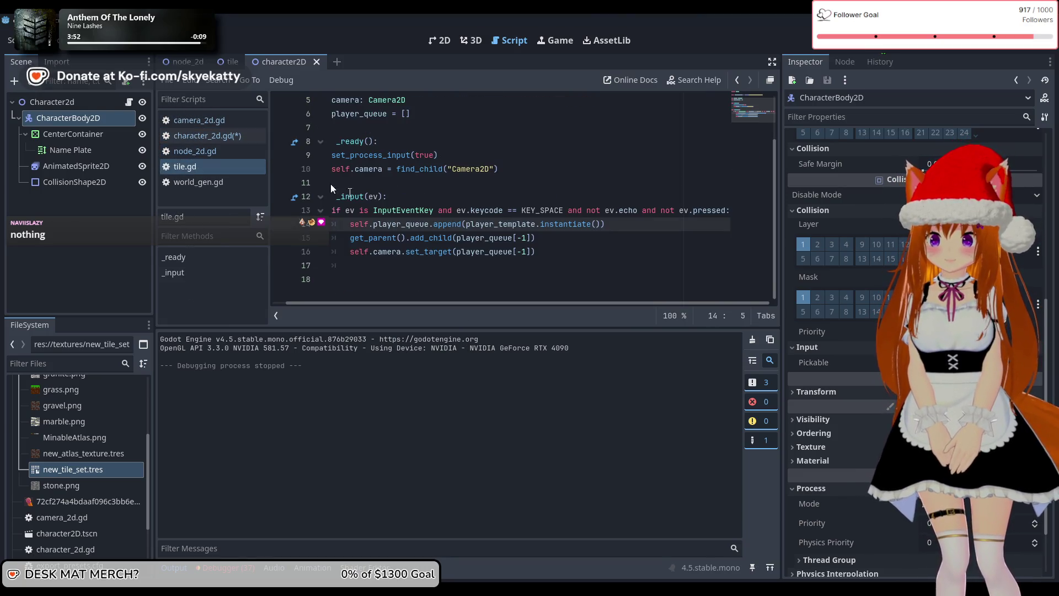
Step: After add_child, set player_queue[-1]'s global position to Vector2(32, -32)
left_click(562, 257)
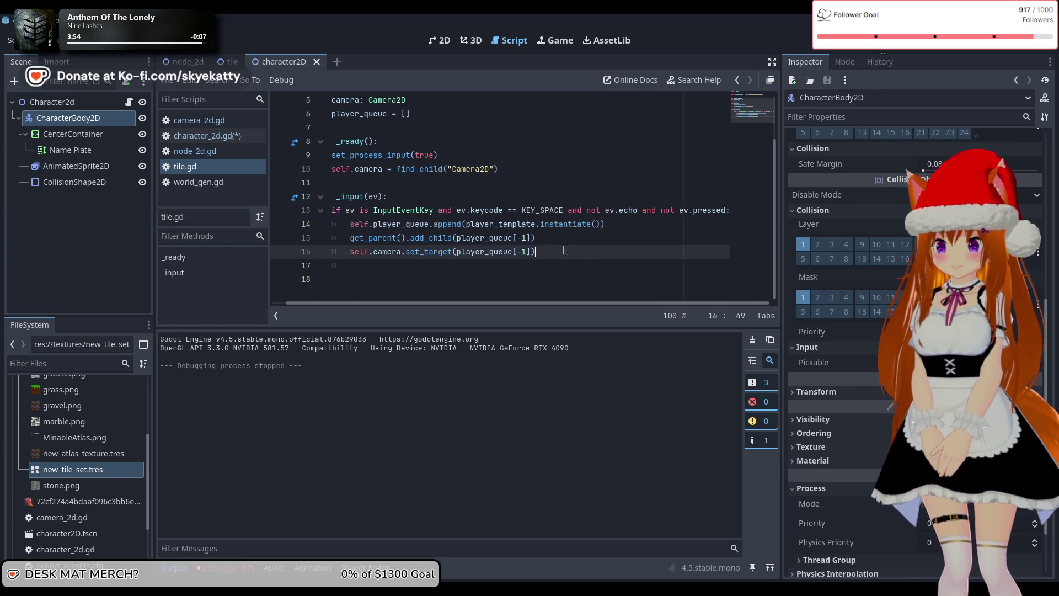
left_click(554, 241)
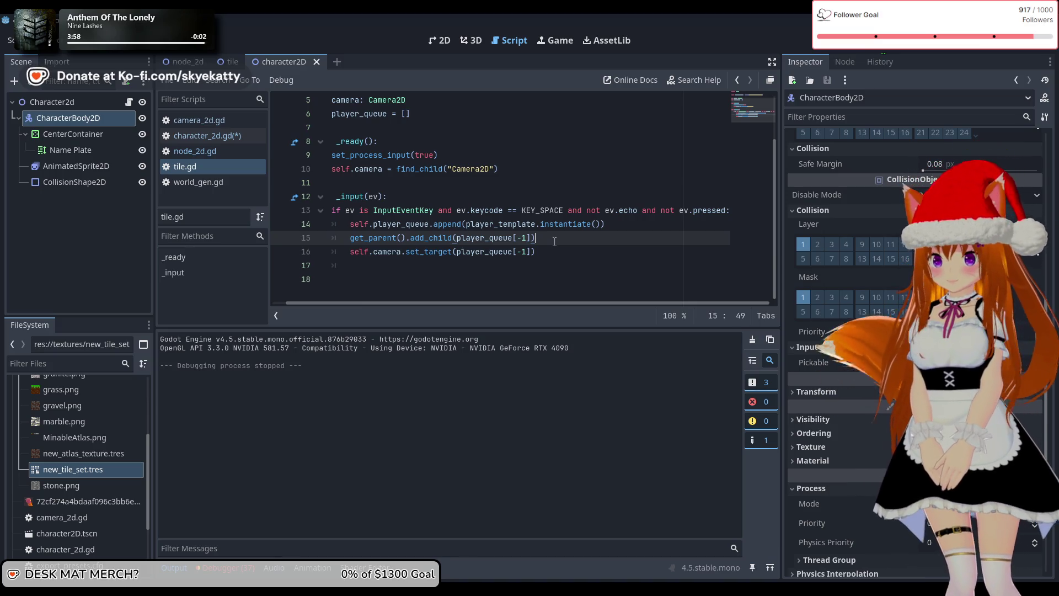
key("Return")
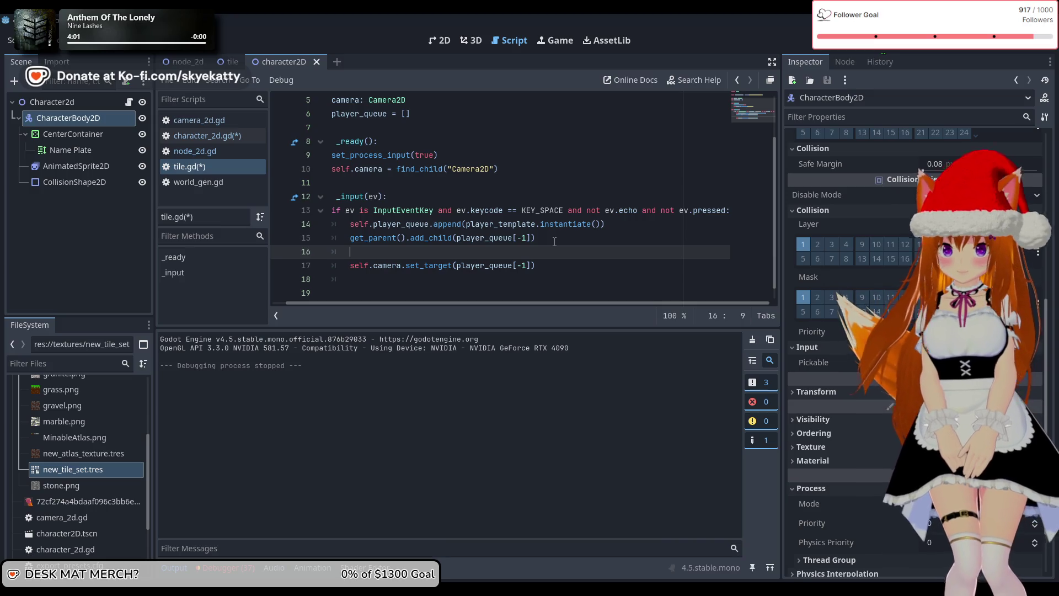
type("player_queue[-1")
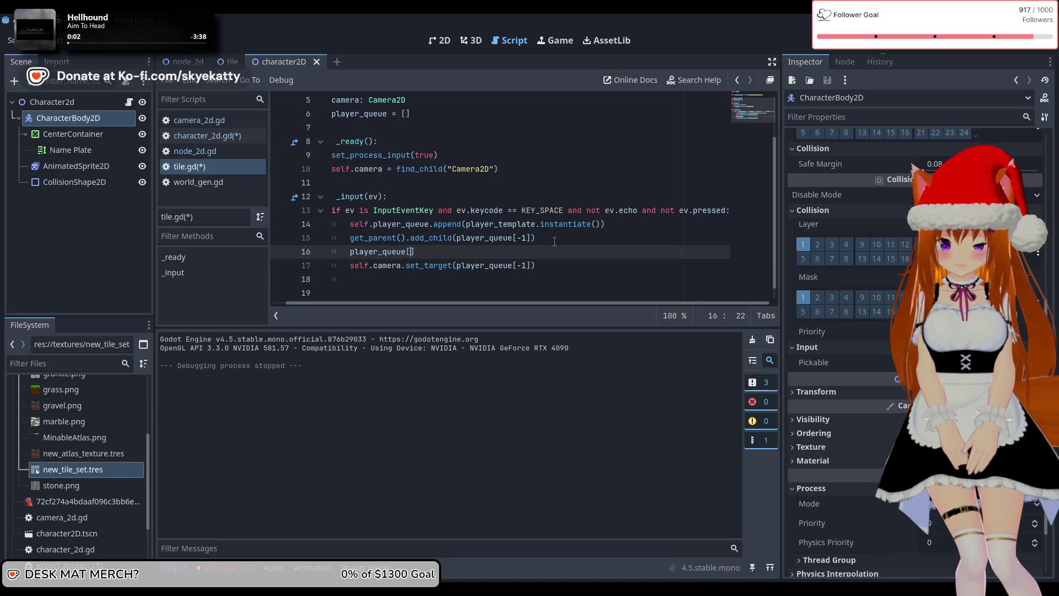
type("].set_glob")
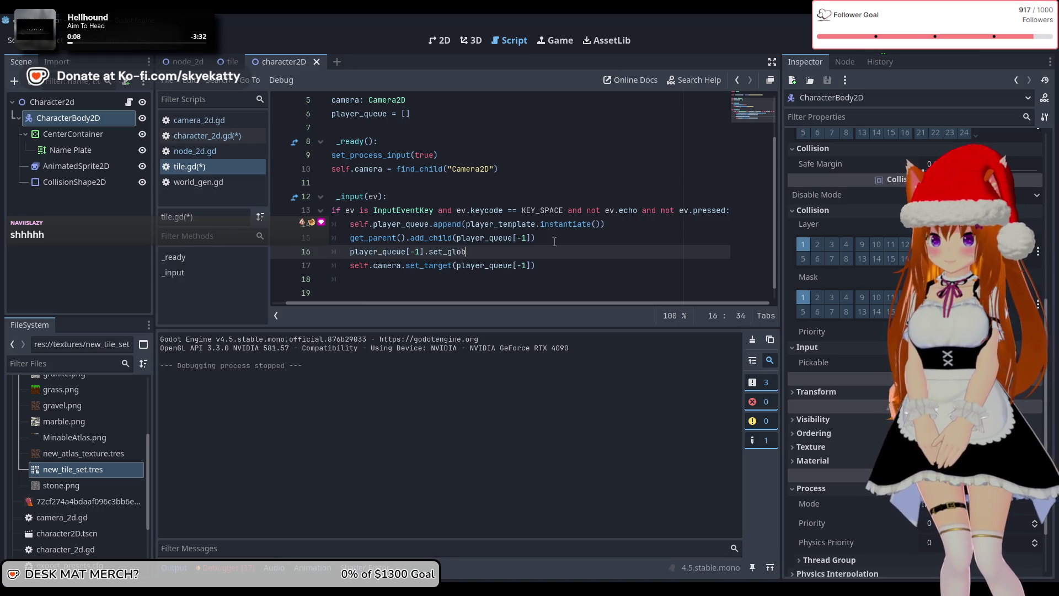
type("tion(V")
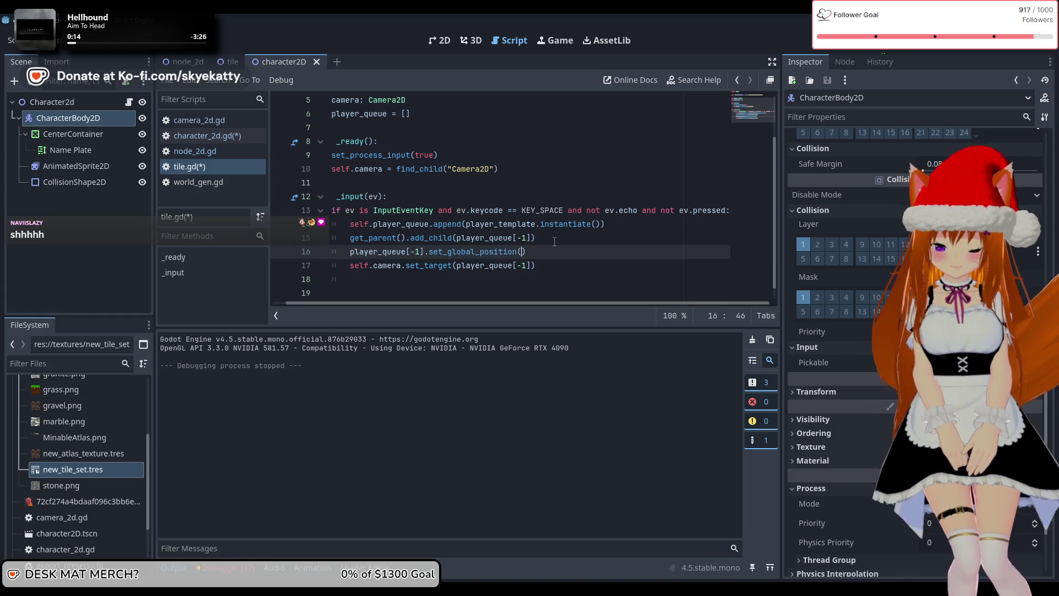
type("e")
key("Return")
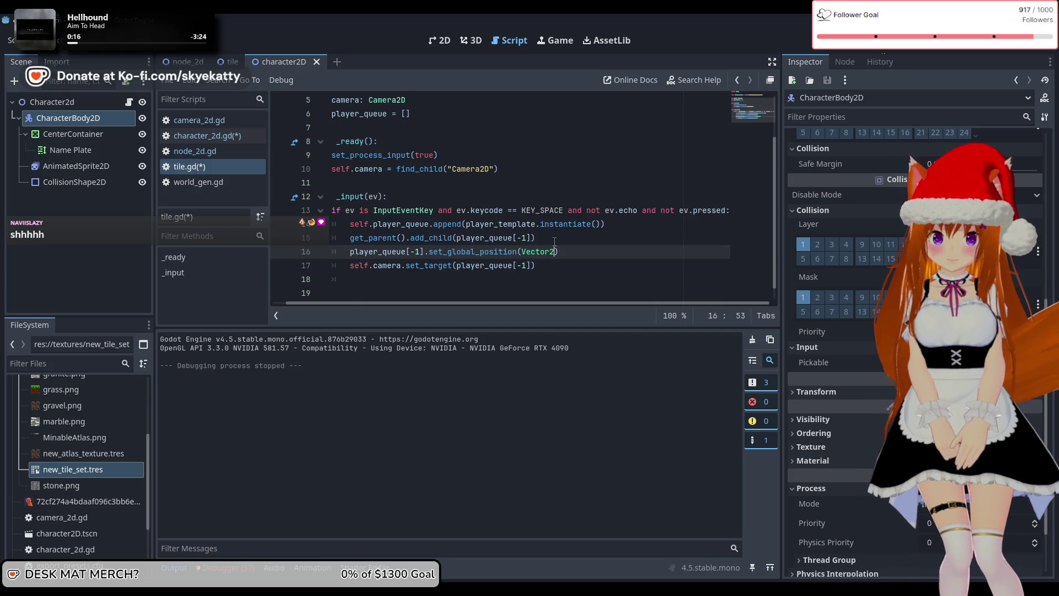
type("(")
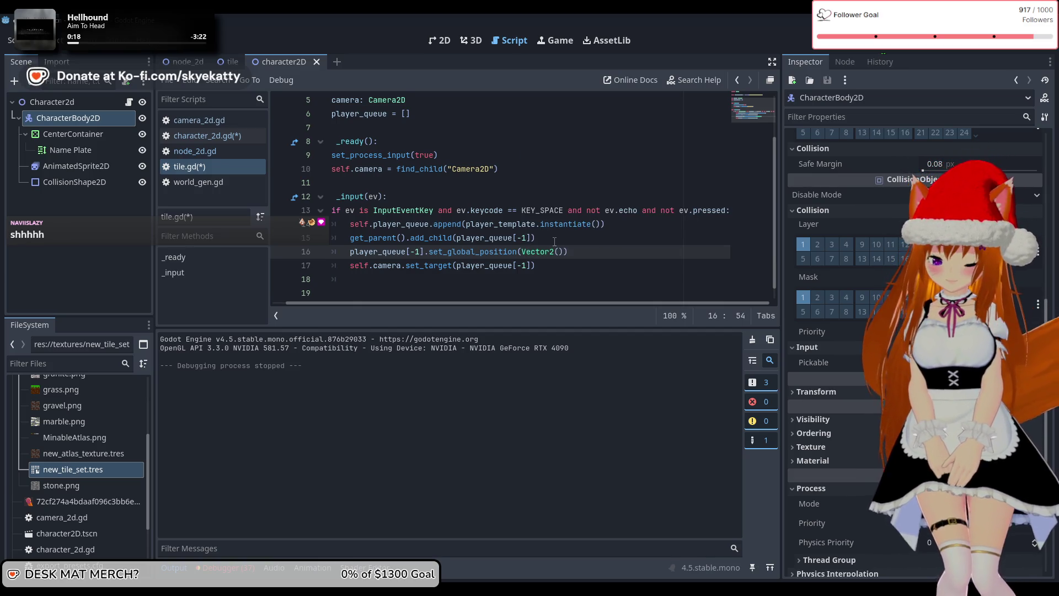
type("2, 03")
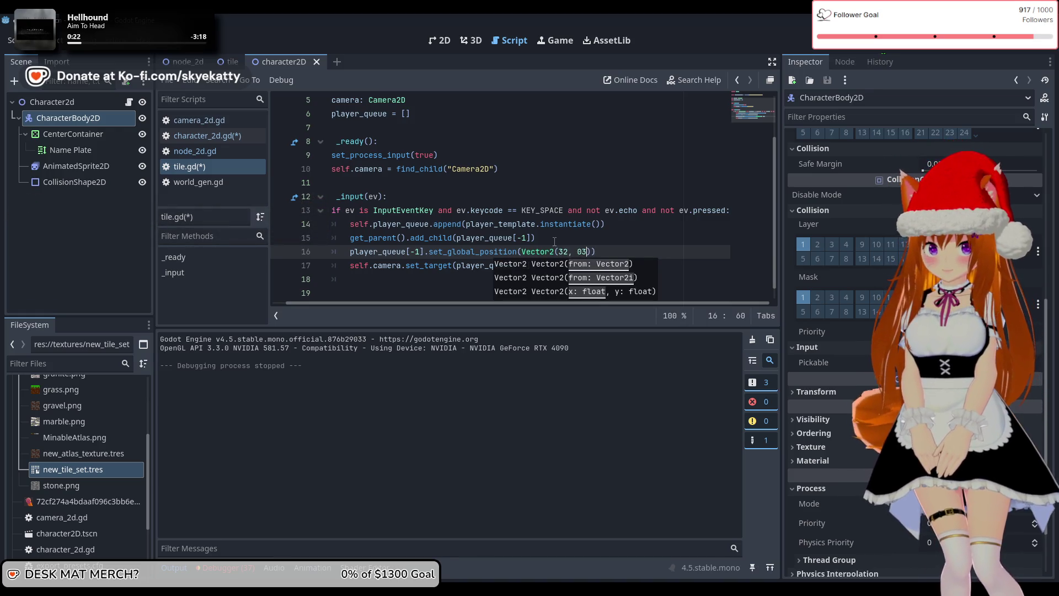
type("2")
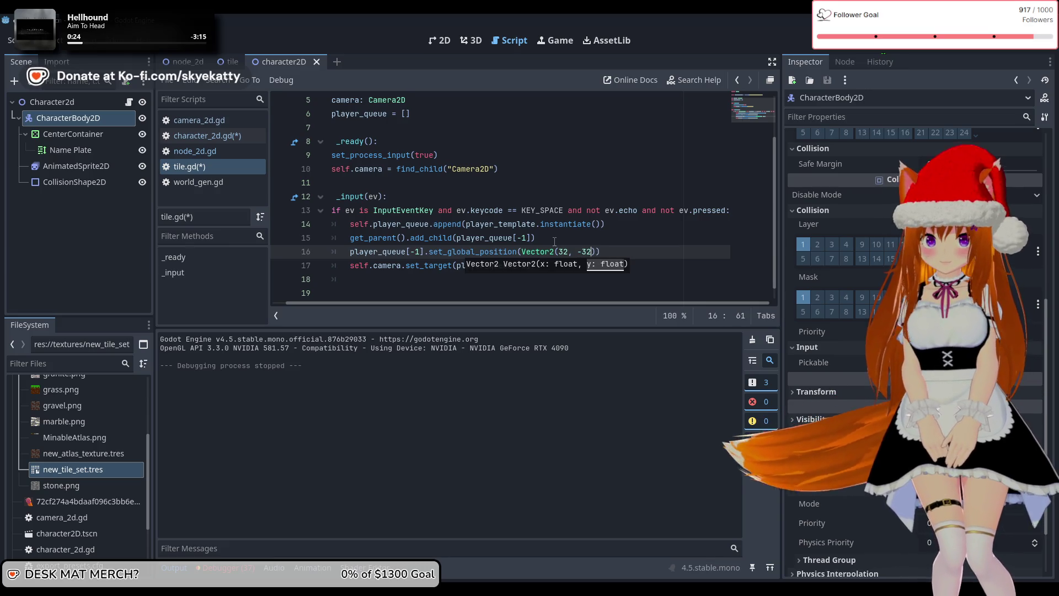
key("Down")
key("Down")
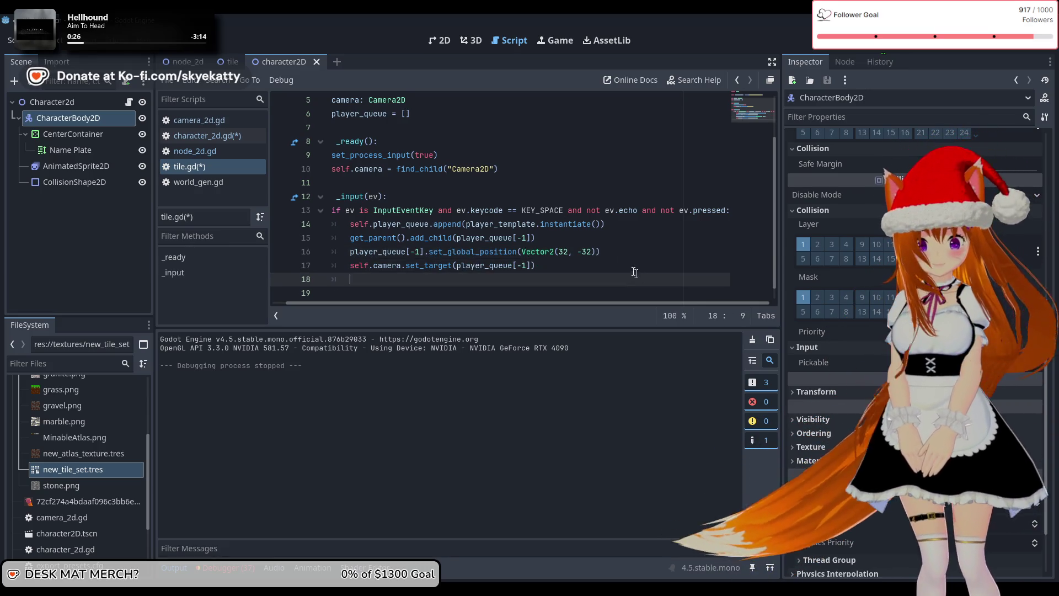
left_click(580, 252)
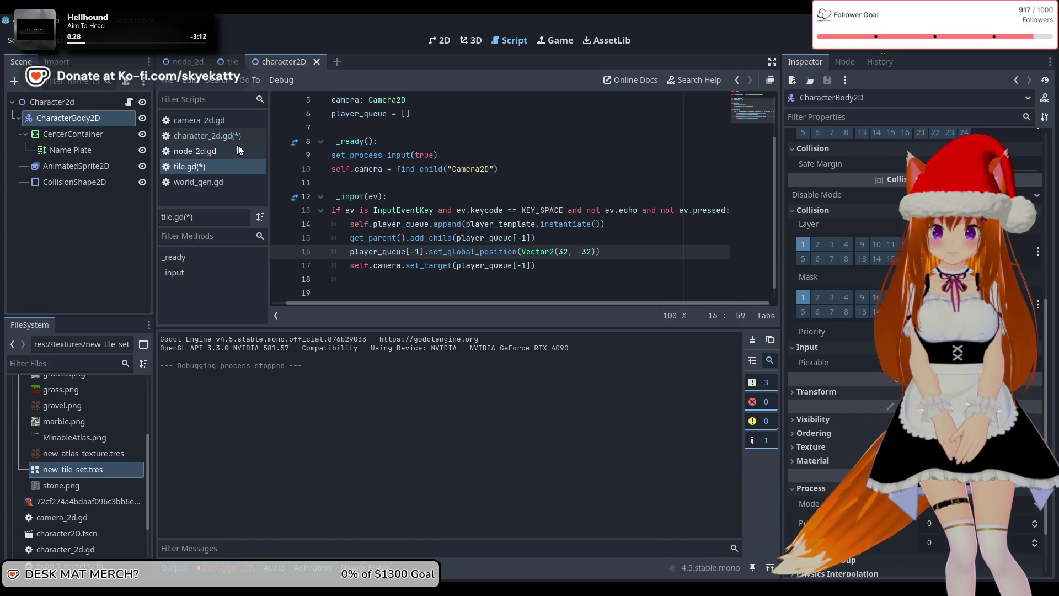
Step: Shorten the call to set_global_pos per character_2d.gd, save all scripts, and run the project
left_click(185, 138)
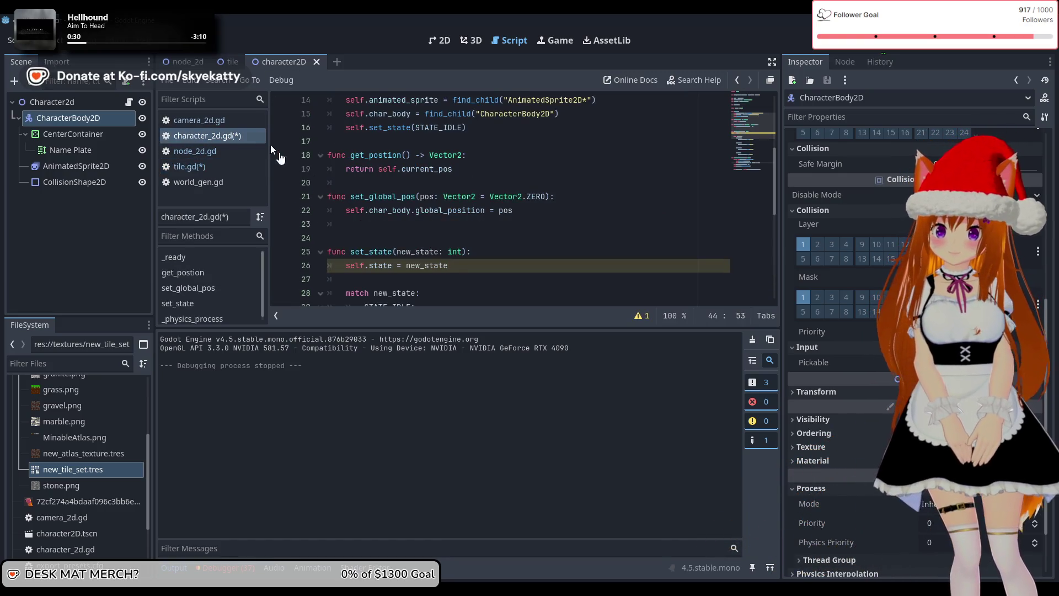
scroll(404, 267, "up", 2)
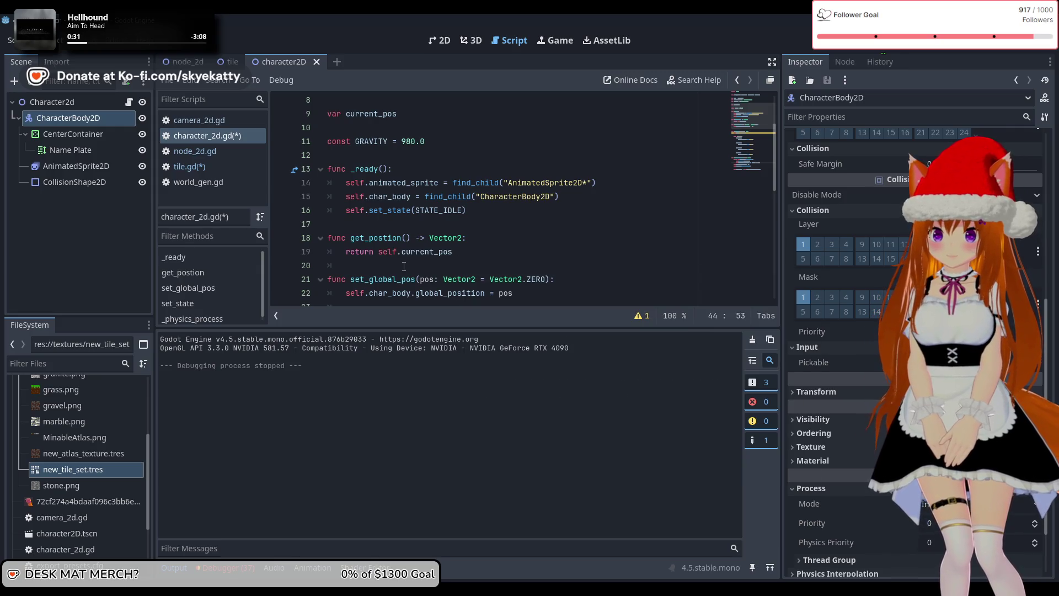
scroll(454, 257, "down", 1)
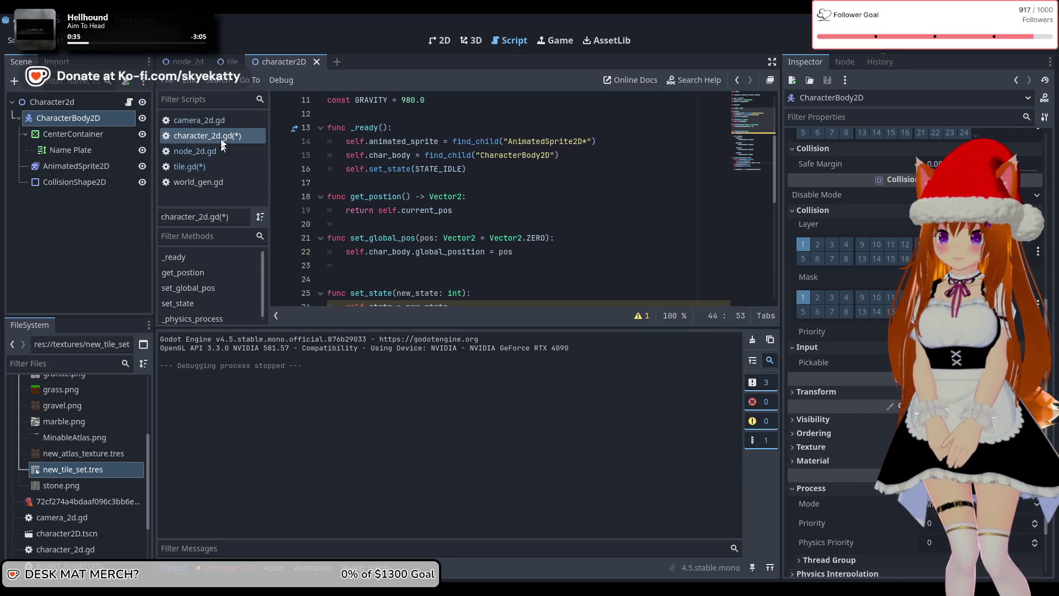
left_click(221, 166)
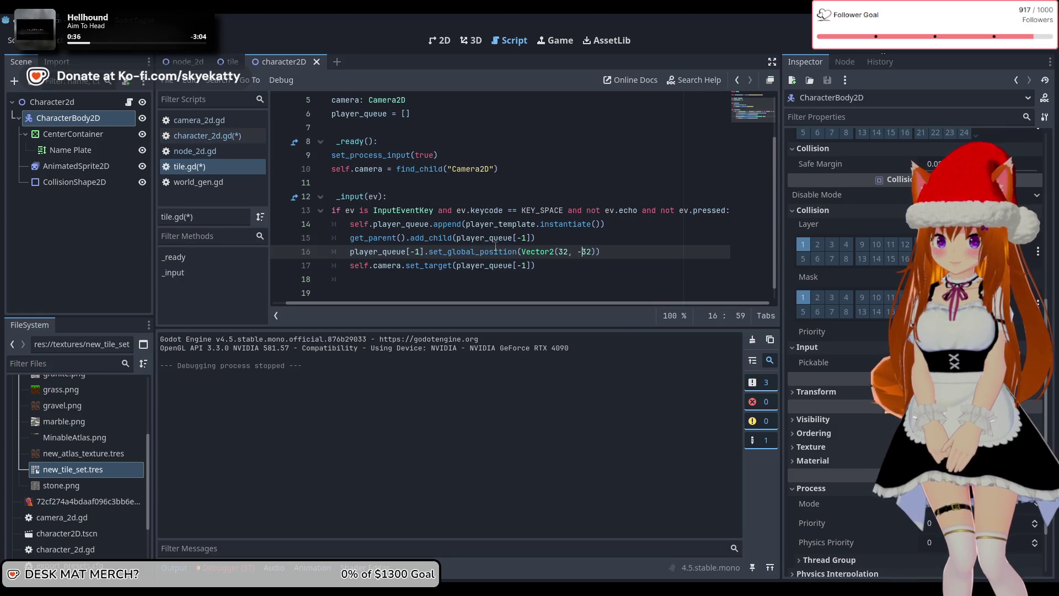
left_click_drag(517, 252, 494, 252)
key("BackSpace")
key("ctrl+s")
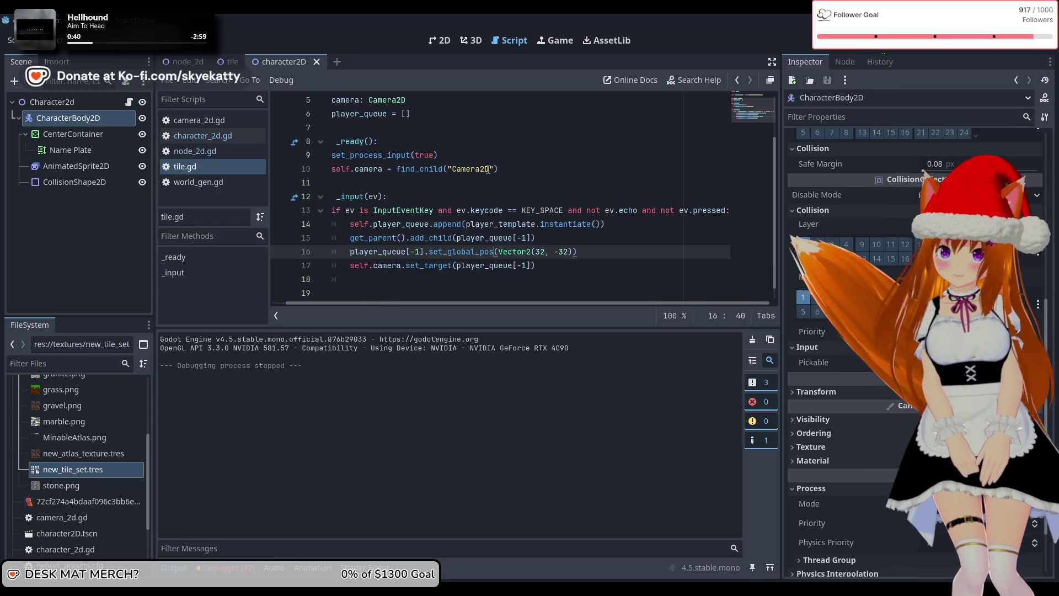
key("F5")
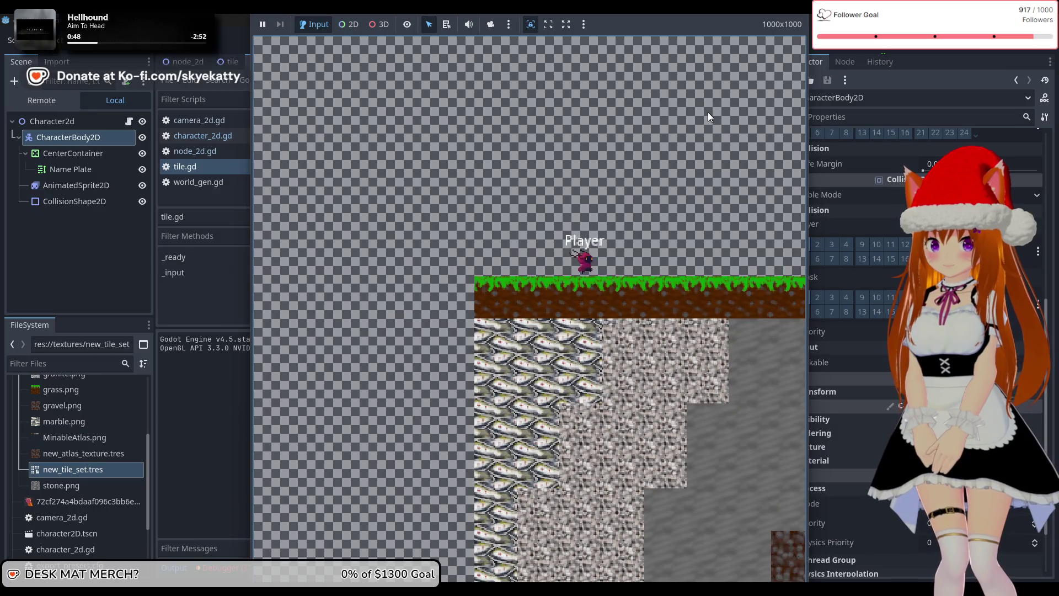
key("Right")
key("Right")
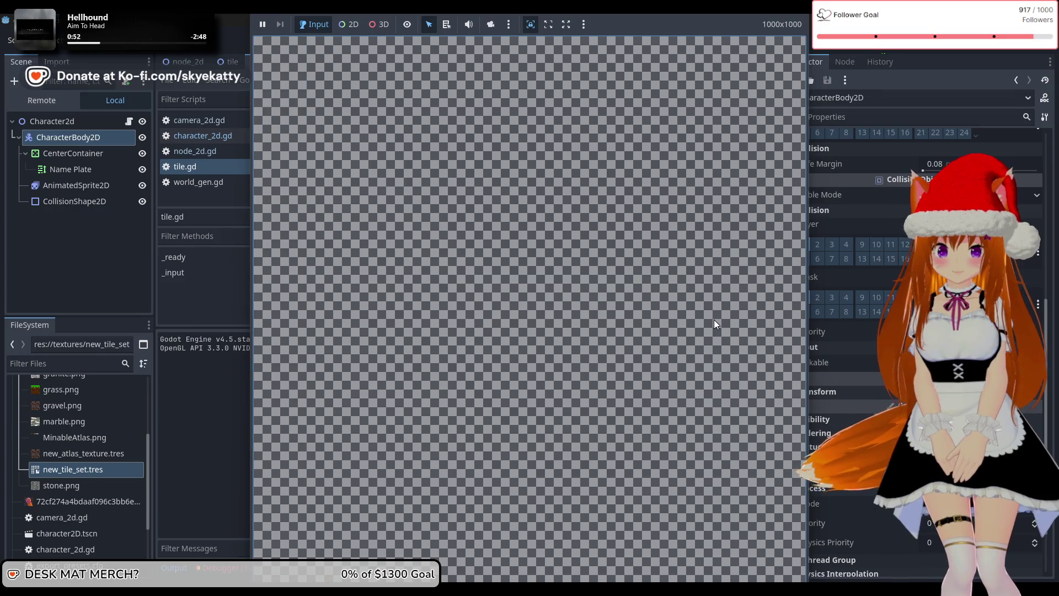
left_click(910, 48)
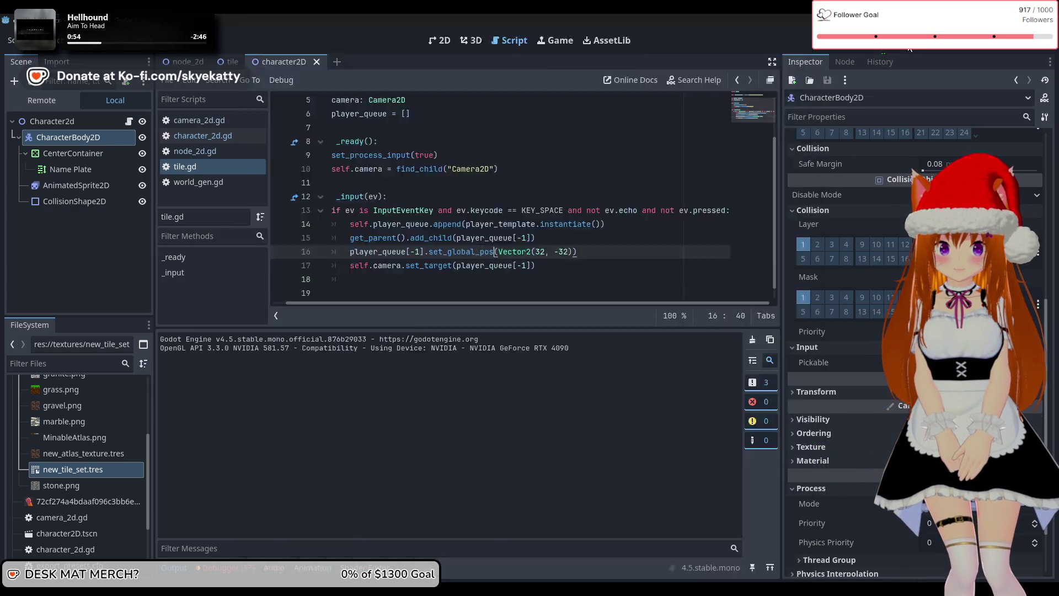
Step: Scroll tile.gd to the top and switch to camera_2d.gd in the script list
scroll(549, 233, "up", 2)
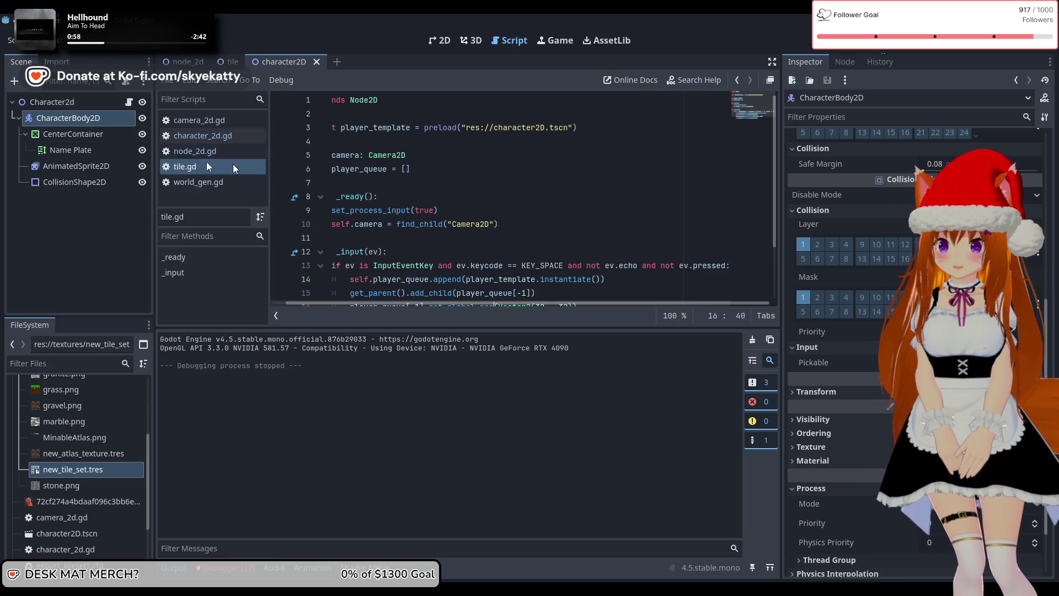
left_click(189, 121)
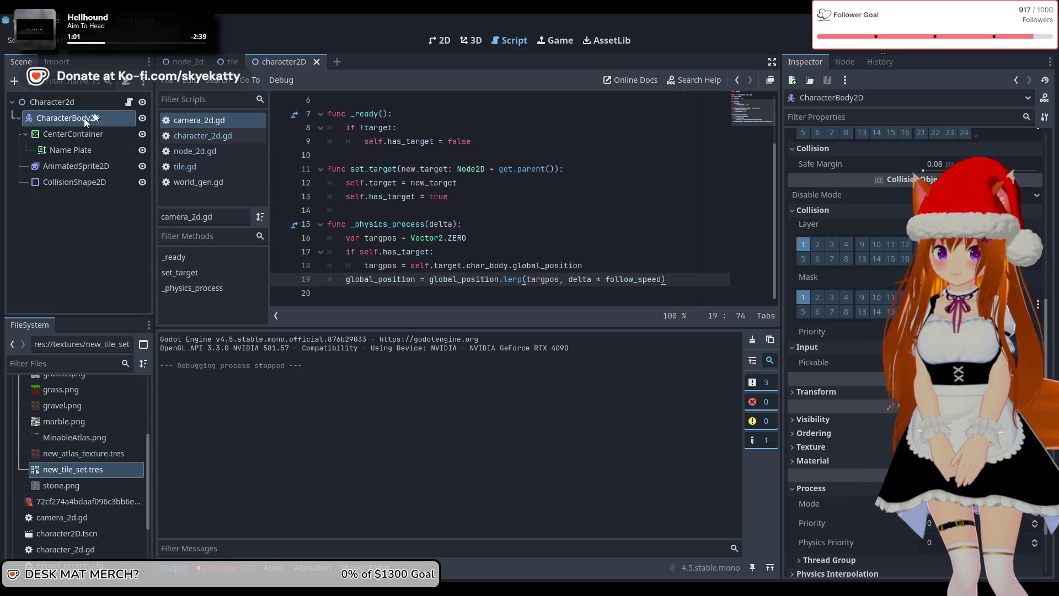